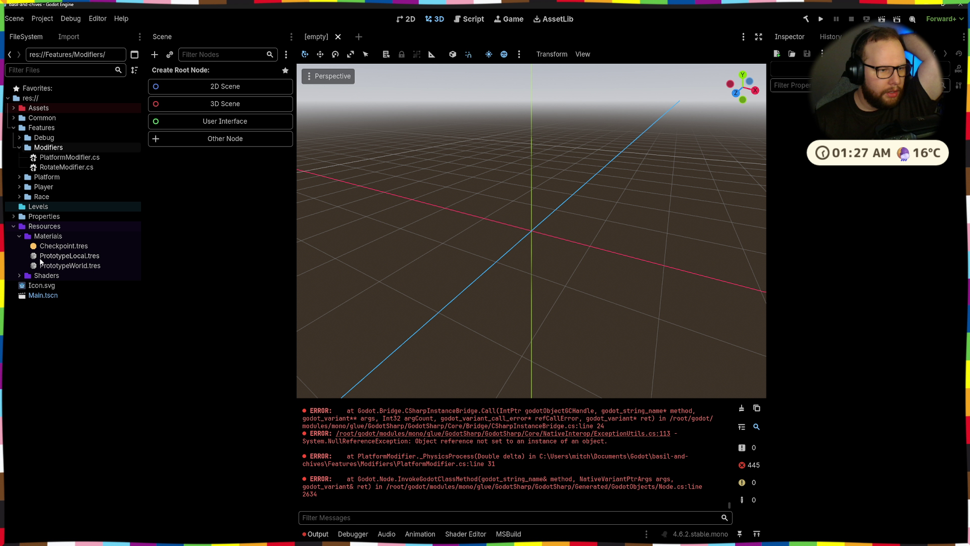
- Open Features/Modifiers/PlatformModifier.cs from the FileSystem dock in Visual Studio
{"action": "double_click", "coordinate": [71, 162]}
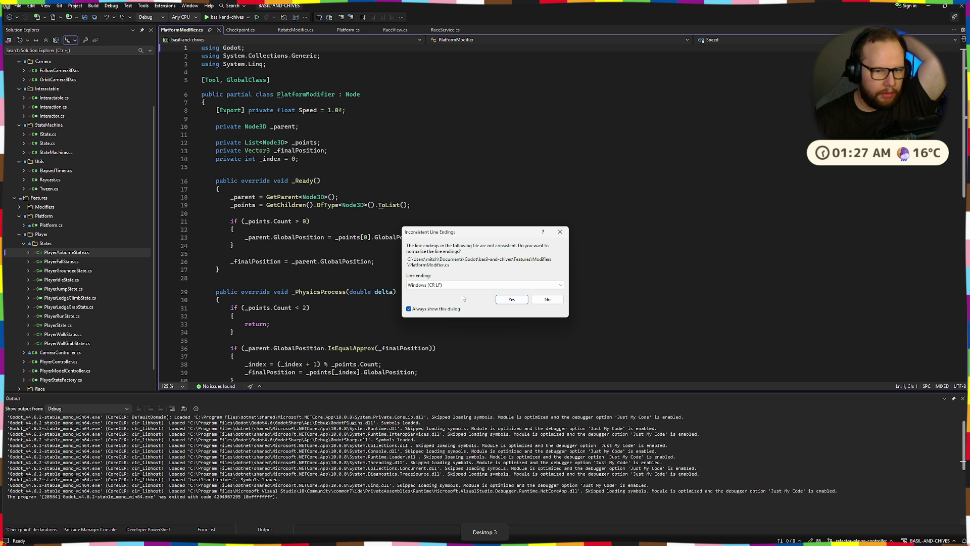
- Dismiss the line-endings prompt and initialise the _points field with '= []'
{"action": "left_click", "coordinate": [516, 302]}
{"action": "scroll", "coordinate": [507, 276], "scroll_direction": "down", "scroll_amount": 6}
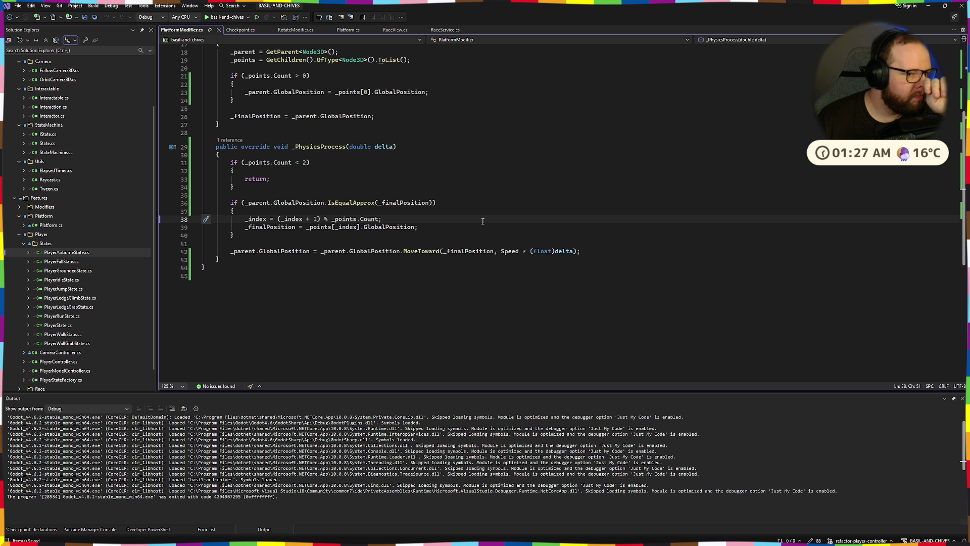
{"action": "scroll", "coordinate": [482, 222], "scroll_direction": "up", "scroll_amount": 5}
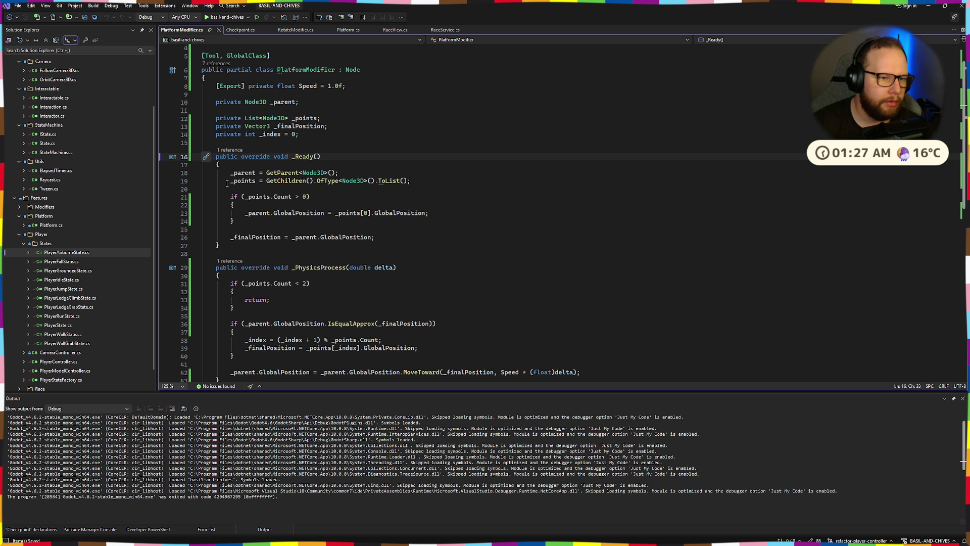
{"action": "left_click_drag", "start_coordinate": [227, 183], "coordinate": [410, 181]}
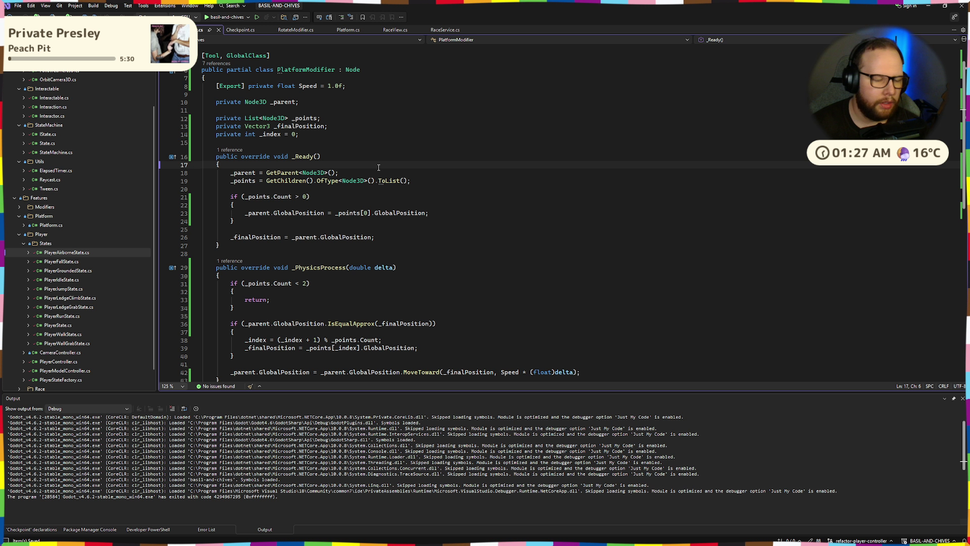
{"action": "left_click", "coordinate": [336, 135]}
{"action": "type", "text": "= []"}
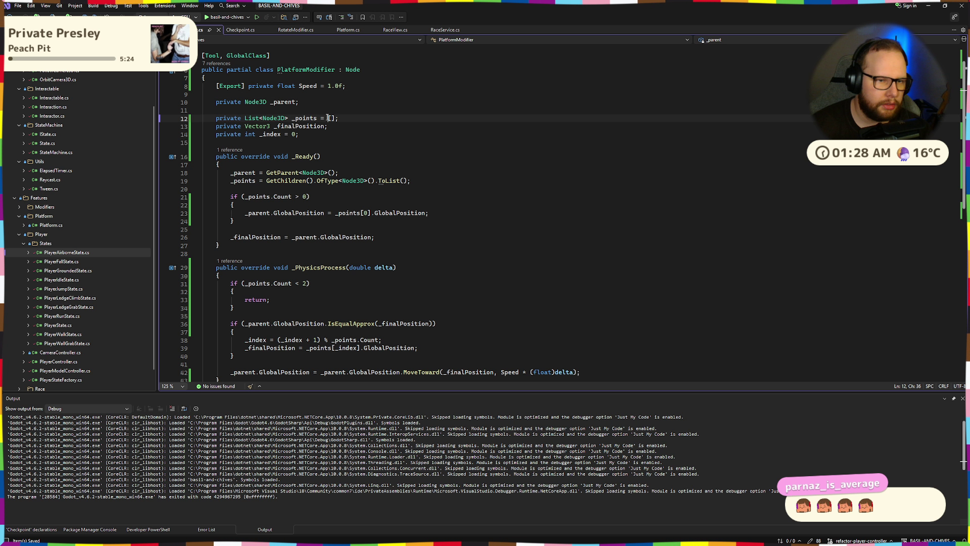
- Start a debug run, continue past the breakpoint, and close the game
{"action": "left_click", "coordinate": [228, 17]}
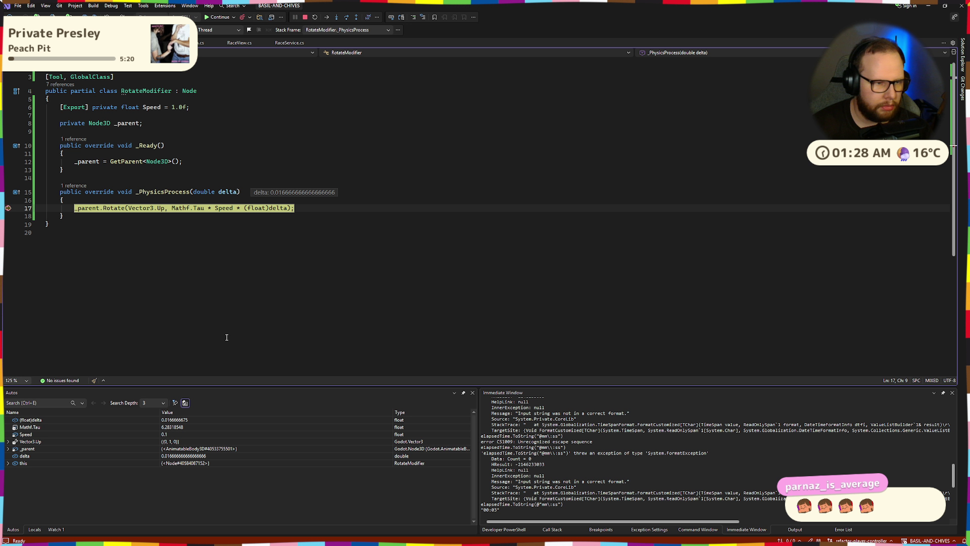
{"action": "left_click", "coordinate": [219, 17]}
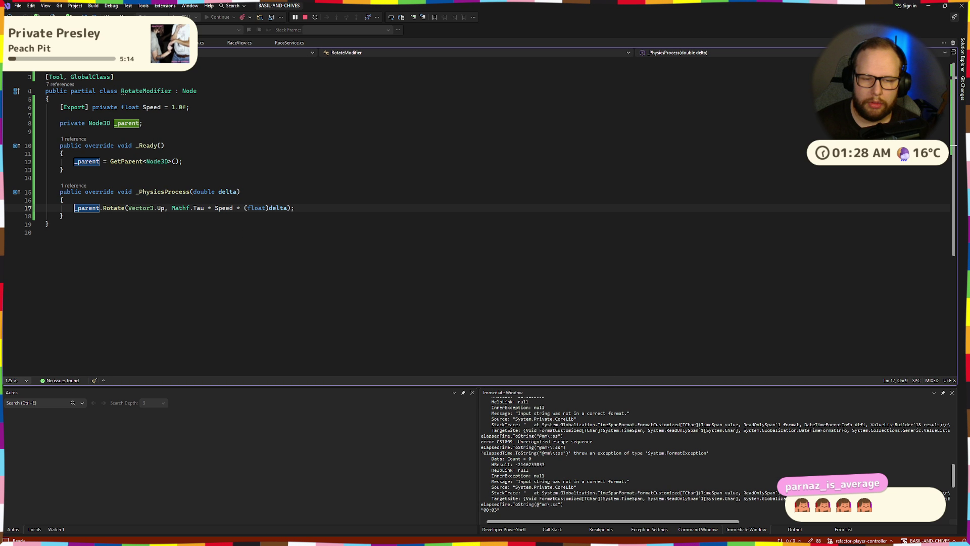
{"action": "key", "text": "ctrl+super+Right"}
- Run the project from the Godot editor and stop it with F8
{"action": "left_click", "coordinate": [741, 407]}
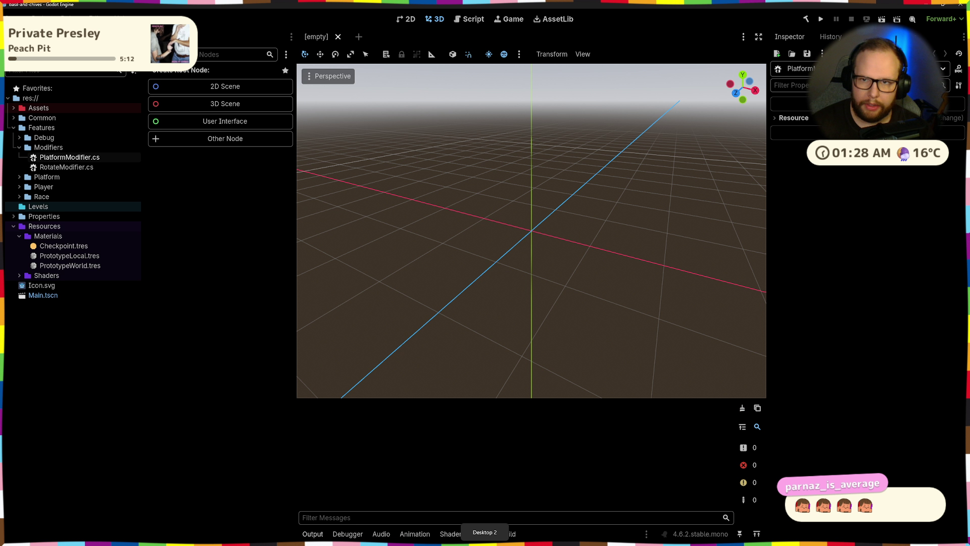
{"action": "left_click", "coordinate": [821, 19]}
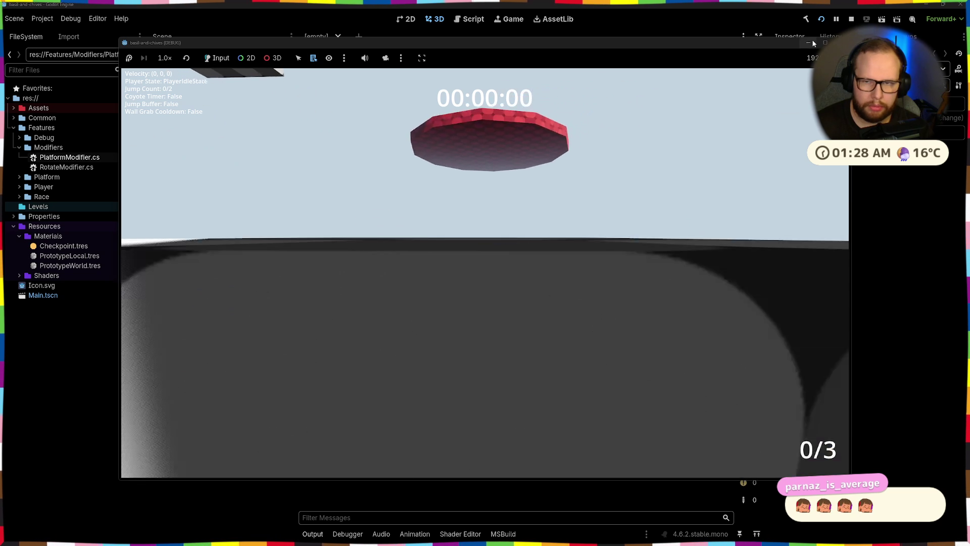
{"action": "key", "text": "F8"}
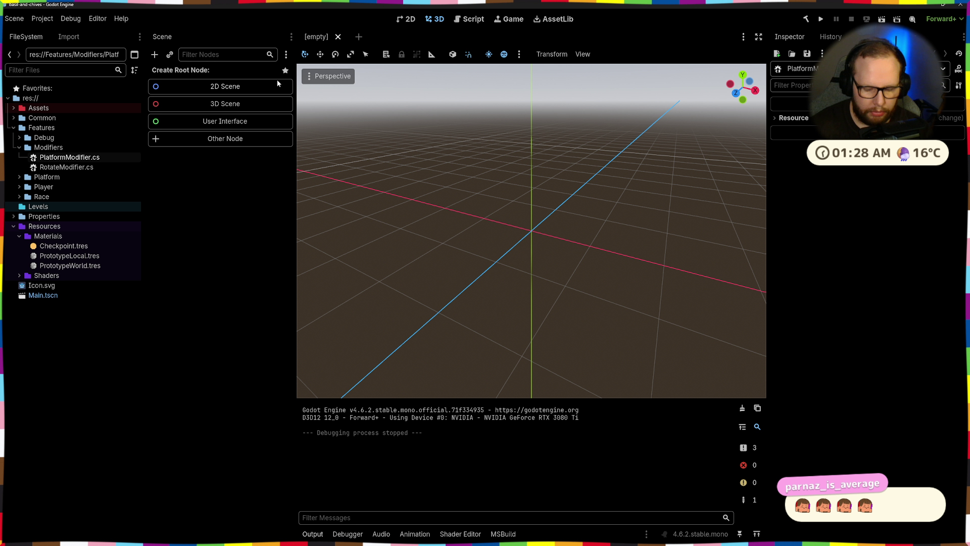
- Find 'main' in the quick resource finder and open Main.tscn
{"action": "key", "text": "shift+alt+o"}
{"action": "type", "text": "main"}
{"action": "key", "text": "Return"}
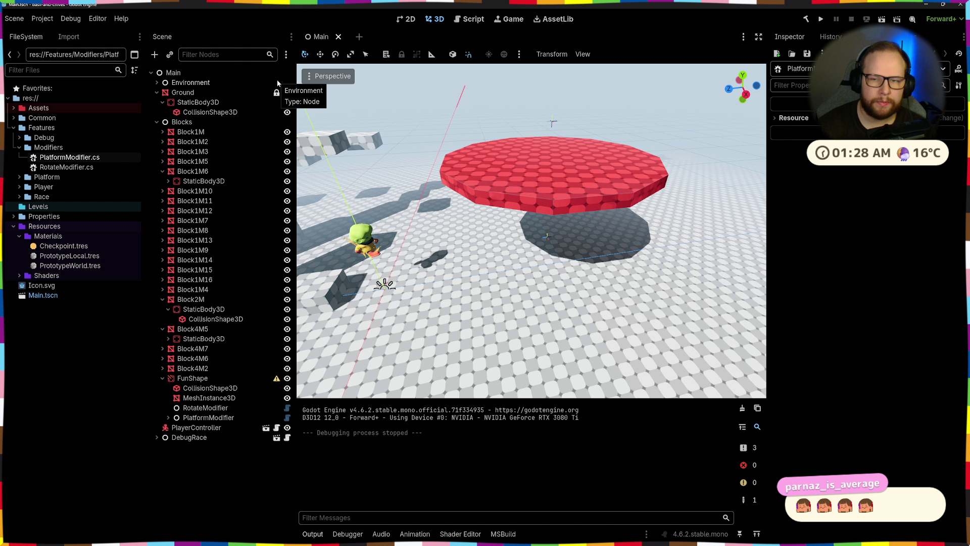
{"action": "left_click", "coordinate": [820, 19]}
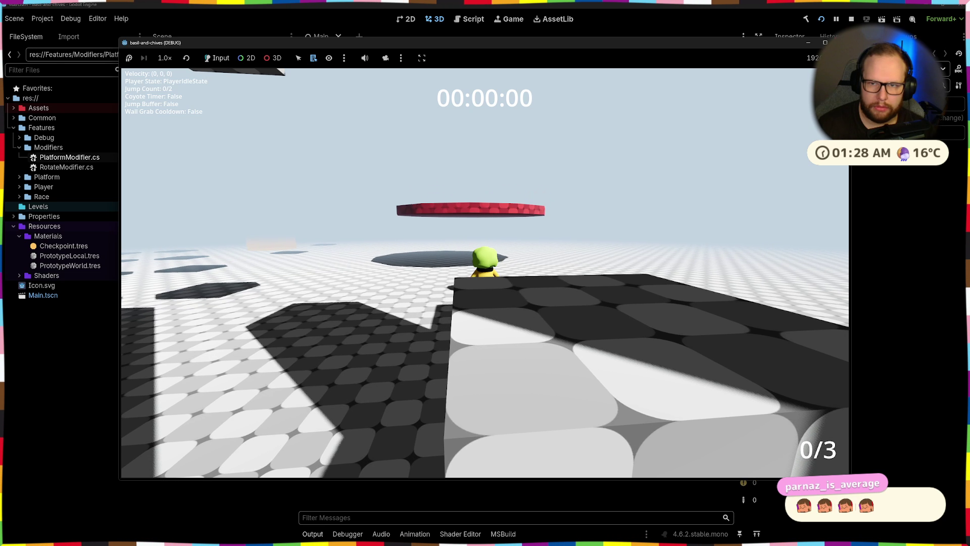
{"action": "key", "text": "F8"}
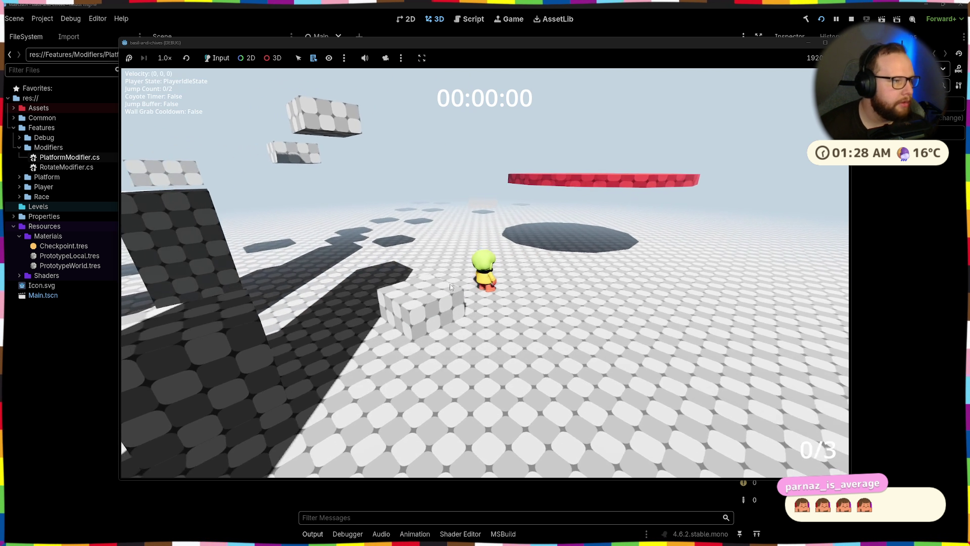
{"action": "left_click", "coordinate": [451, 287]}
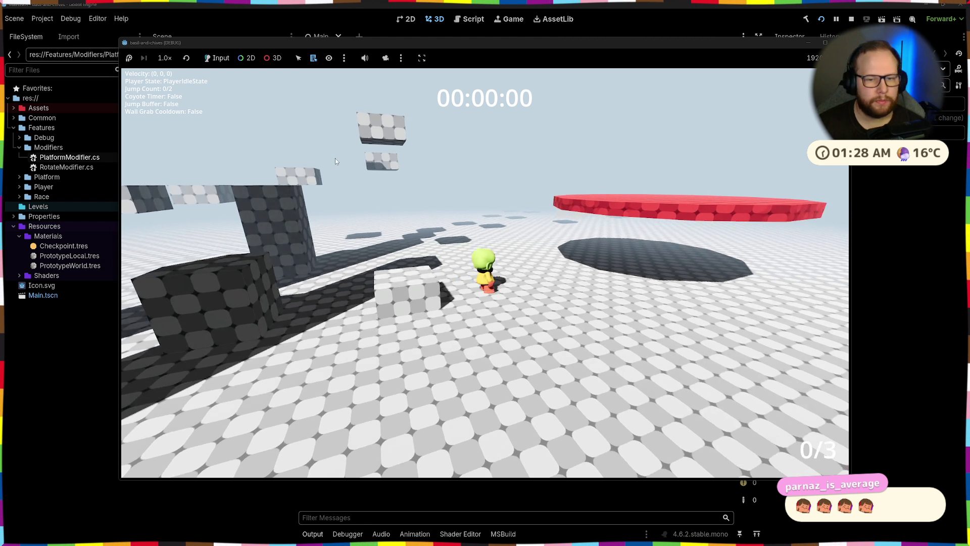
{"action": "key", "text": "space"}
{"action": "key", "text": "s"}
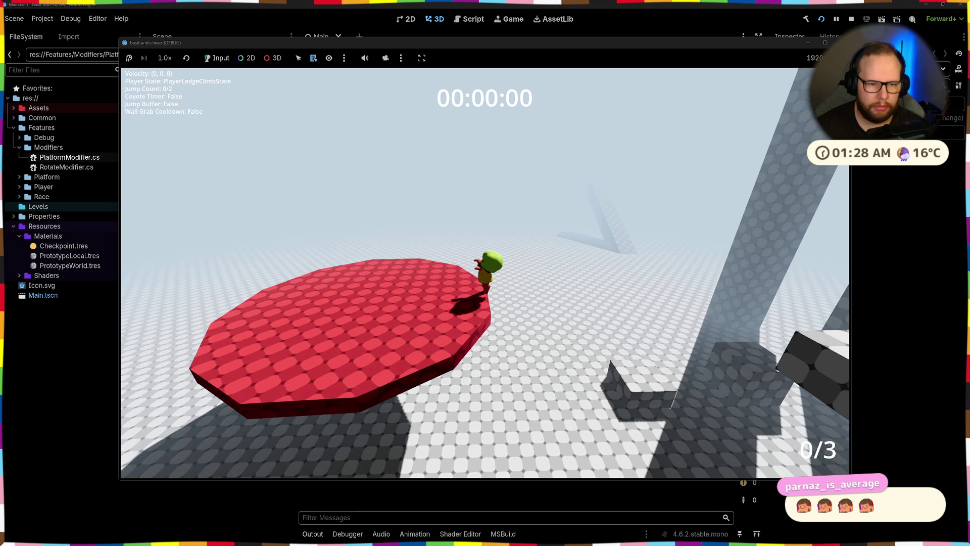
{"action": "key", "text": "s"}
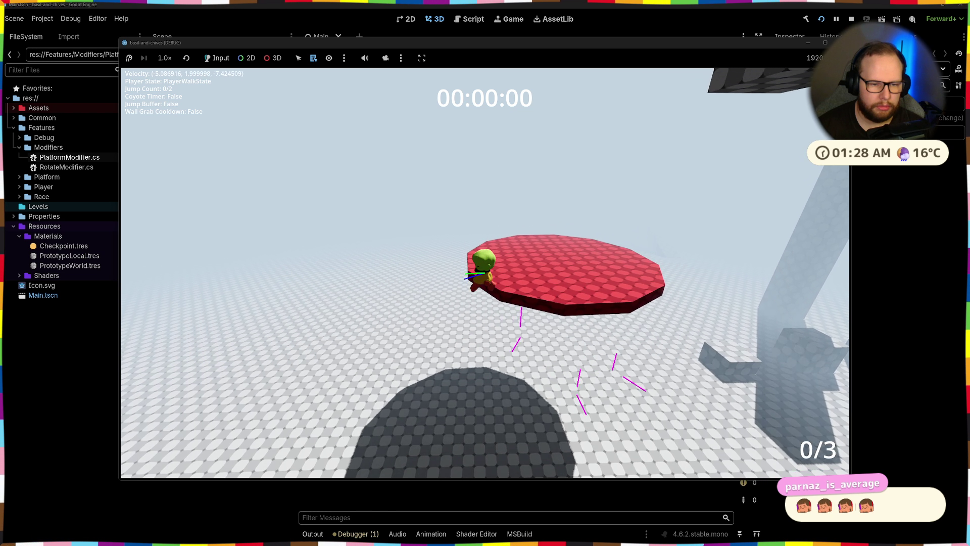
{"action": "key", "text": "w"}
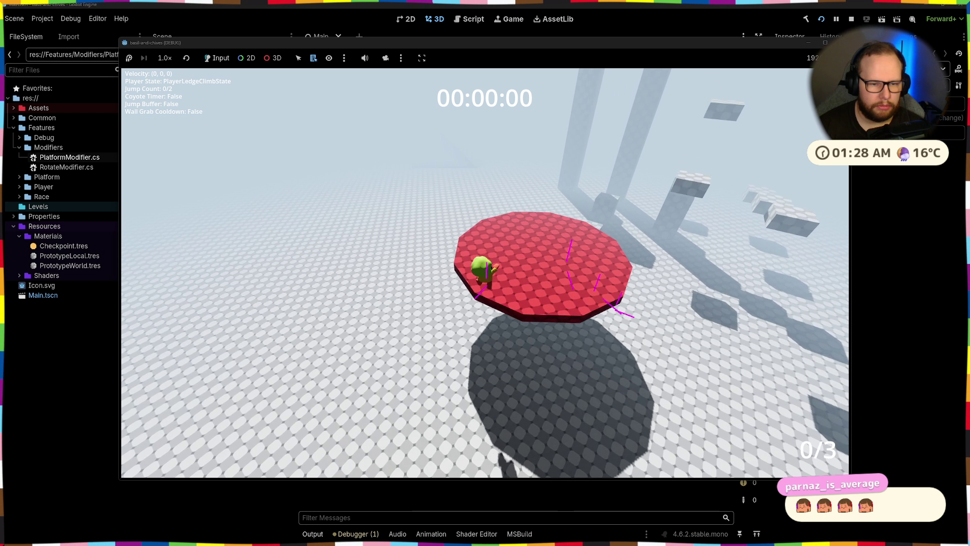
{"action": "key", "text": "w"}
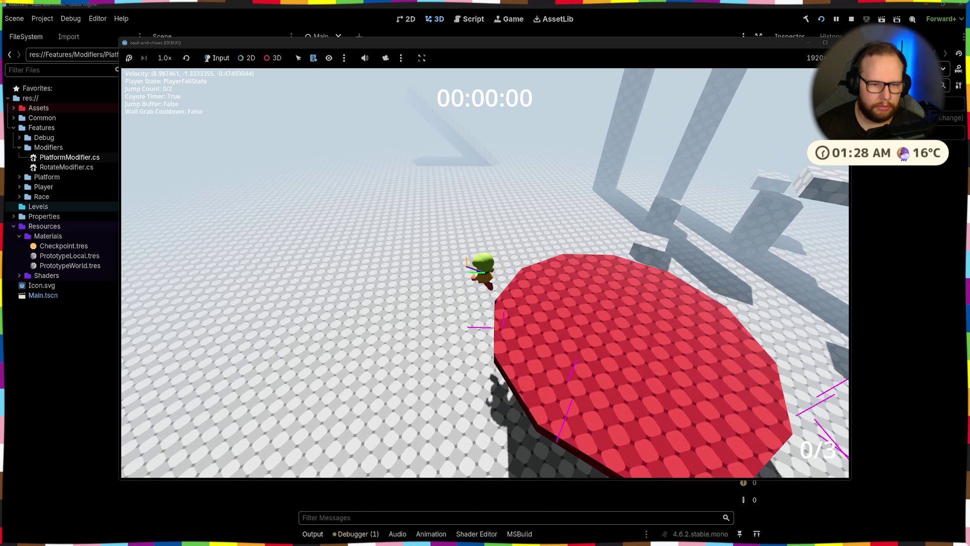
{"action": "key", "text": "w"}
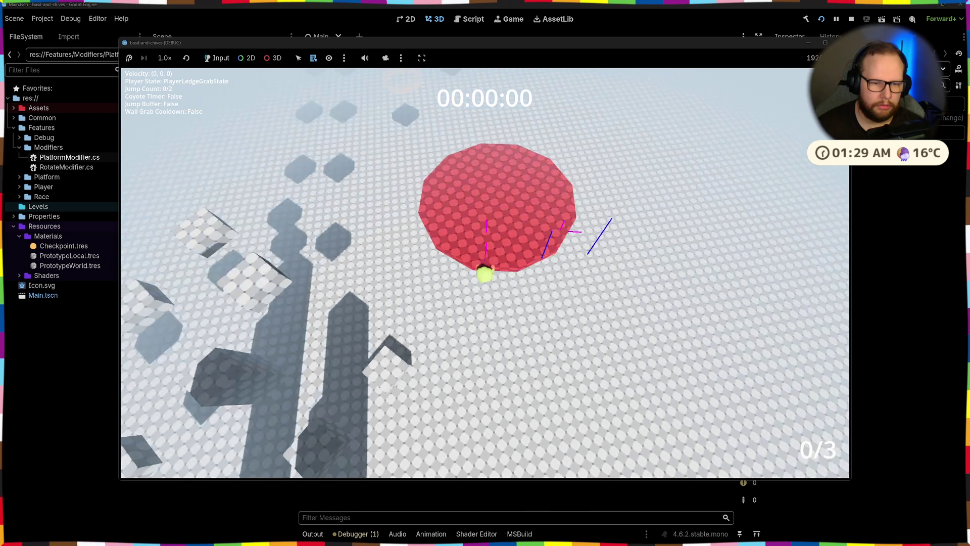
{"action": "key", "text": "space"}
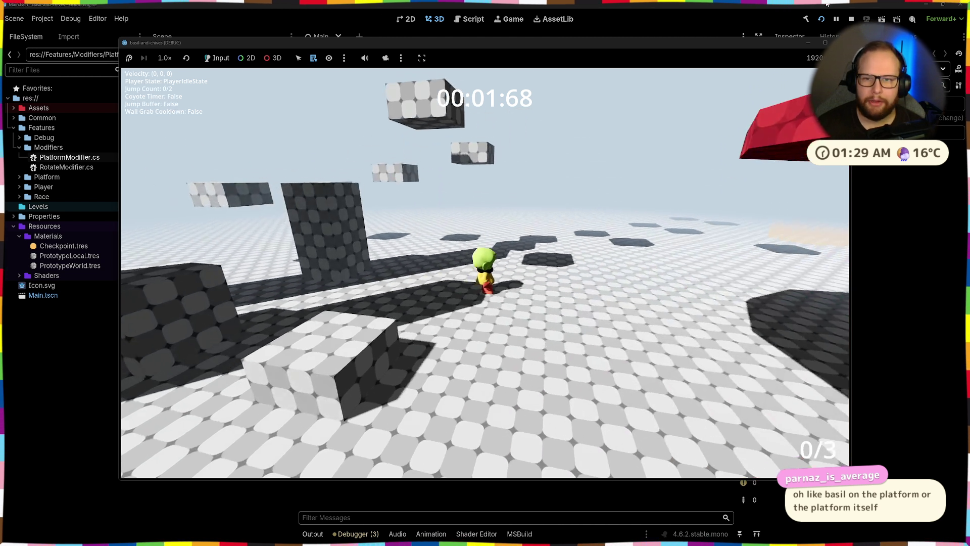
{"action": "key", "text": "F8"}
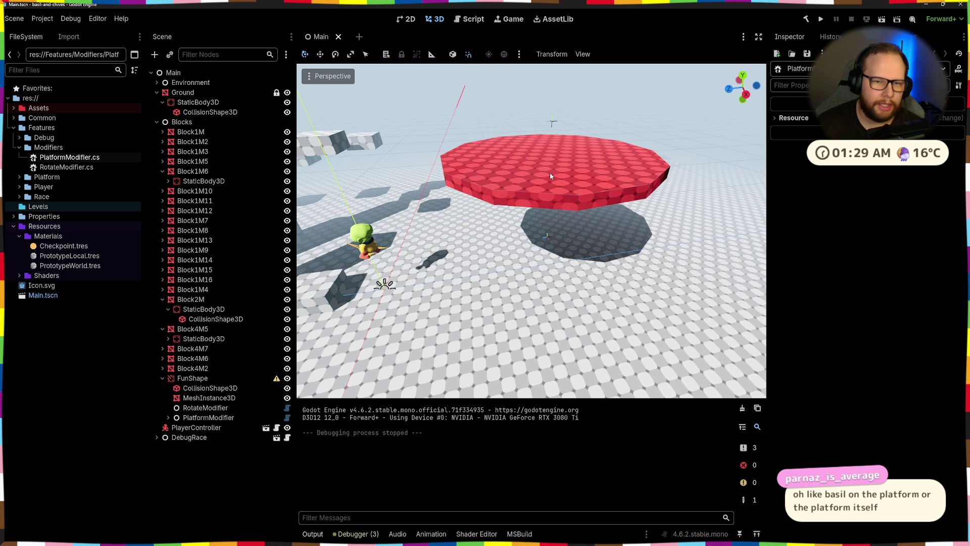
- Look down on the red platform and clear the Debugger's error list
{"action": "left_click", "coordinate": [551, 175]}
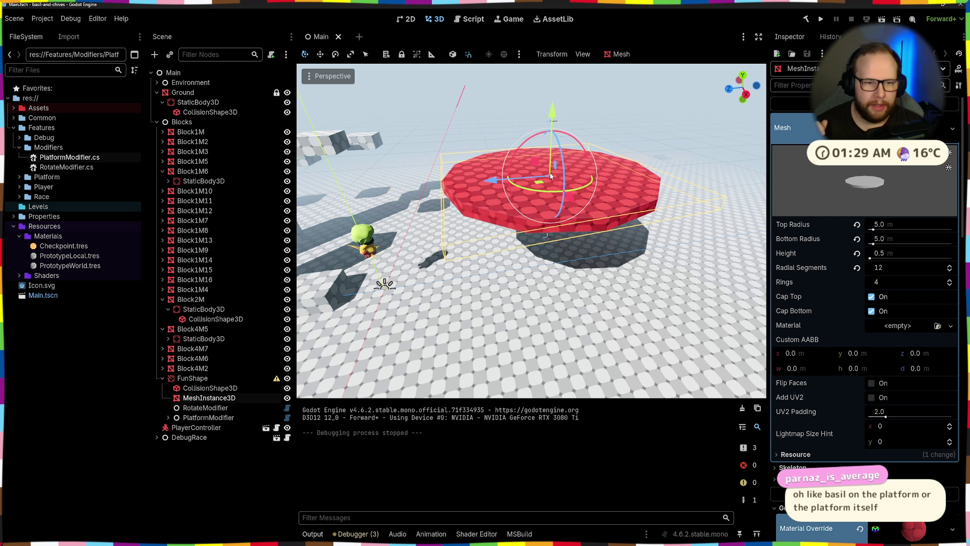
{"action": "left_click", "coordinate": [385, 135]}
{"action": "scroll", "coordinate": [465, 129], "scroll_direction": "down", "scroll_amount": 3}
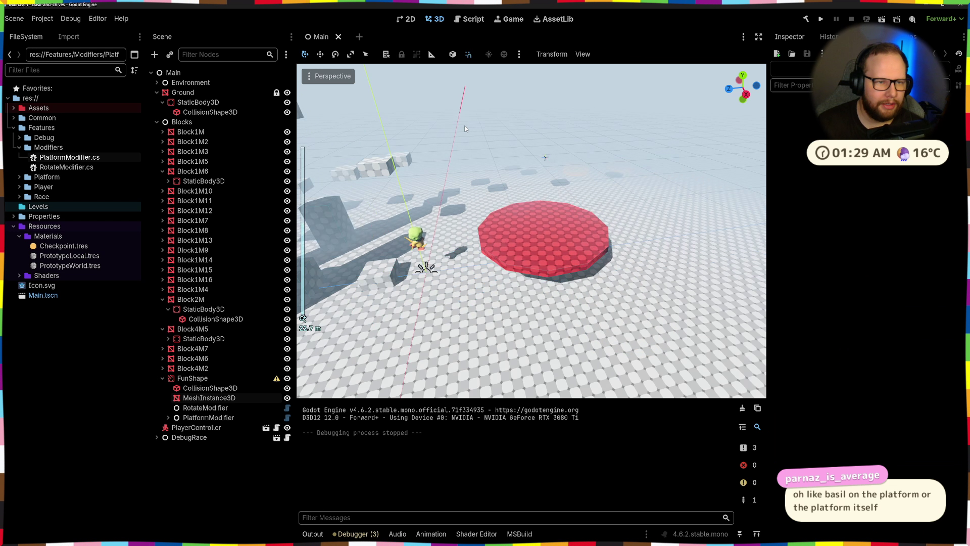
{"action": "scroll", "coordinate": [466, 128], "scroll_direction": "up", "scroll_amount": 5}
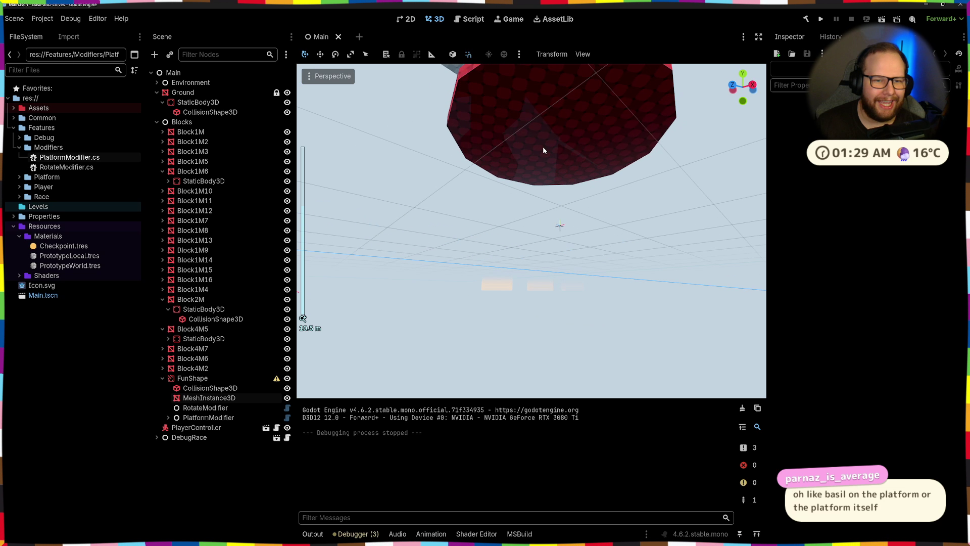
{"action": "left_click_drag", "start_coordinate": [544, 150], "coordinate": [394, 445]}
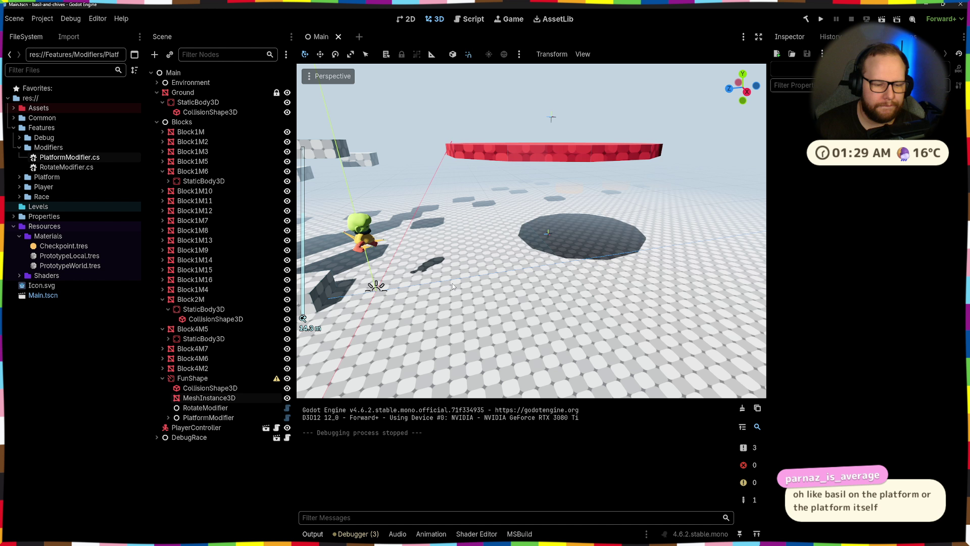
{"action": "left_click", "coordinate": [354, 534]}
{"action": "left_click", "coordinate": [743, 434]}
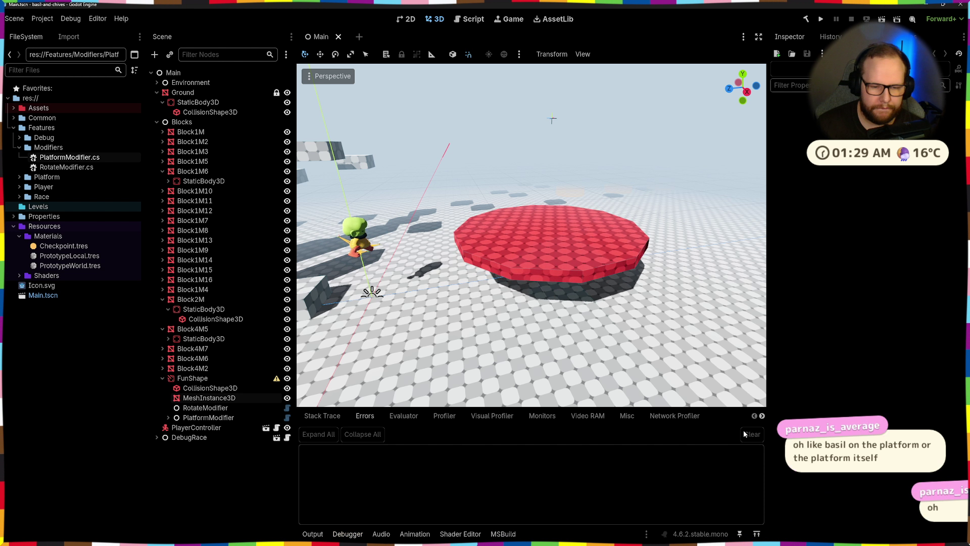
- Select the PlatformModifier node and save the Main scene
{"action": "mouse_move", "coordinate": [596, 354]}
{"action": "left_mouse_down"}
{"action": "mouse_move", "coordinate": [532, 323]}
{"action": "mouse_move", "coordinate": [368, 355]}
{"action": "left_mouse_up"}
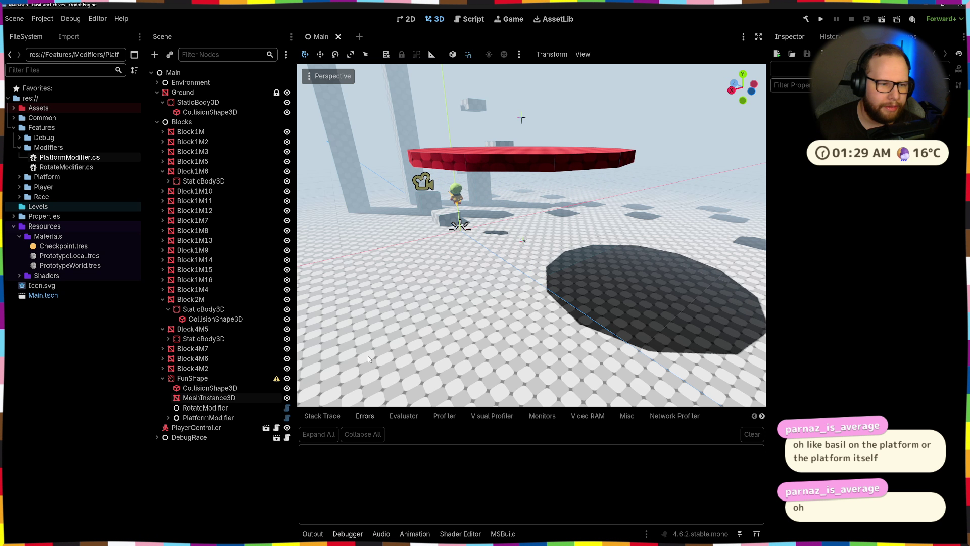
{"action": "left_click", "coordinate": [208, 418]}
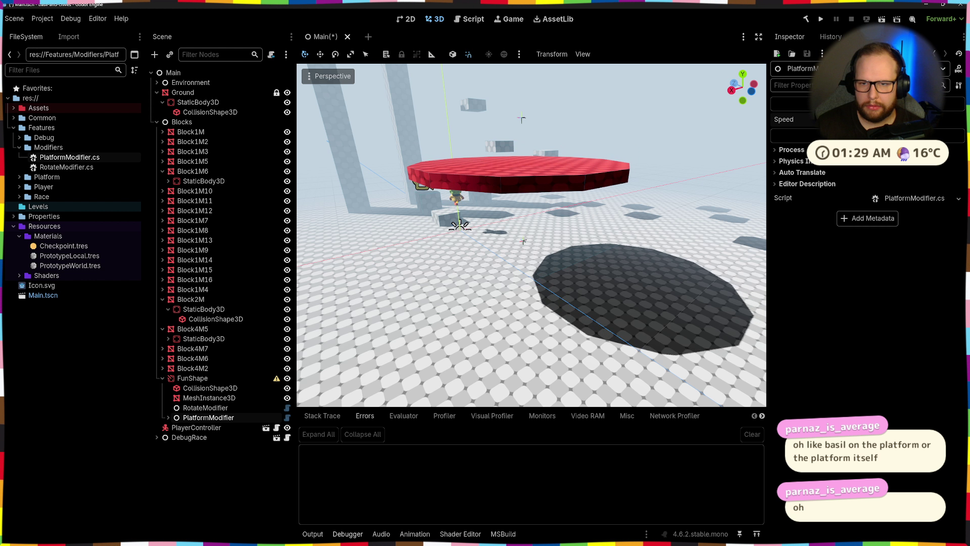
{"action": "key", "text": "ctrl+s"}
- Open the RotateModifier node's script in Visual Studio
{"action": "mouse_move", "coordinate": [463, 338]}
{"action": "left_mouse_down"}
{"action": "mouse_move", "coordinate": [459, 306]}
{"action": "mouse_move", "coordinate": [328, 364]}
{"action": "left_mouse_up"}
{"action": "left_click", "coordinate": [209, 408]}
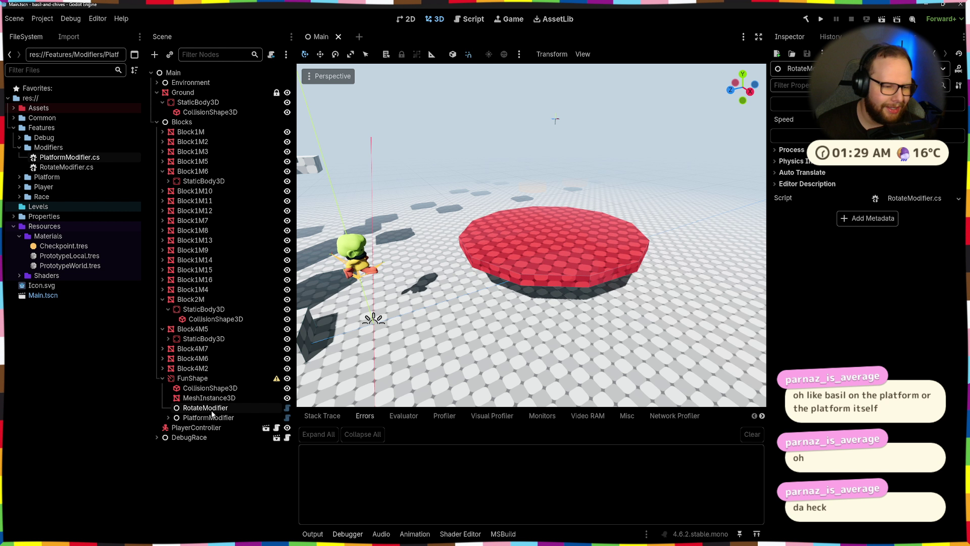
{"action": "left_click", "coordinate": [287, 408]}
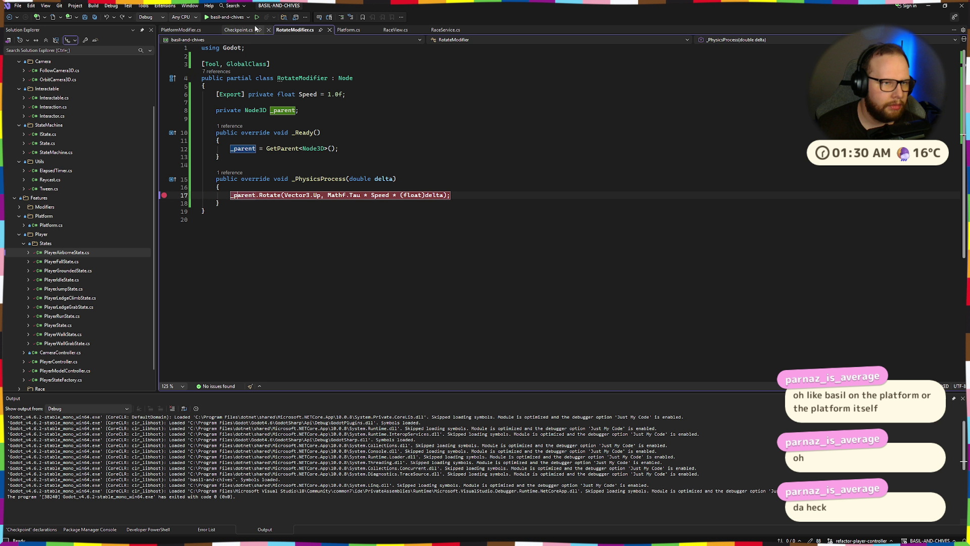
- Run the debugger to the Speed 0.1 breakpoint, stop debugging, and return to Godot
{"action": "left_click", "coordinate": [220, 18]}
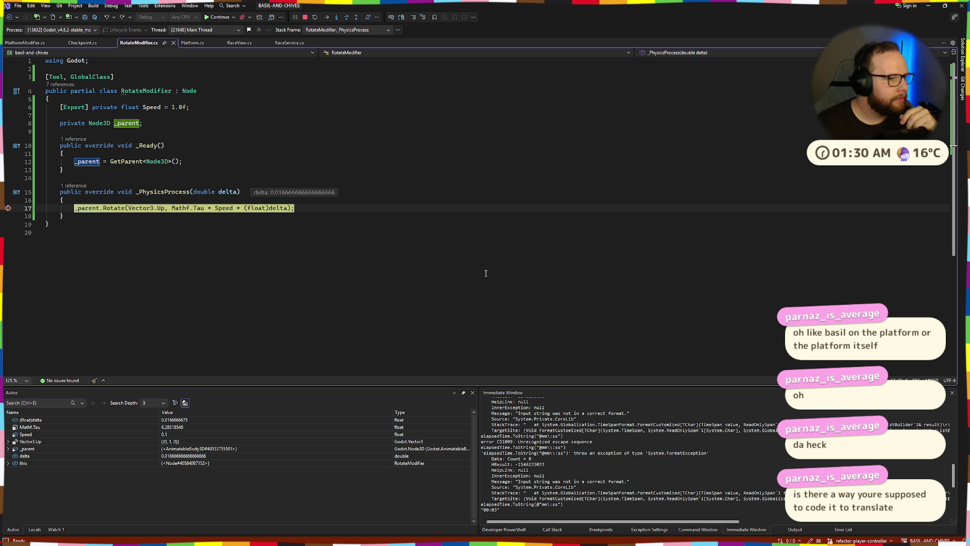
{"action": "left_click", "coordinate": [306, 19]}
{"action": "key", "text": "ctrl+super+Right"}
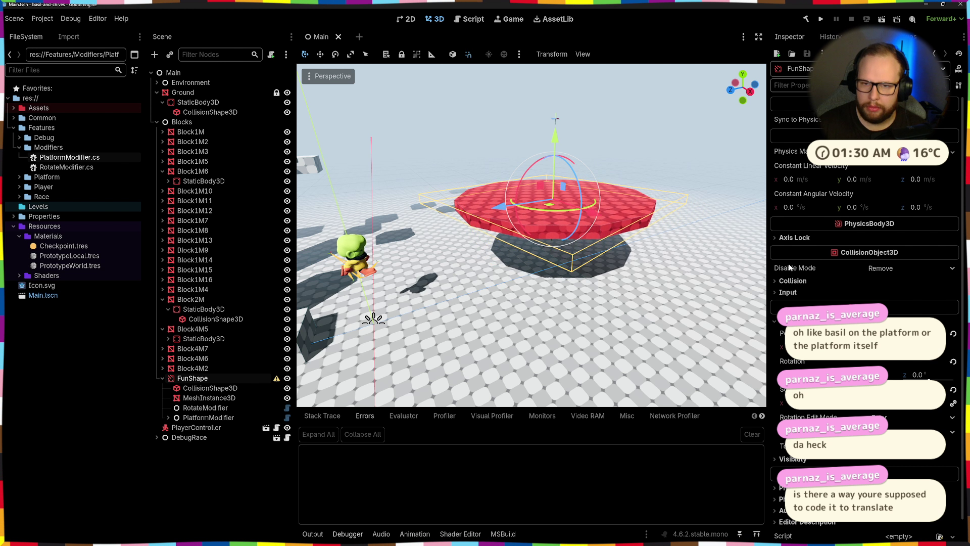
- Inspect FunShape's Axis Lock, mesh, collision shape, RotateModifier and PlatformModifier while orbiting the platform
{"action": "left_click", "coordinate": [796, 238]}
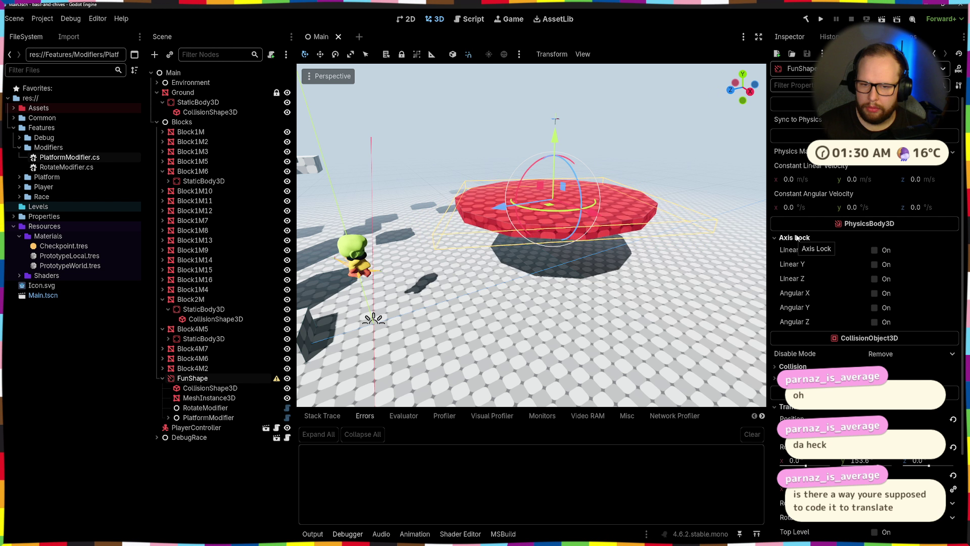
{"action": "mouse_move", "coordinate": [548, 303]}
{"action": "left_mouse_down"}
{"action": "mouse_move", "coordinate": [545, 287]}
{"action": "mouse_move", "coordinate": [571, 263]}
{"action": "left_mouse_up"}
{"action": "left_click", "coordinate": [239, 478]}
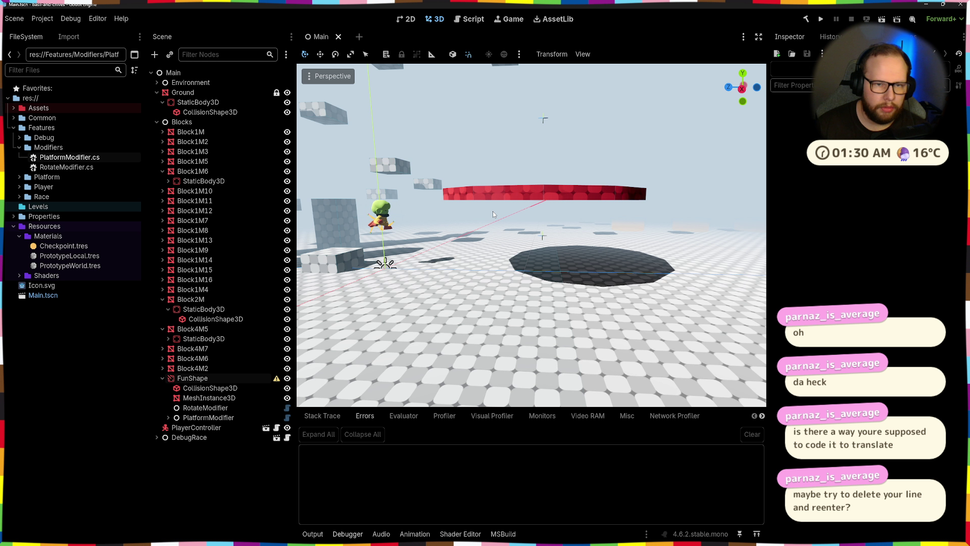
{"action": "left_click", "coordinate": [541, 184]}
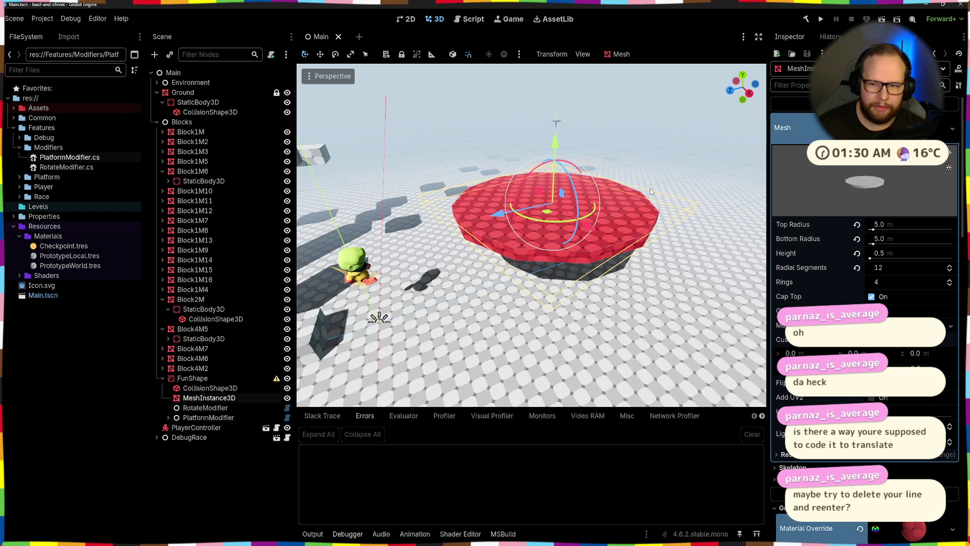
{"action": "left_click", "coordinate": [204, 388]}
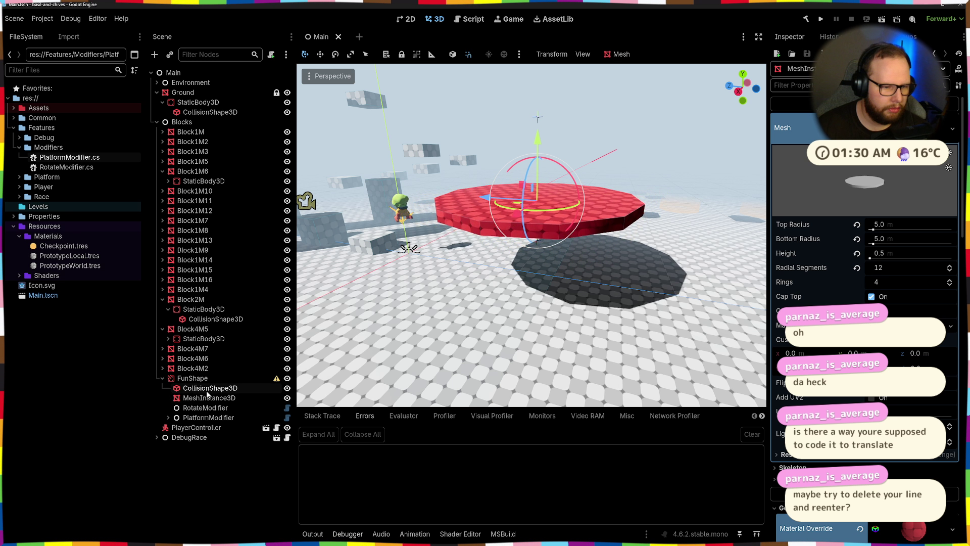
{"action": "left_click", "coordinate": [205, 408]}
{"action": "left_click", "coordinate": [208, 417]}
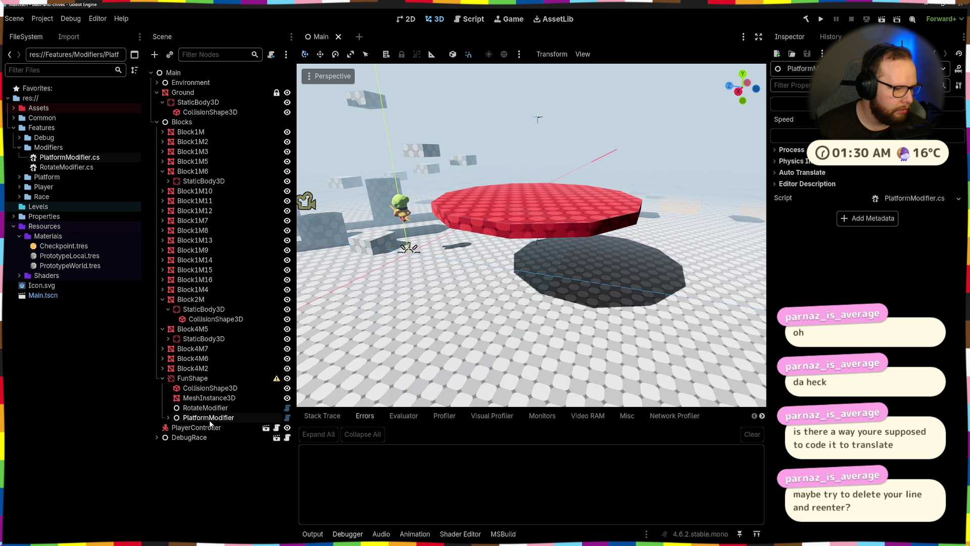
{"action": "mouse_move", "coordinate": [469, 327]}
{"action": "left_mouse_down"}
{"action": "mouse_move", "coordinate": [460, 229]}
{"action": "mouse_move", "coordinate": [551, 228]}
{"action": "left_mouse_up"}
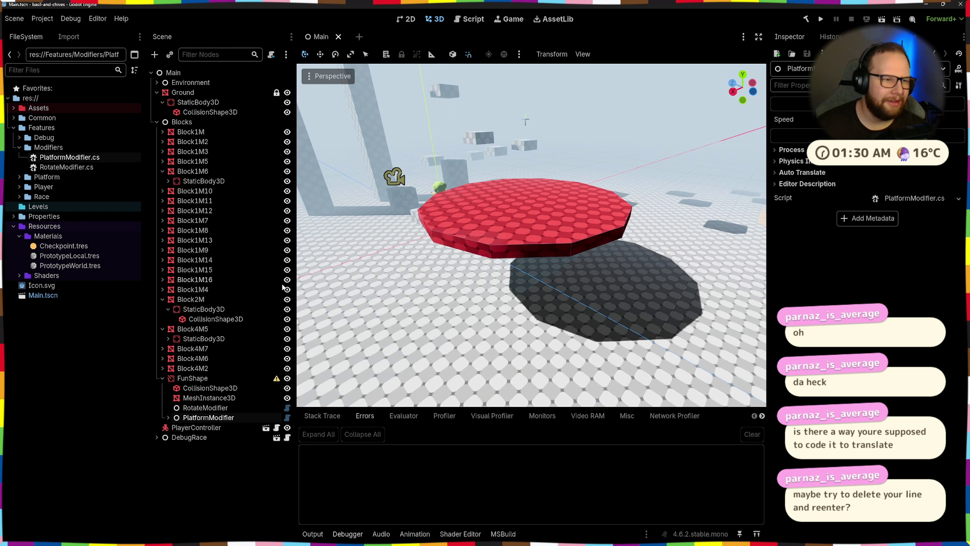
{"action": "left_click", "coordinate": [338, 37]}
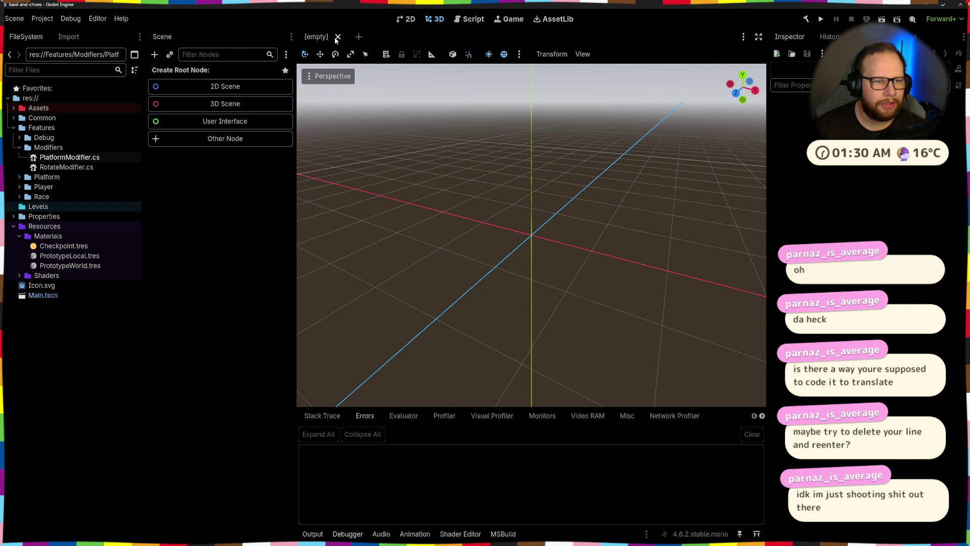
{"action": "key", "text": "ctrl+shift+p"}
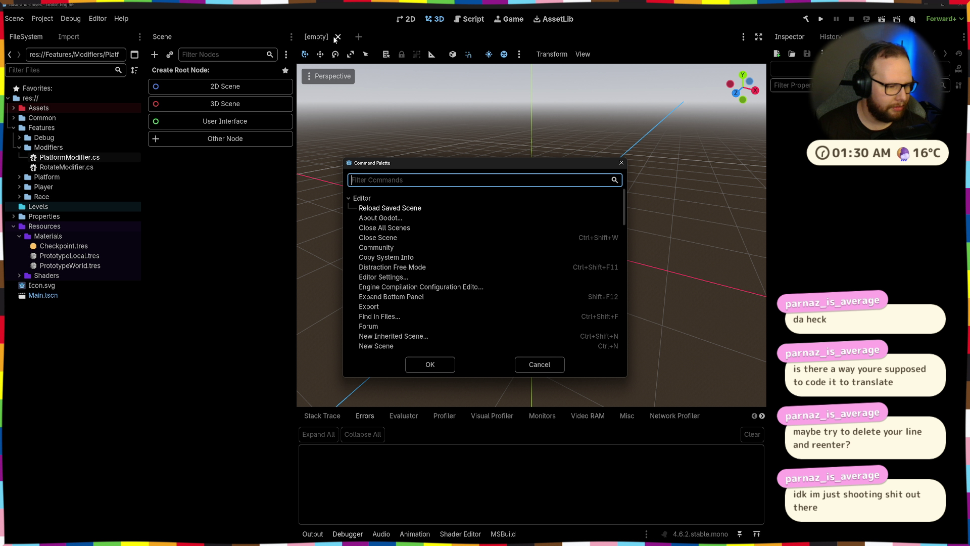
{"action": "key", "text": "Return"}
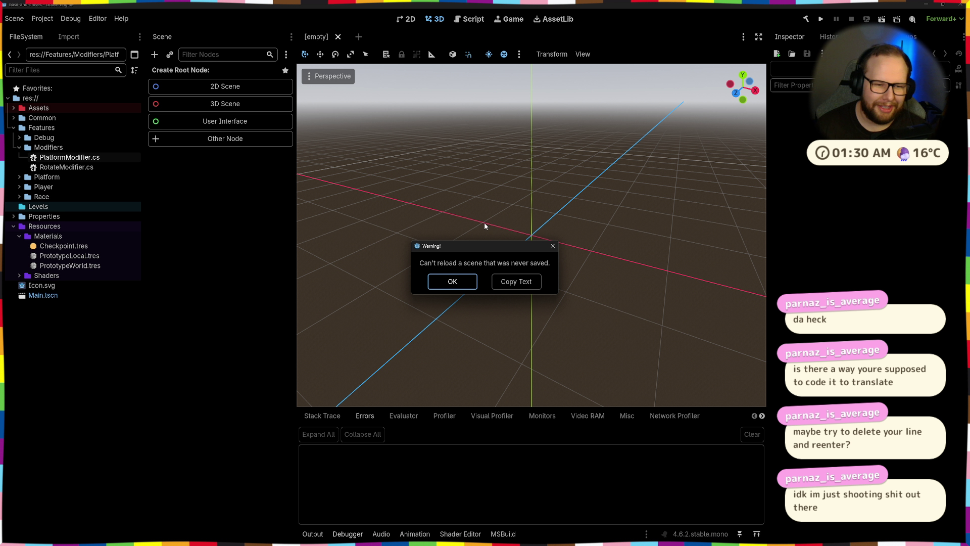
{"action": "left_click", "coordinate": [467, 284]}
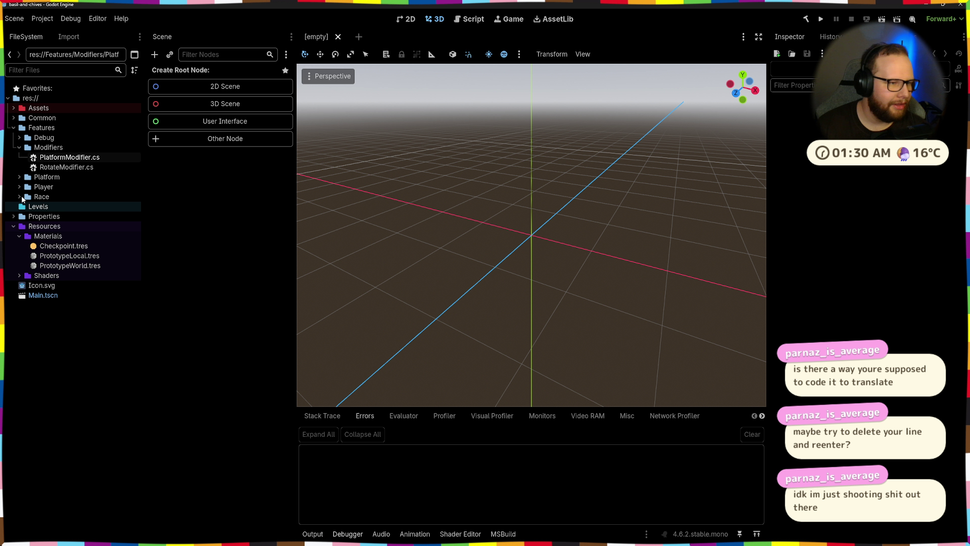
- Reopen Main.tscn, check RotateModifier, and expand PlatformModifier to show its points
{"action": "double_click", "coordinate": [42, 295]}
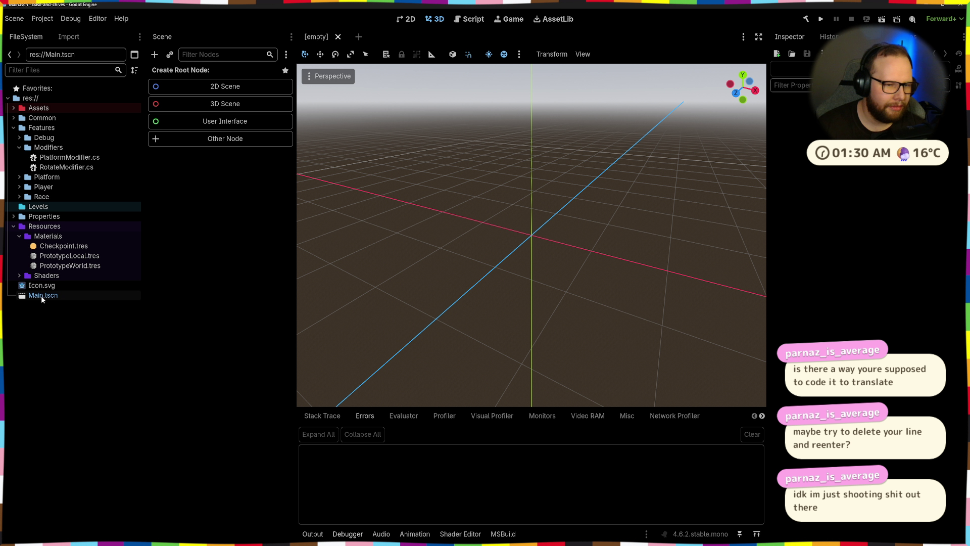
{"action": "mouse_move", "coordinate": [407, 262]}
{"action": "left_mouse_down"}
{"action": "mouse_move", "coordinate": [580, 204]}
{"action": "mouse_move", "coordinate": [673, 268]}
{"action": "left_mouse_up"}
{"action": "scroll", "coordinate": [634, 163], "scroll_direction": "up", "scroll_amount": 5}
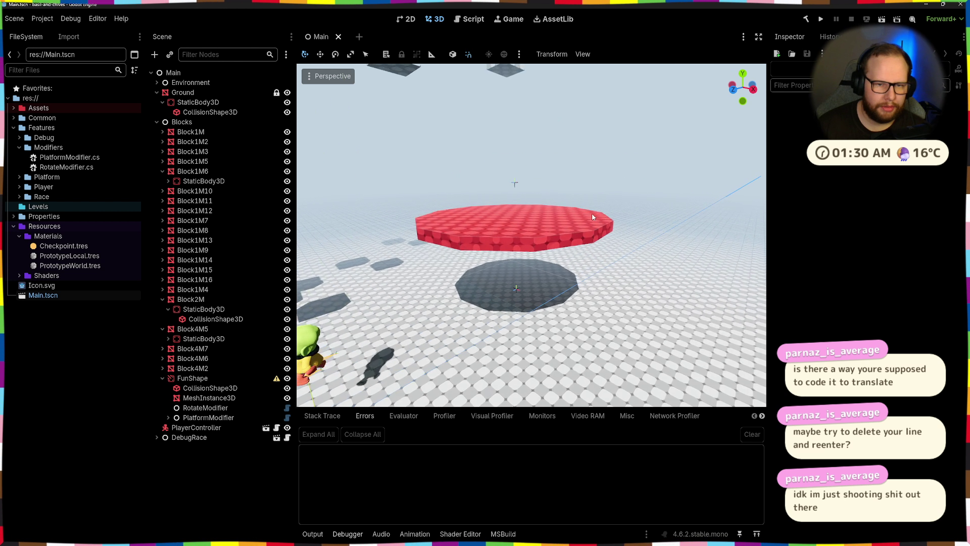
{"action": "scroll", "coordinate": [564, 220], "scroll_direction": "down", "scroll_amount": 5}
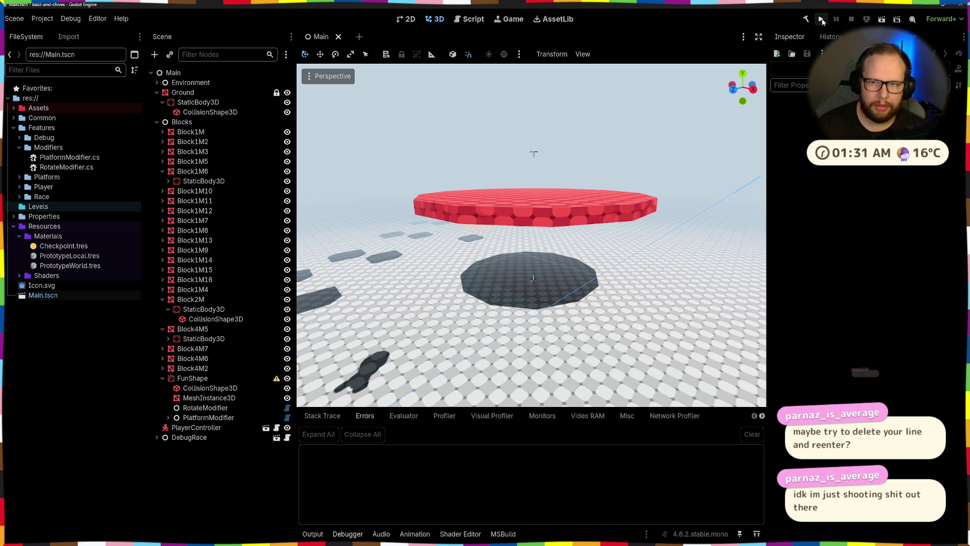
{"action": "left_click", "coordinate": [206, 407]}
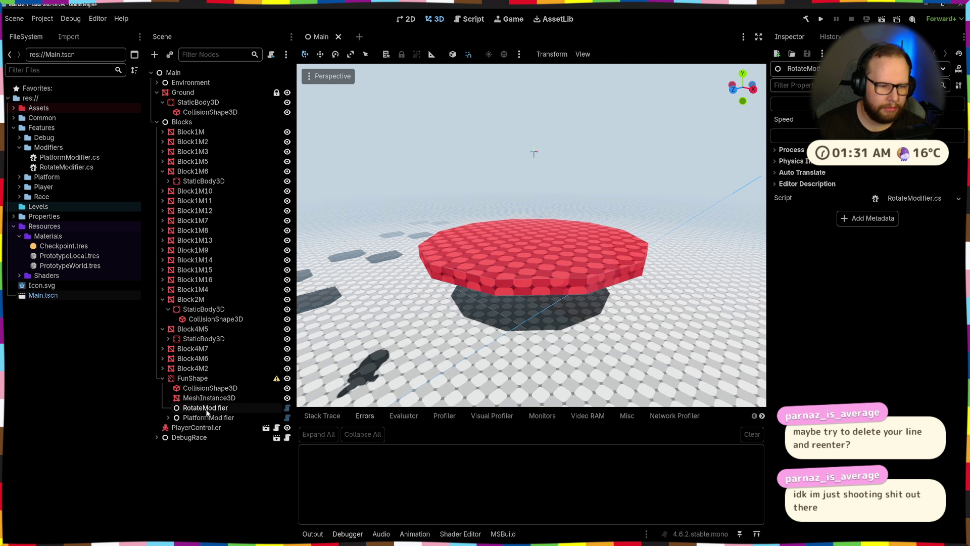
{"action": "scroll", "coordinate": [498, 260], "scroll_direction": "down", "scroll_amount": 3}
{"action": "double_click", "coordinate": [209, 417]}
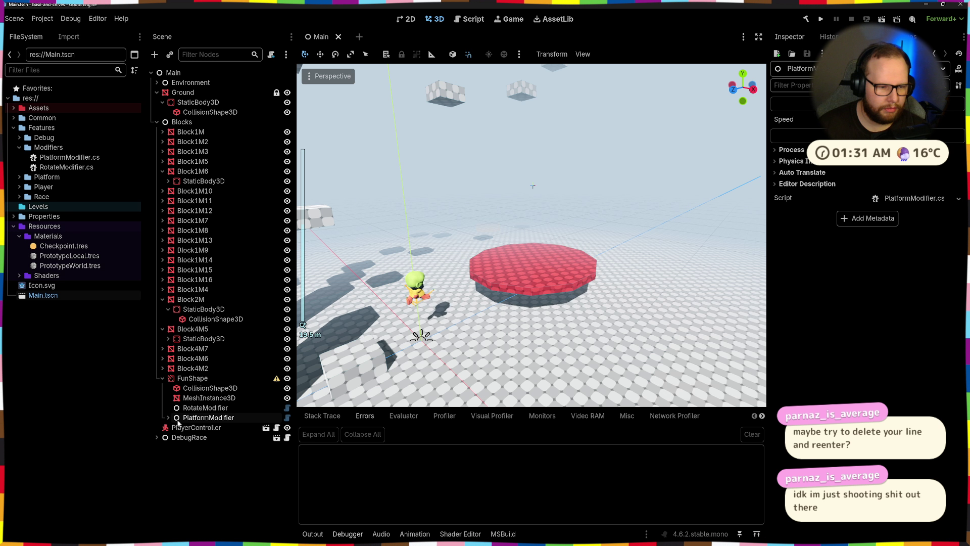
{"action": "left_click", "coordinate": [168, 418]}
{"action": "scroll", "coordinate": [552, 237], "scroll_direction": "up", "scroll_amount": 5}
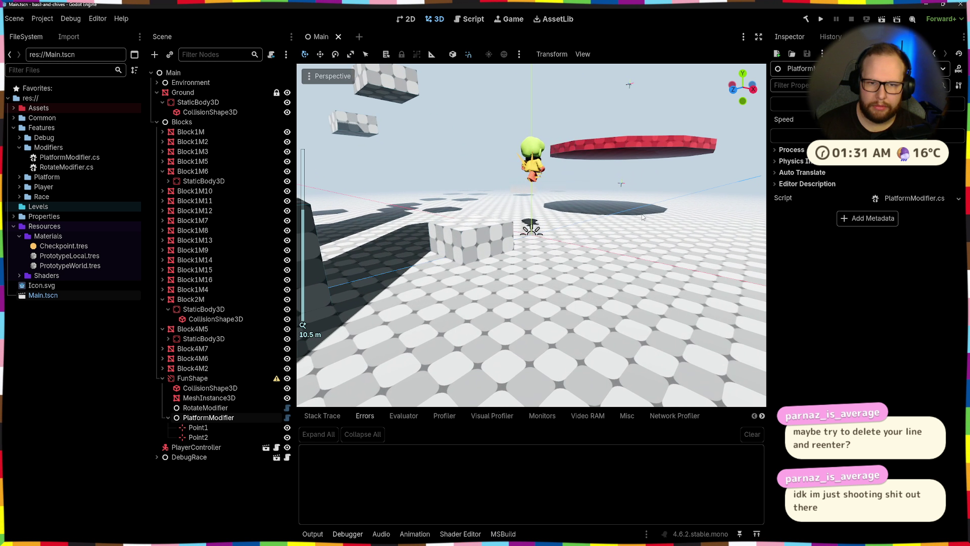
- Inspect Point1, both modifiers and the platform mesh, then close Main and run the project
{"action": "left_click", "coordinate": [199, 427]}
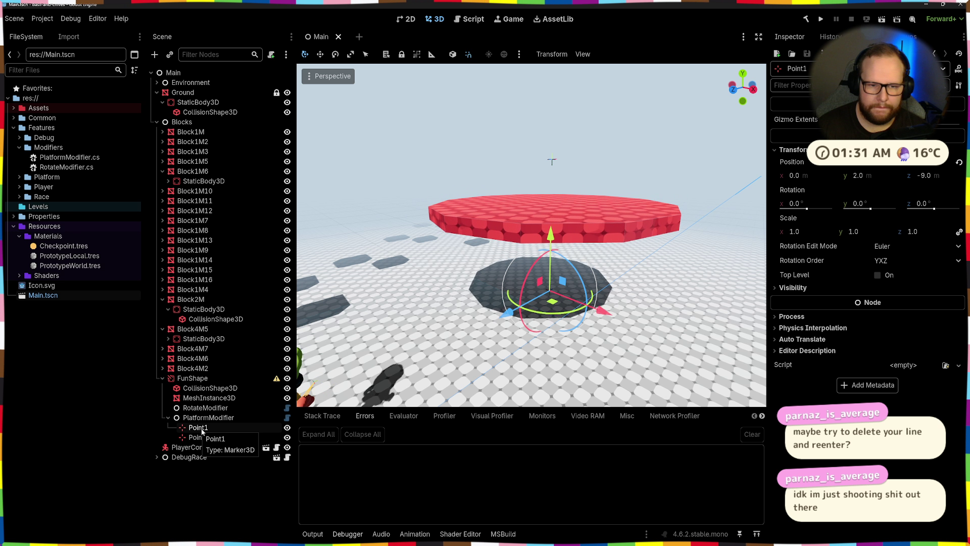
{"action": "scroll", "coordinate": [596, 291], "scroll_direction": "down", "scroll_amount": 5}
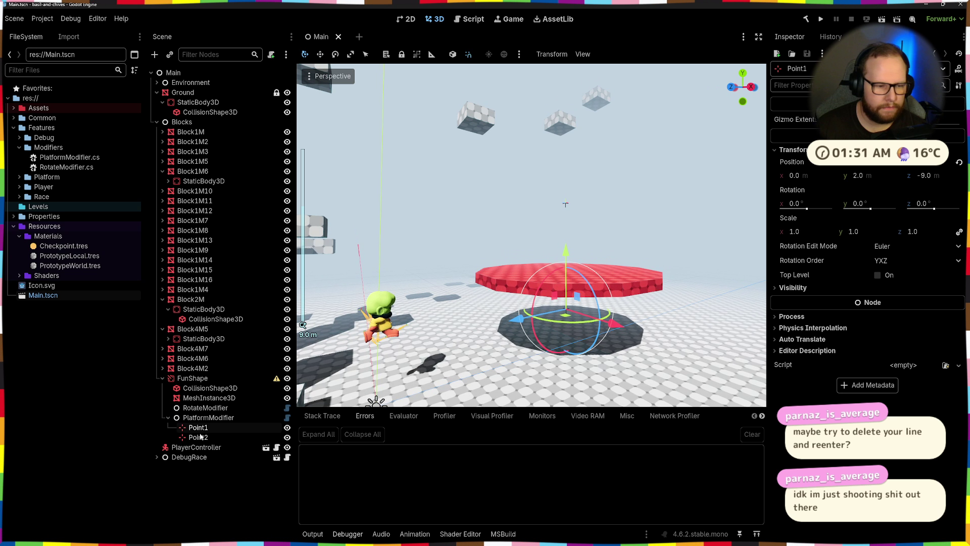
{"action": "left_click", "coordinate": [205, 411]}
{"action": "left_click", "coordinate": [199, 437]}
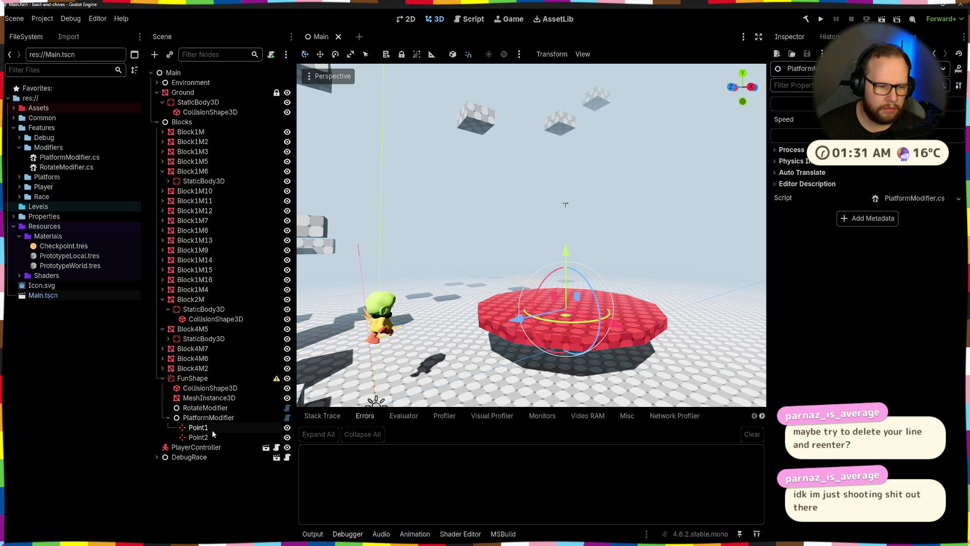
{"action": "left_click", "coordinate": [198, 427]}
{"action": "left_click", "coordinate": [202, 408]}
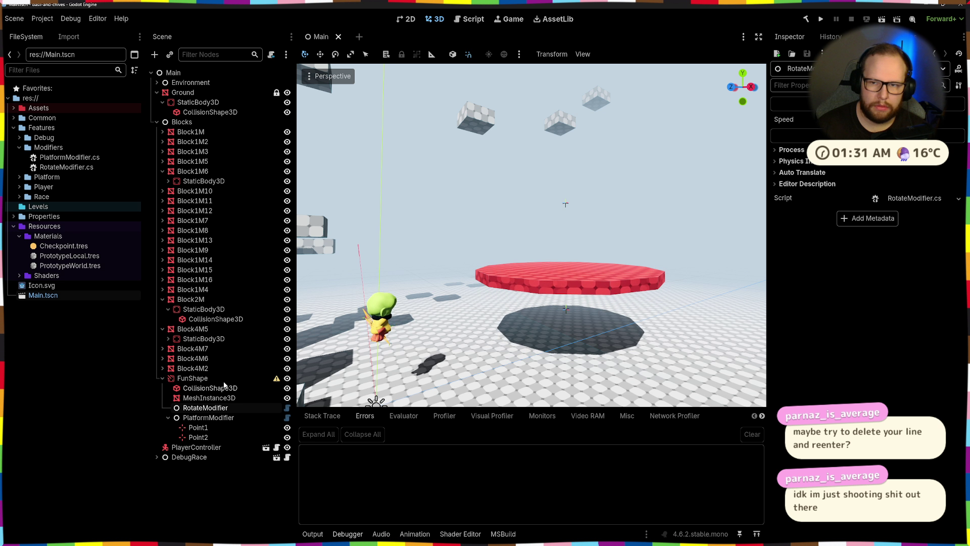
{"action": "left_click", "coordinate": [540, 248]}
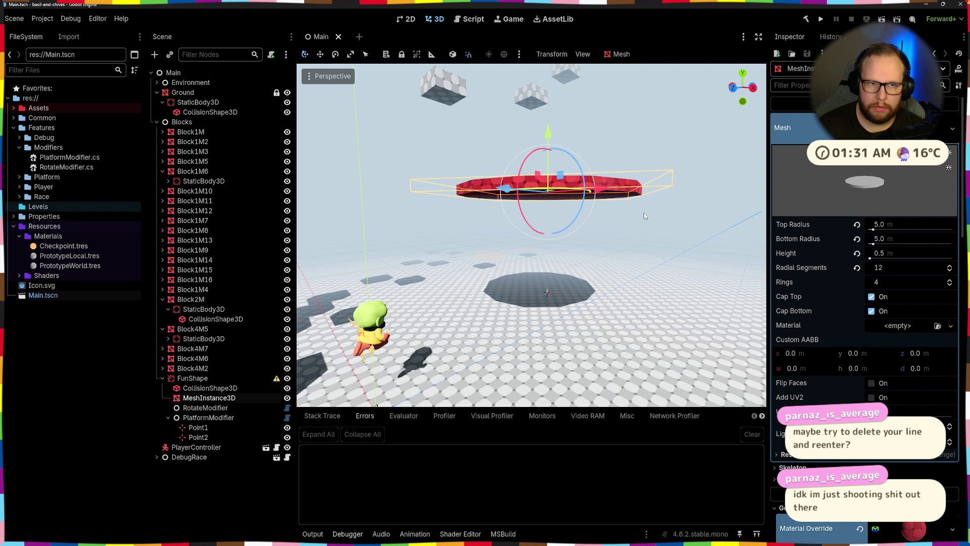
{"action": "key", "text": "ctrl+shift+w"}
{"action": "left_click", "coordinate": [821, 19]}
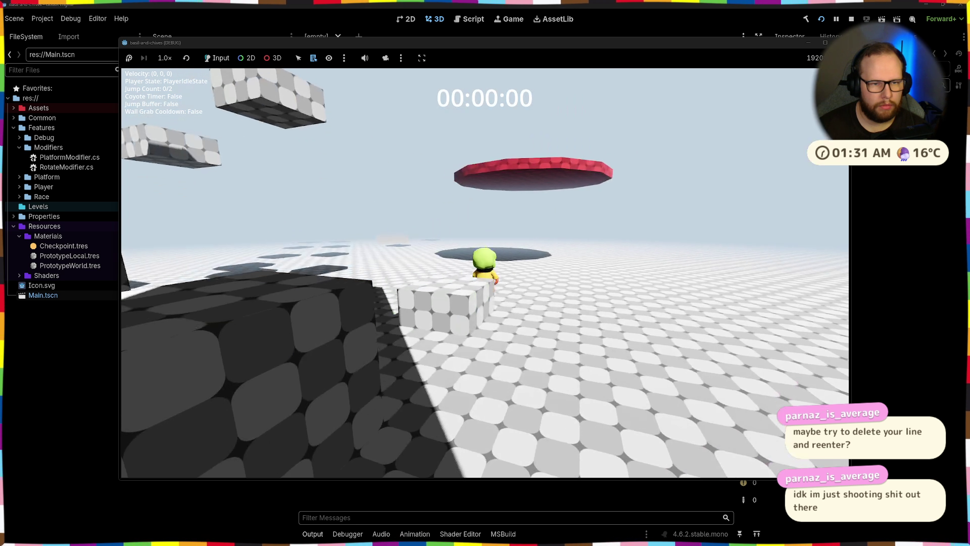
- Jump the character onto the red platform, stop the game, and dismiss the no-scene alert
{"action": "key", "text": "space"}
{"action": "key", "text": "space"}
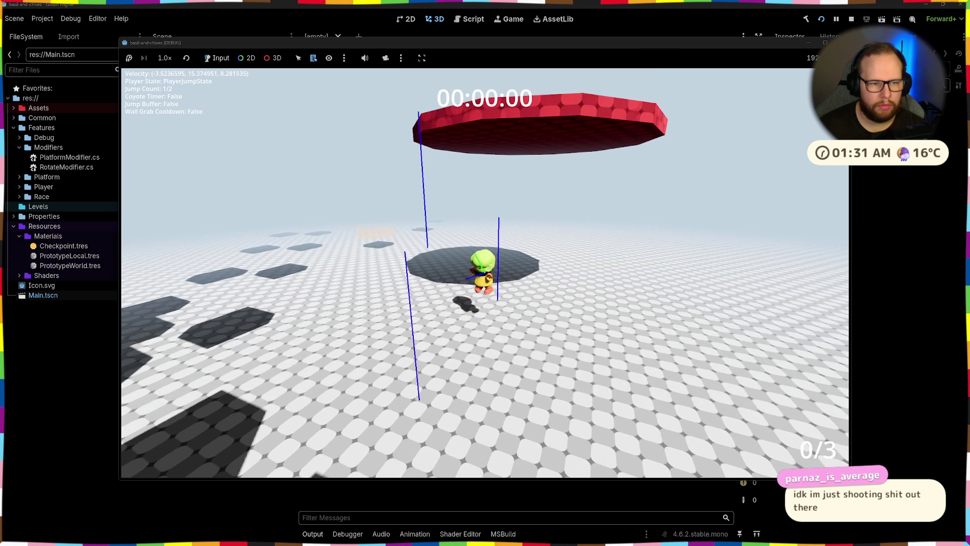
{"action": "key", "text": "space"}
{"action": "key", "text": "w"}
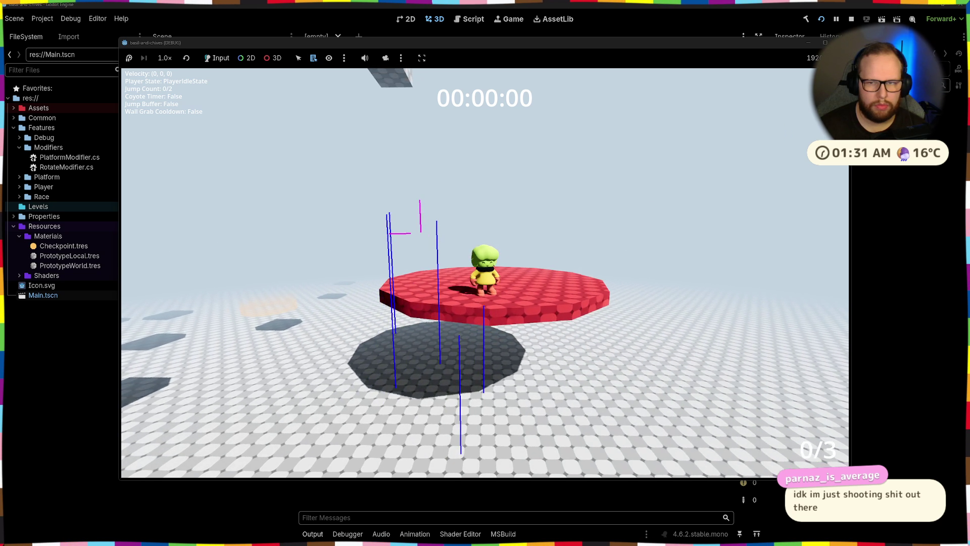
{"action": "left_click", "coordinate": [852, 19]}
{"action": "left_click", "coordinate": [881, 20]}
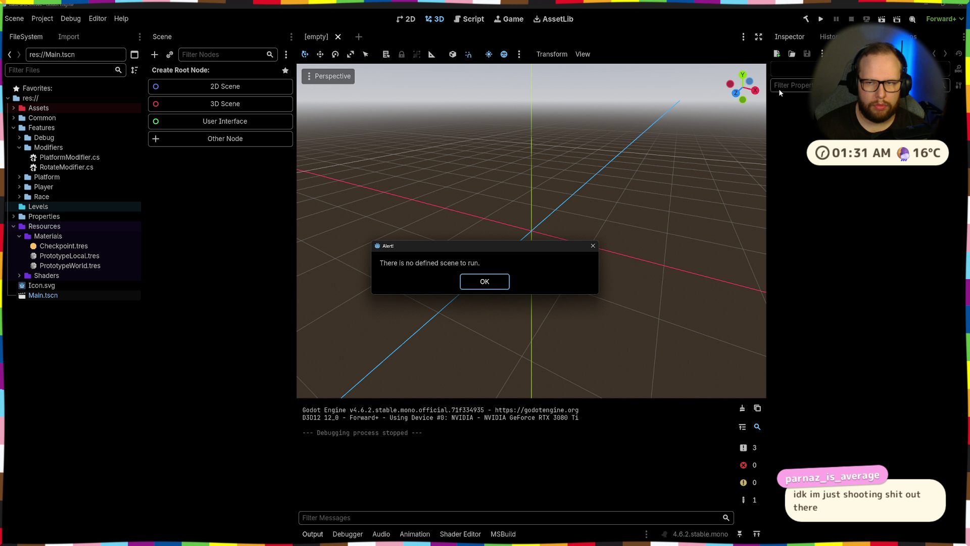
{"action": "key", "text": "Return"}
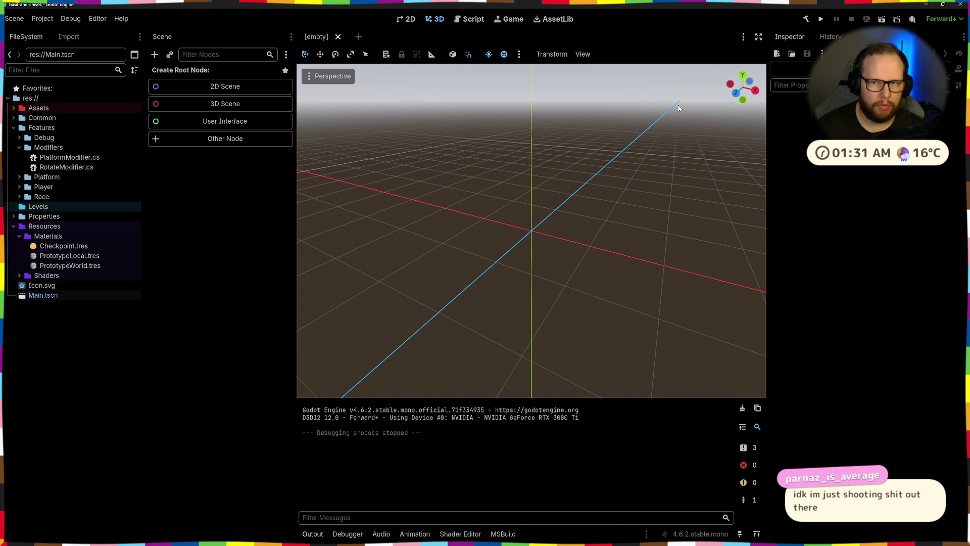
- Reopen Main, collapse PlatformModifier's points, select RotateModifier, and switch to Visual Studio
{"action": "double_click", "coordinate": [55, 297]}
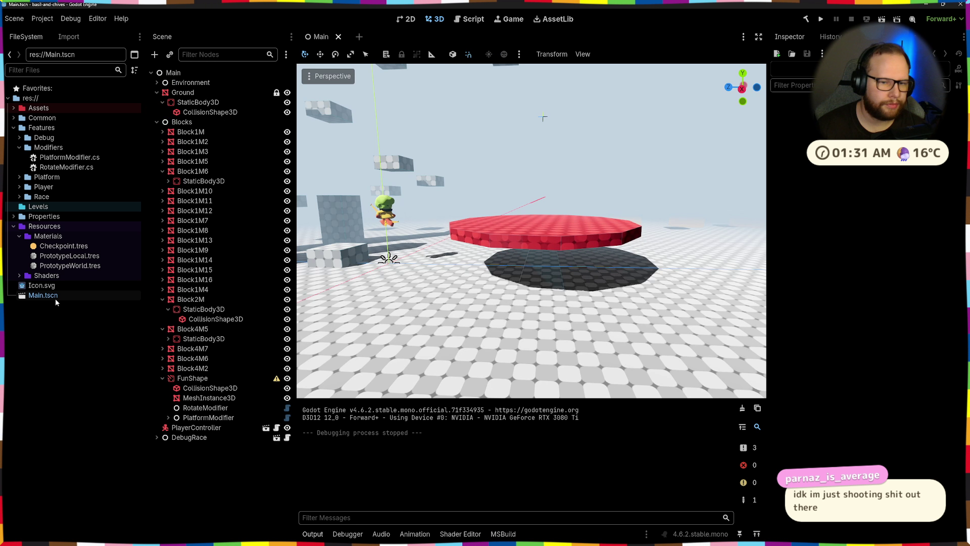
{"action": "left_click", "coordinate": [501, 200]}
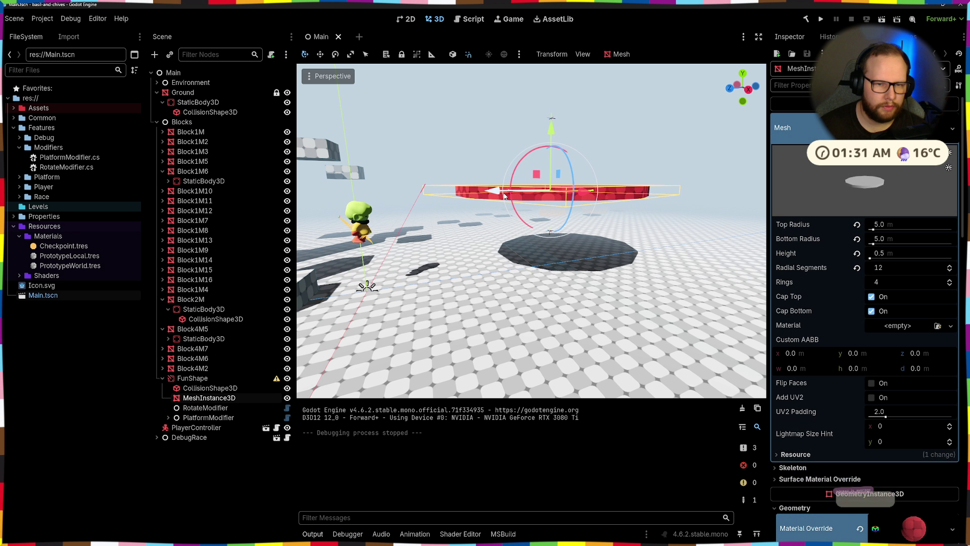
{"action": "left_click", "coordinate": [221, 417]}
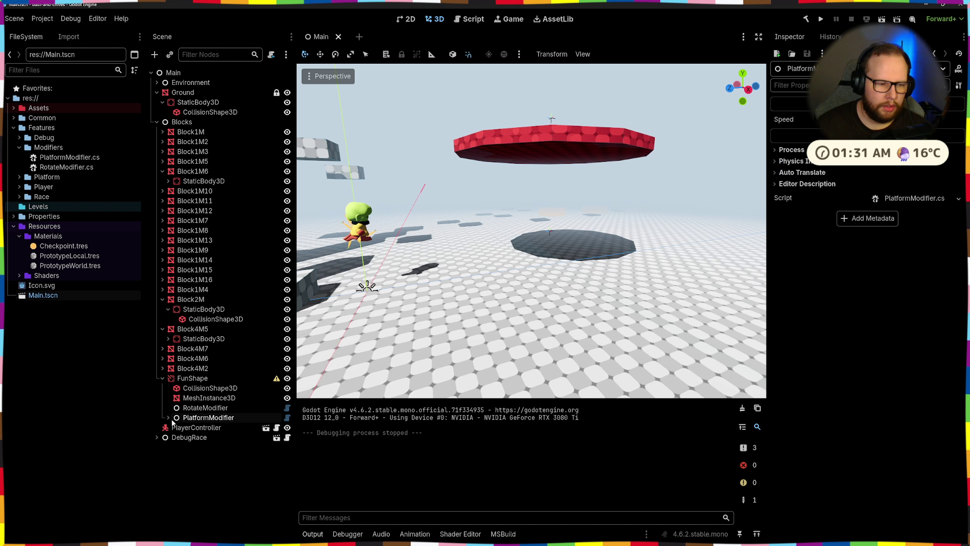
{"action": "left_click", "coordinate": [168, 417]}
{"action": "double_click", "coordinate": [172, 419]}
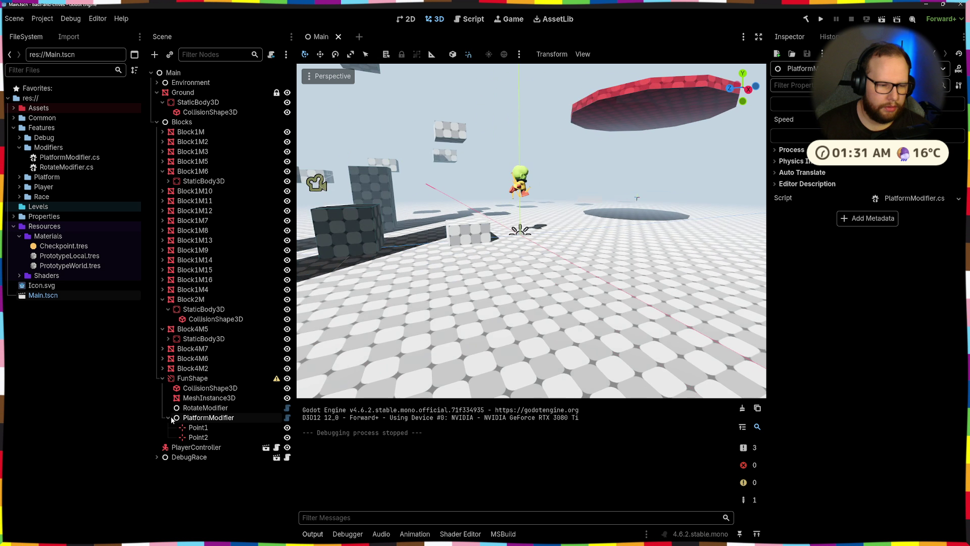
{"action": "left_click", "coordinate": [168, 417]}
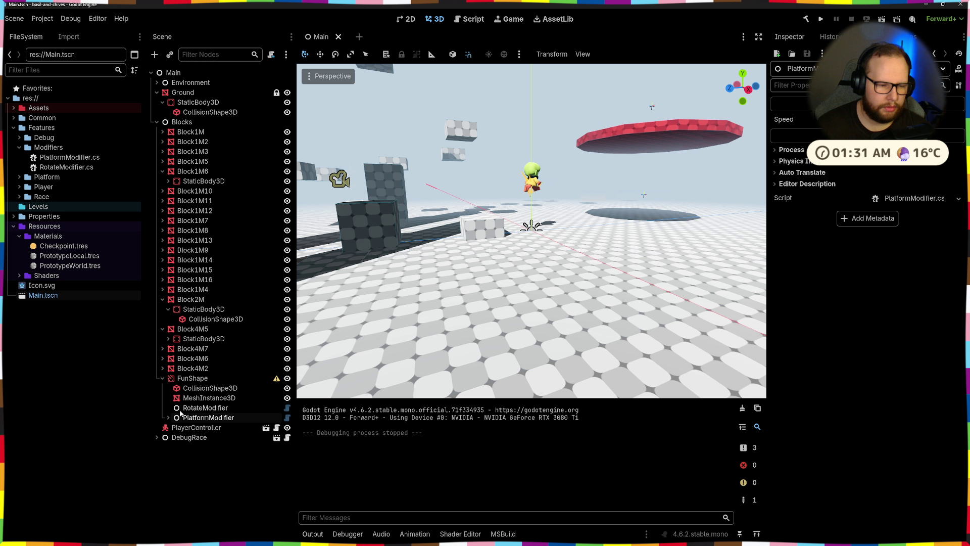
{"action": "left_click", "coordinate": [180, 408]}
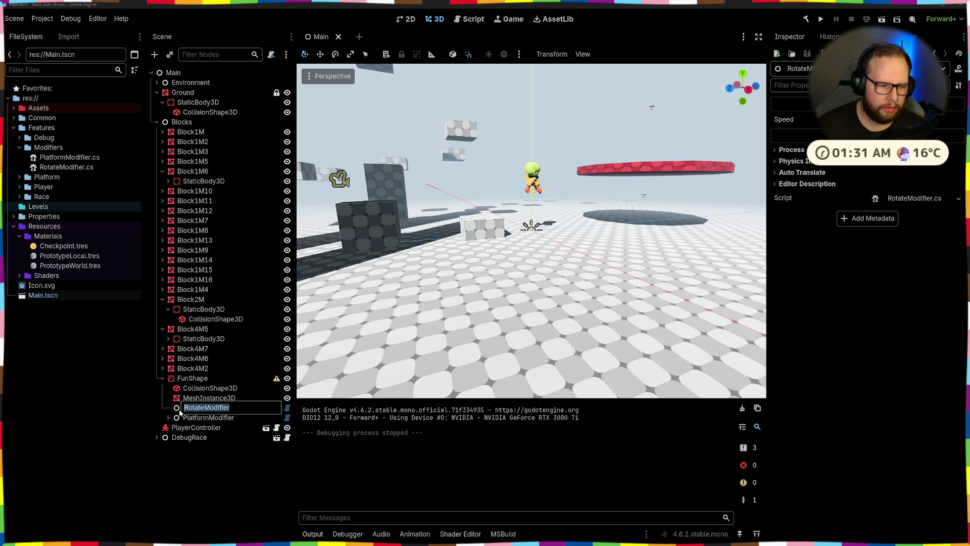
{"action": "key", "text": "alt+Tab"}
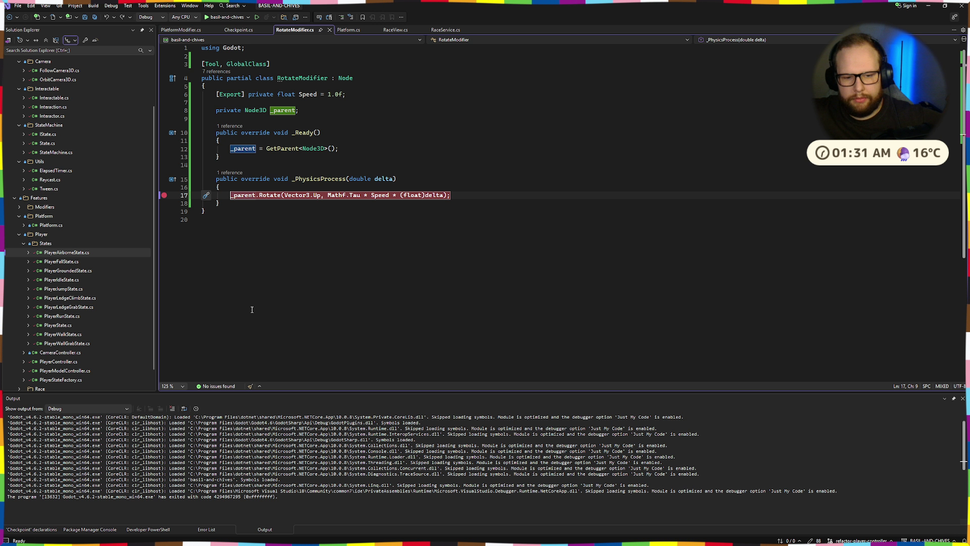
- Debug past the breakpoint, change line 17's Rotate call to GlobalRotate, then stop debugging
{"action": "left_click", "coordinate": [210, 18]}
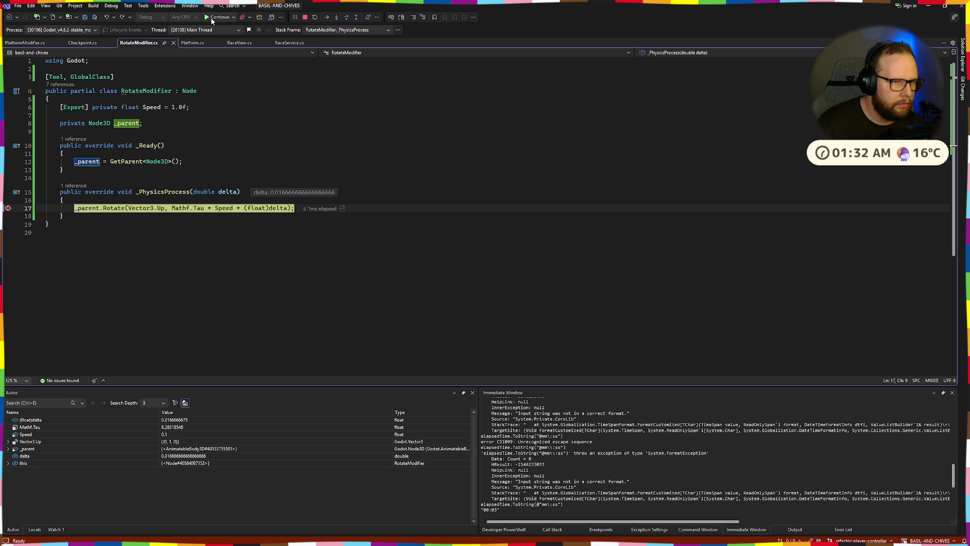
{"action": "left_click", "coordinate": [211, 20]}
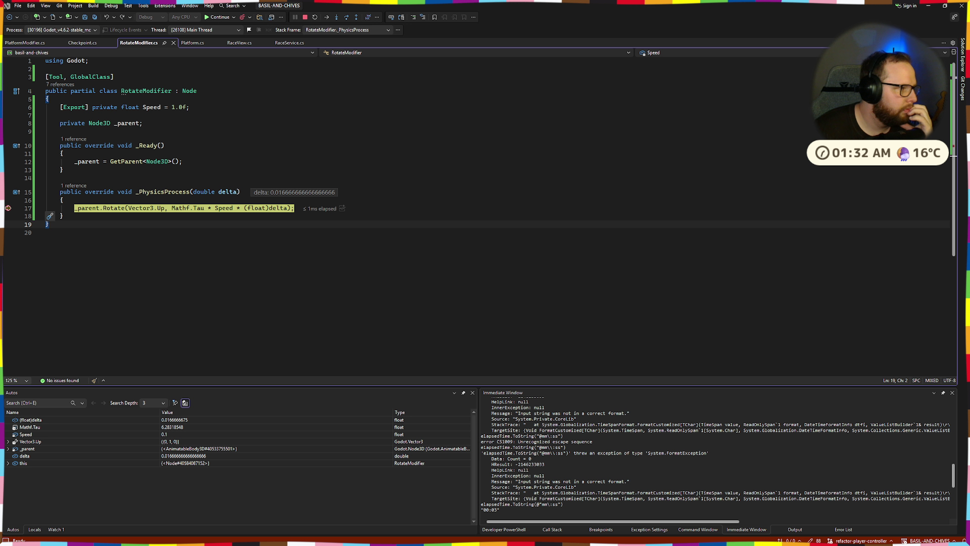
{"action": "double_click", "coordinate": [111, 208]}
{"action": "type", "text": "Global"}
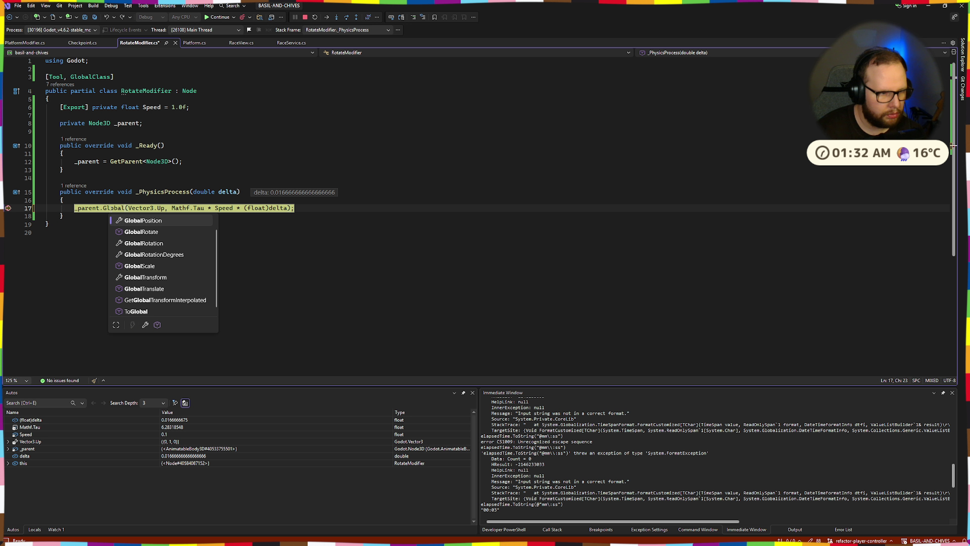
{"action": "key", "text": "Down"}
{"action": "key", "text": "Tab"}
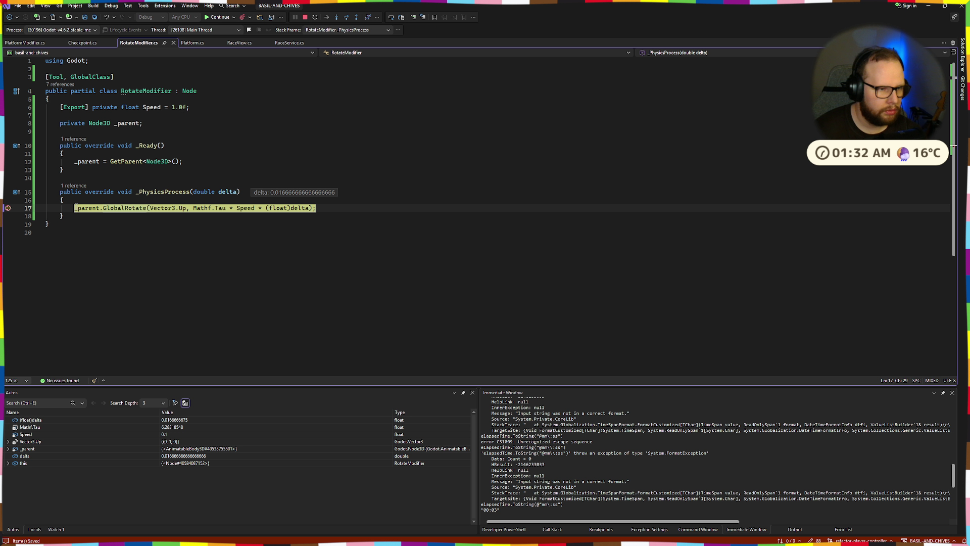
{"action": "left_click", "coordinate": [304, 17]}
{"action": "key", "text": "ctrl+super+Right"}
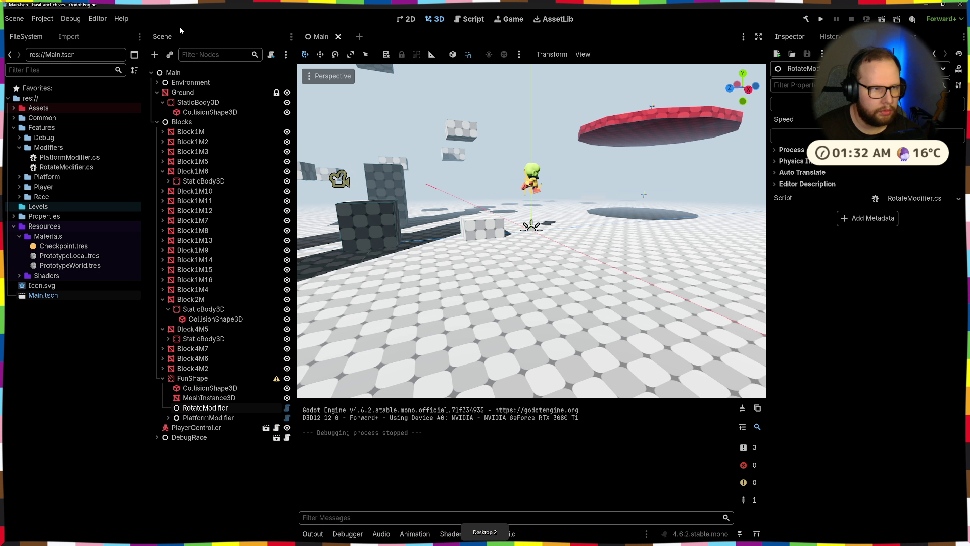
- Open and close Project Settings, then rebuild the .NET project
{"action": "left_click", "coordinate": [42, 19]}
{"action": "left_click", "coordinate": [58, 32]}
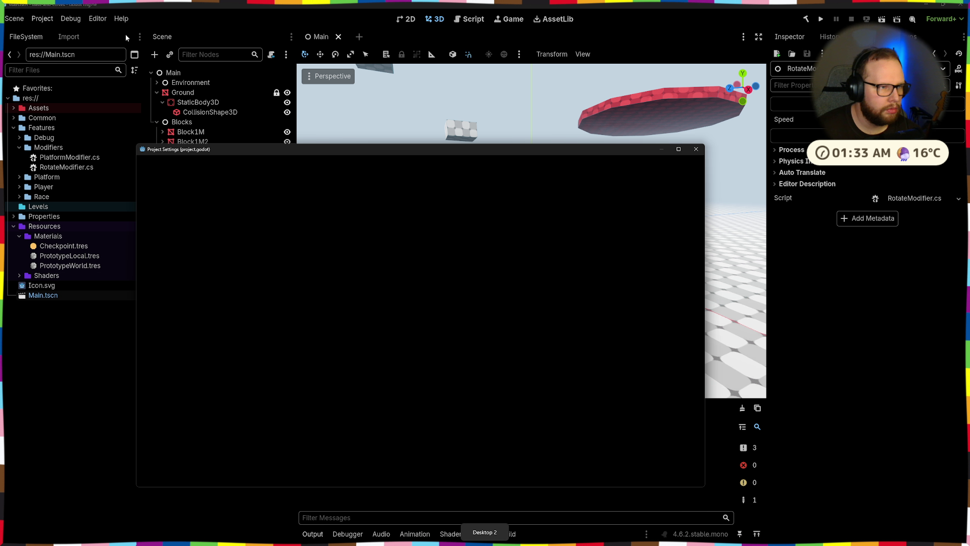
{"action": "left_click", "coordinate": [696, 149]}
{"action": "left_click", "coordinate": [807, 19]}
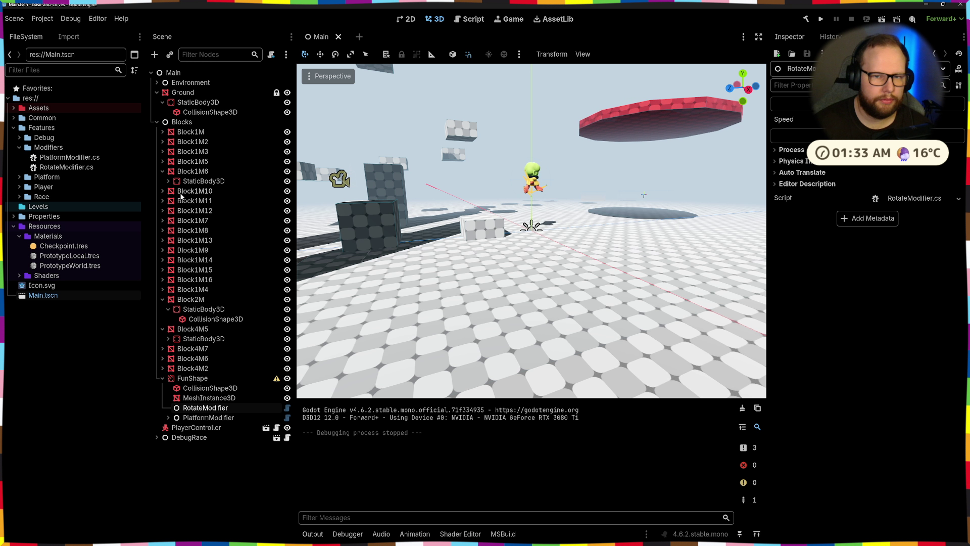
- Reload the current project, select the red platform mesh, and run the game
{"action": "left_click", "coordinate": [41, 18]}
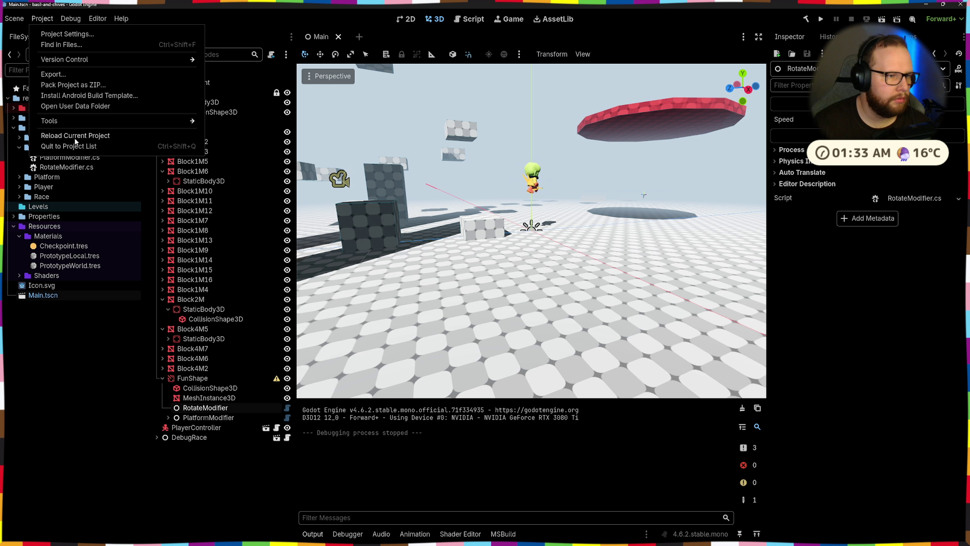
{"action": "left_click", "coordinate": [78, 132]}
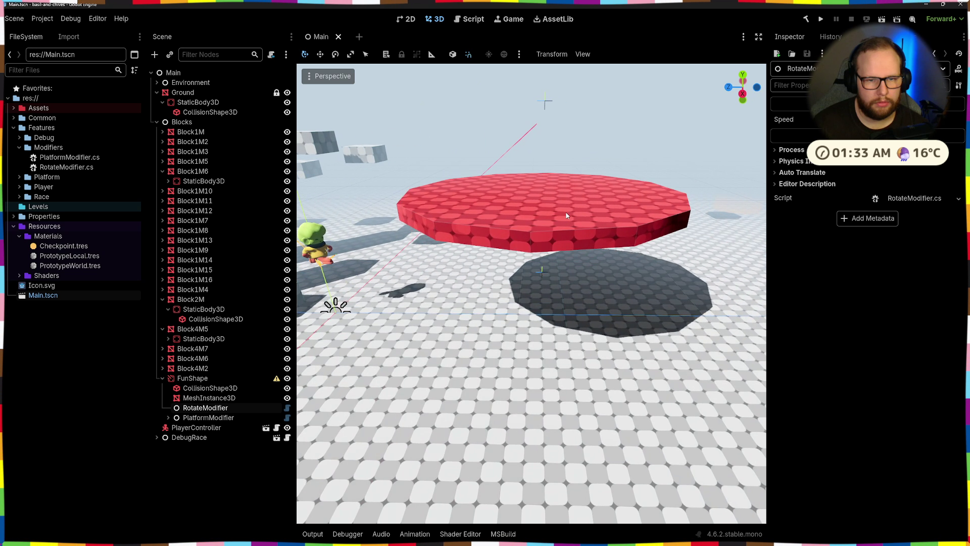
{"action": "left_click", "coordinate": [492, 232]}
{"action": "scroll", "coordinate": [611, 235], "scroll_direction": "down", "scroll_amount": 5}
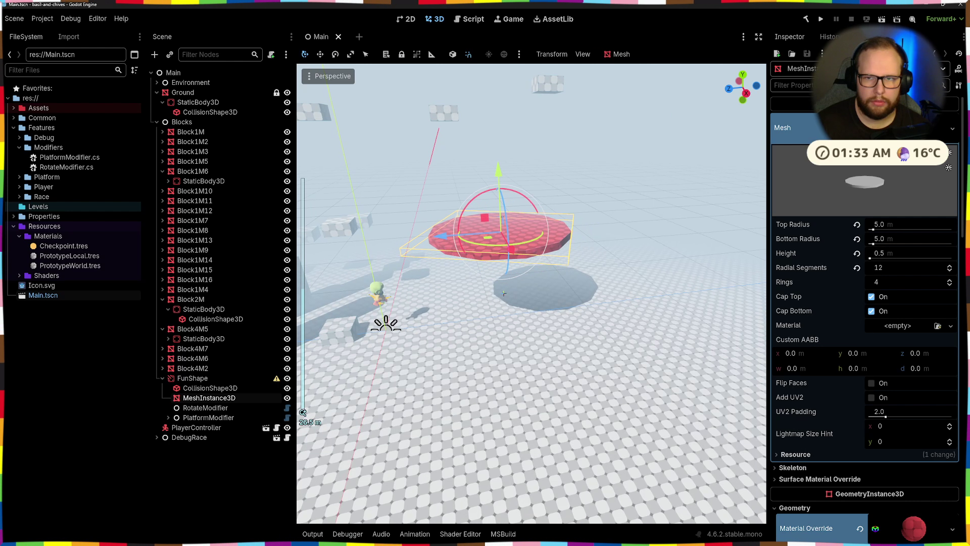
{"action": "left_click", "coordinate": [820, 20]}
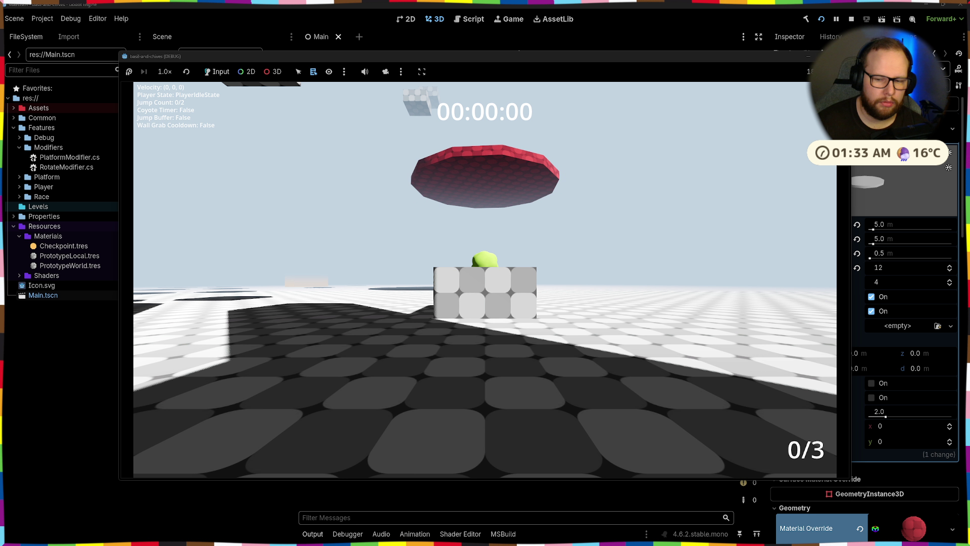
- Walk the player off the start block, double-jump, then stop the game
{"action": "key", "text": "w"}
{"action": "key", "text": "space"}
{"action": "key", "text": "space"}
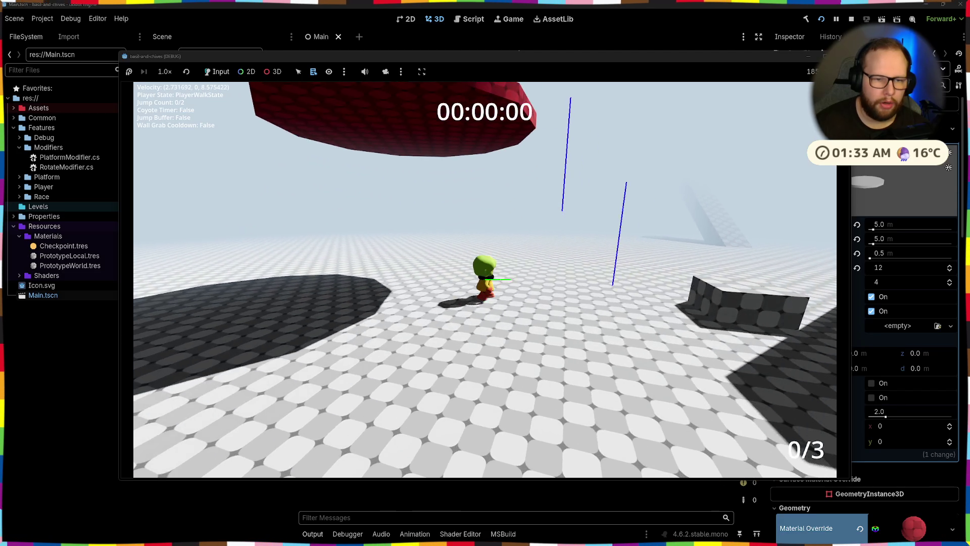
{"action": "key", "text": "F8"}
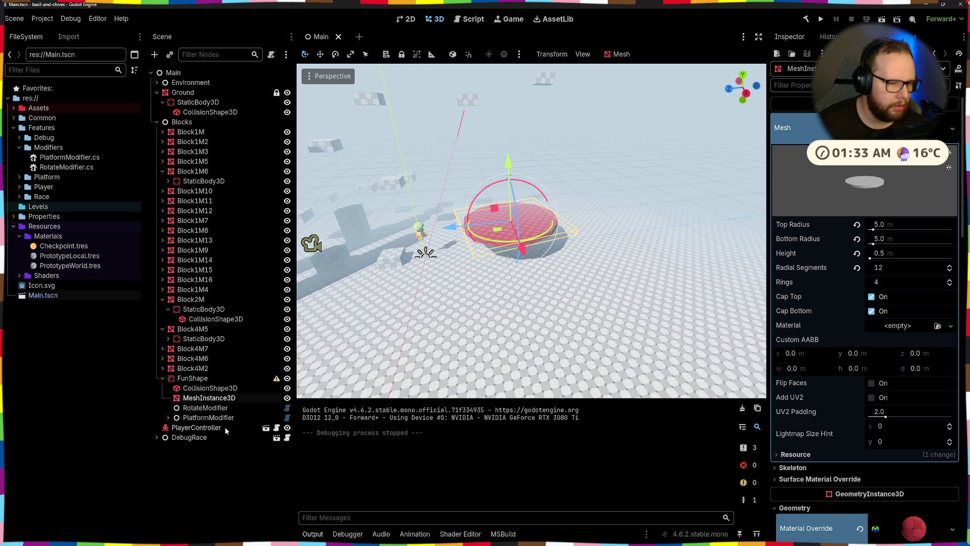
- Delete FunShape's PlatformModifier node and relaunch the game without it
{"action": "left_click", "coordinate": [208, 417]}
{"action": "key", "text": "Delete"}
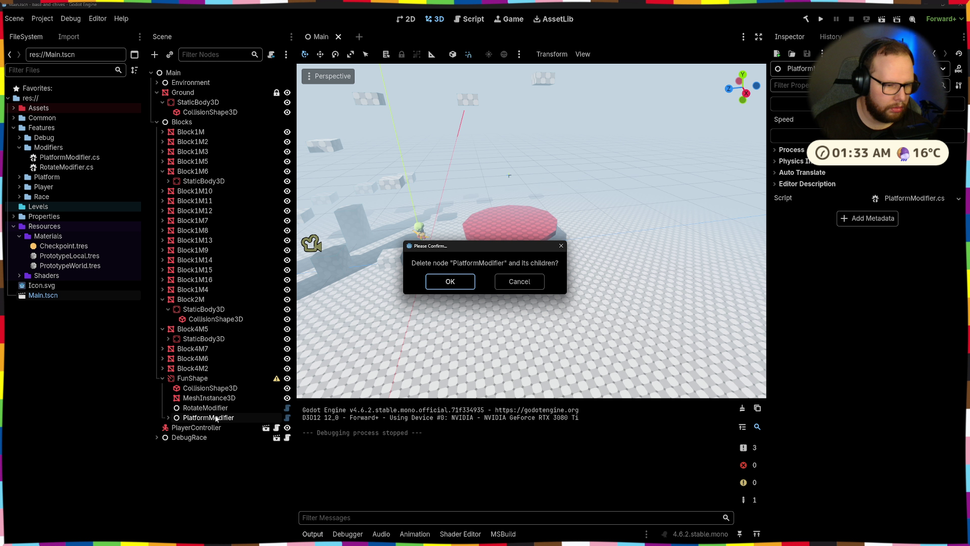
{"action": "key", "text": "Return"}
{"action": "left_click", "coordinate": [822, 20]}
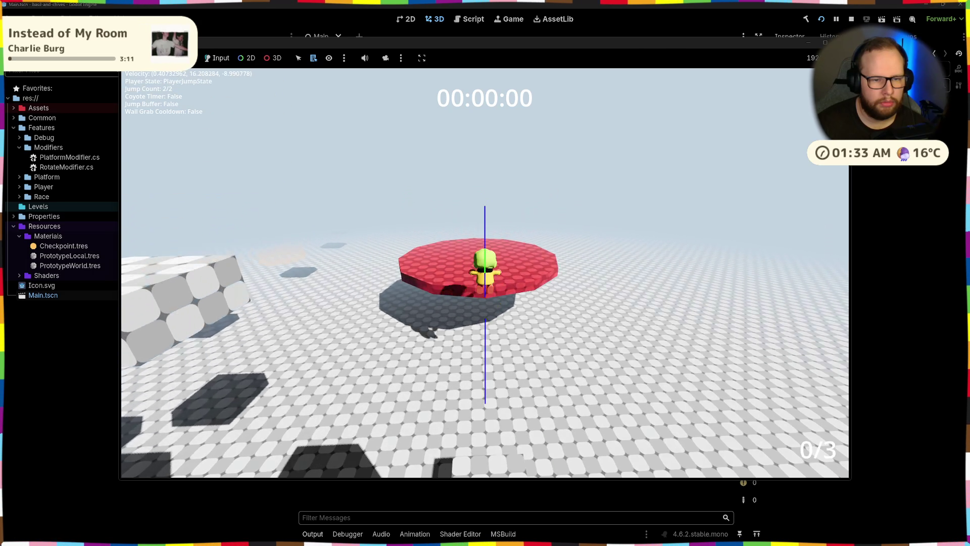
- Stop the game, restore the _parent.Rotate call on line 17 of RotateModifier.cs, and rerun the project
{"action": "key", "text": "F8"}
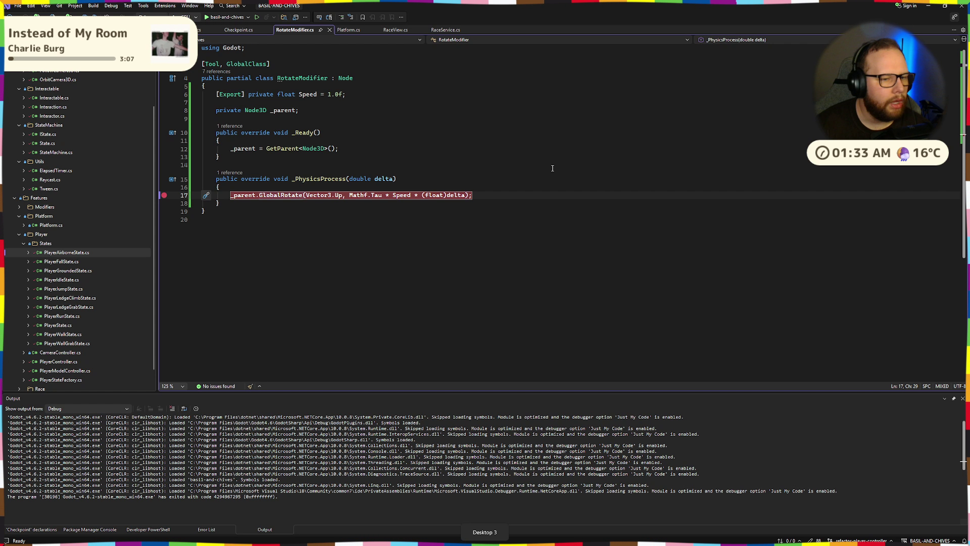
{"action": "left_click", "coordinate": [492, 175]}
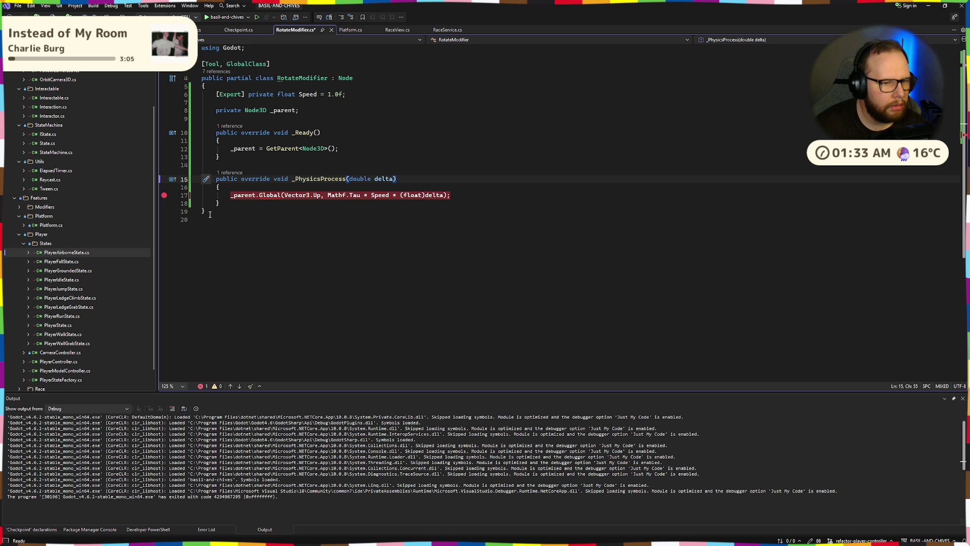
{"action": "key", "text": "ctrl+z"}
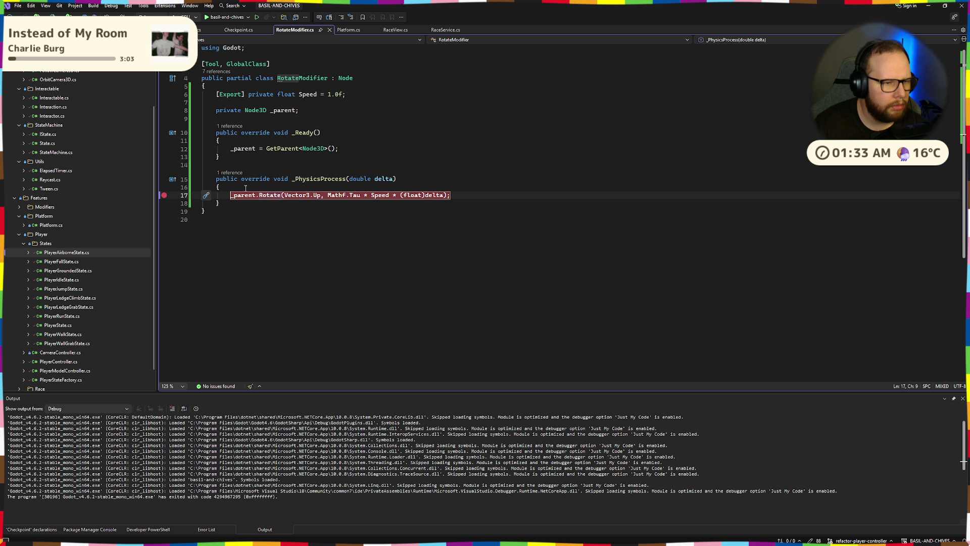
{"action": "key", "text": "alt+Tab"}
{"action": "left_click", "coordinate": [822, 20]}
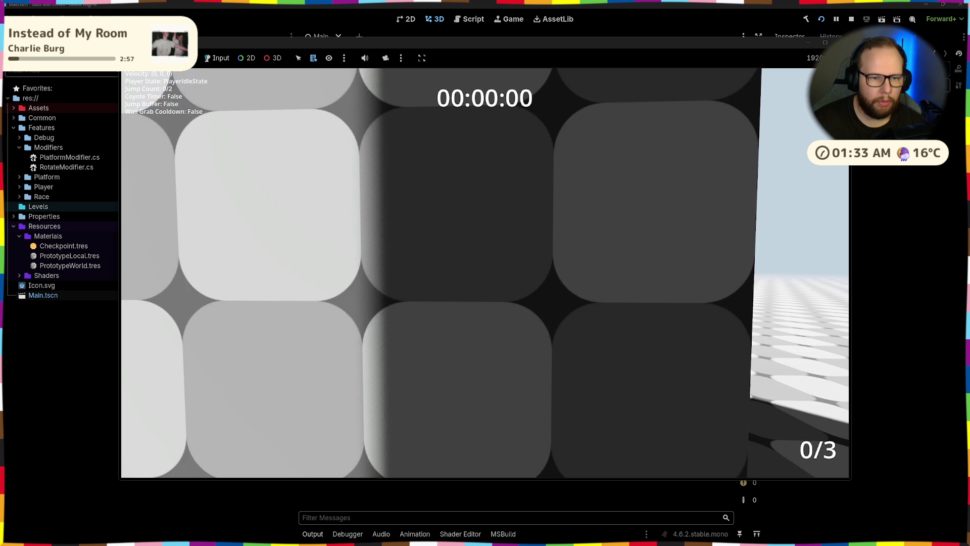
- Walk onto the red platform and jump the player across the grey blocks
{"action": "key", "text": "w"}
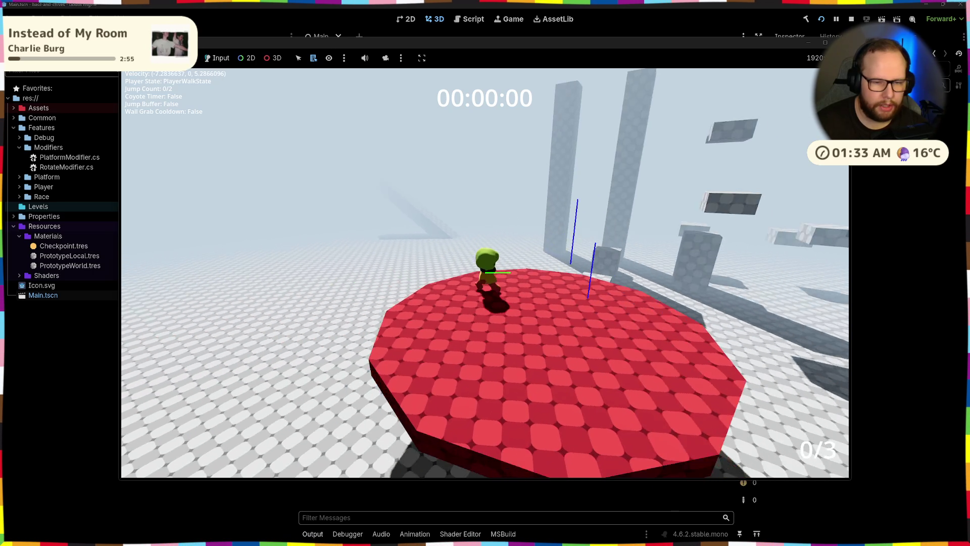
{"action": "key", "text": "space"}
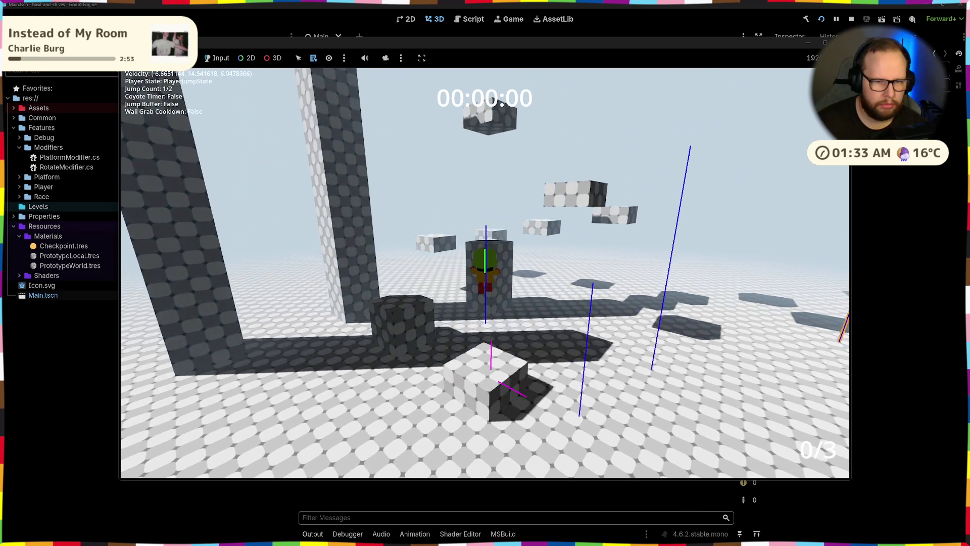
{"action": "key", "text": "space"}
{"action": "key", "text": "w"}
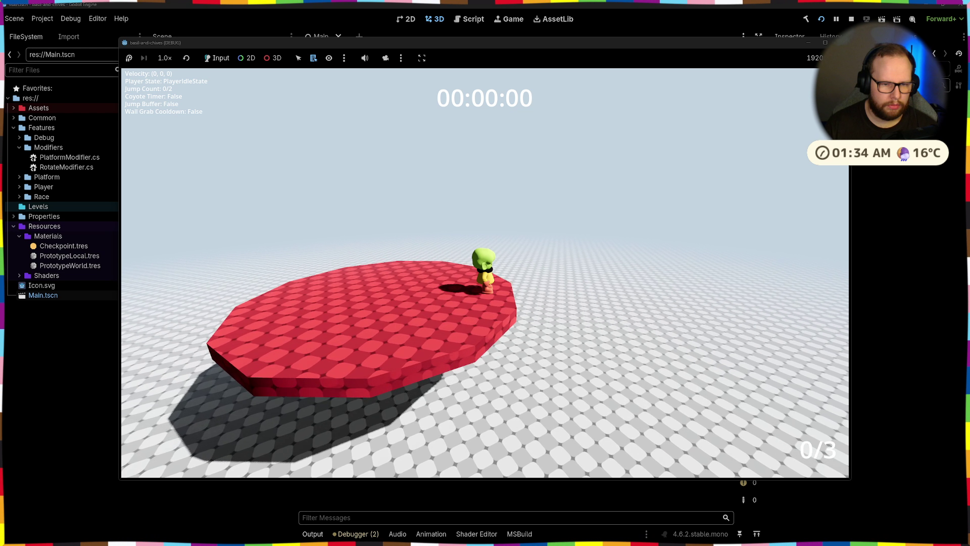
- Run across the red platform and jump off, then stop the game and open RotateModifier.cs
{"action": "key", "text": "shift+w"}
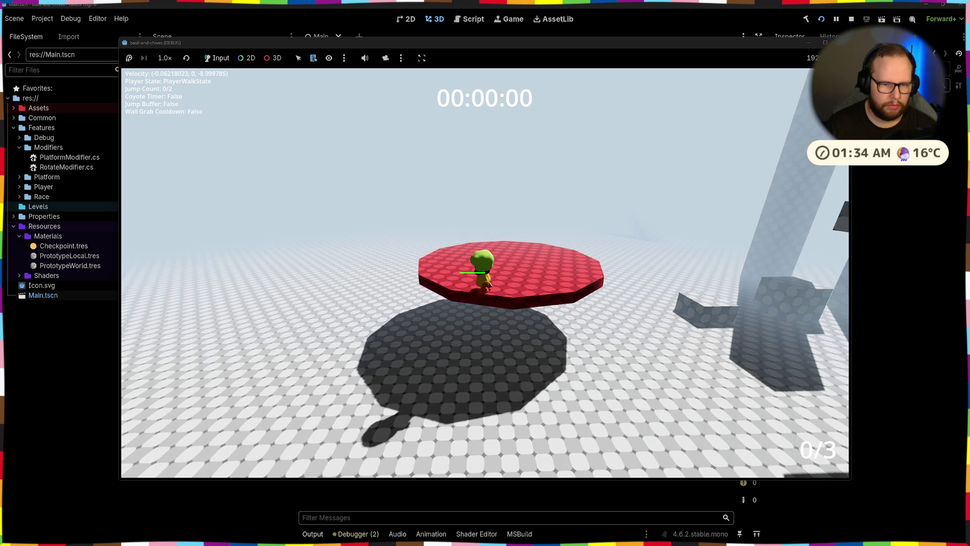
{"action": "key", "text": "w"}
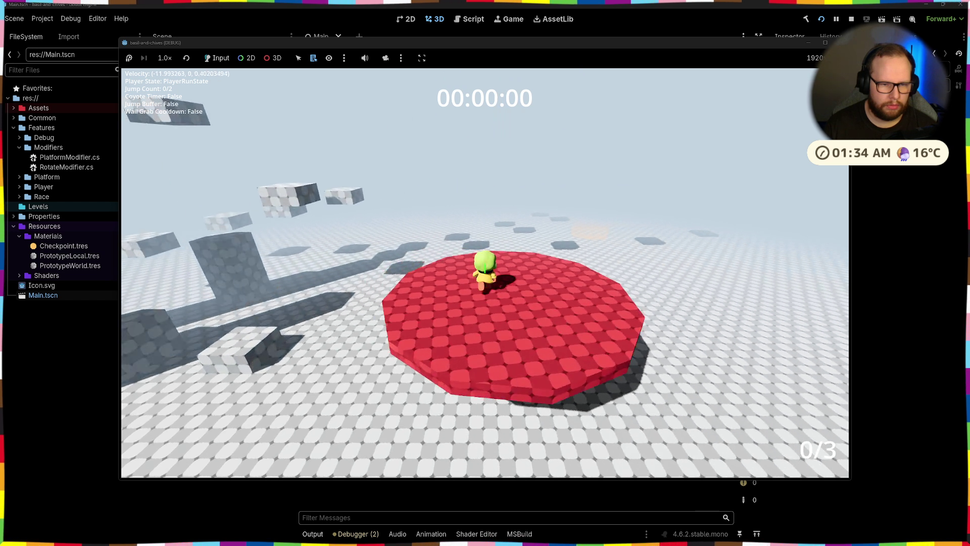
{"action": "key", "text": "w"}
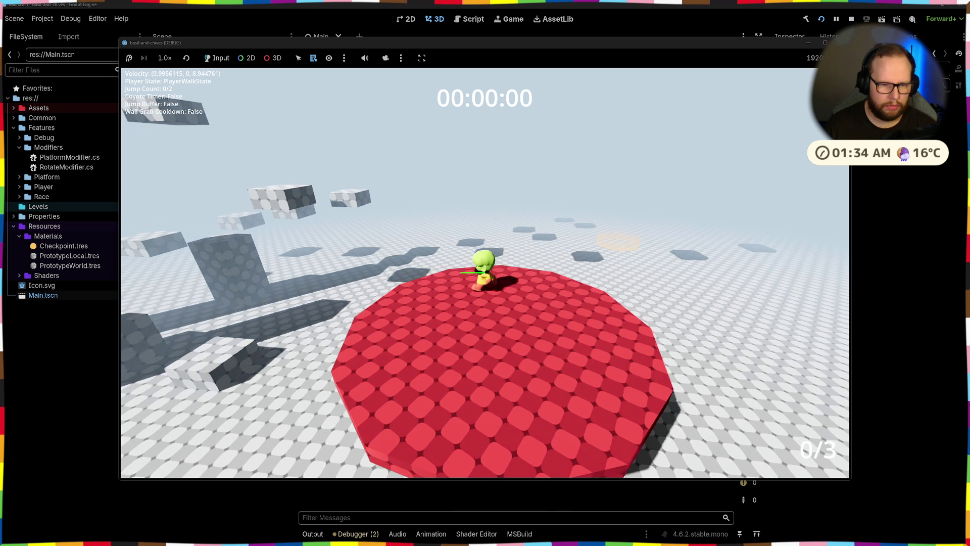
{"action": "key", "text": "space"}
{"action": "key", "text": "space"}
{"action": "key", "text": "w"}
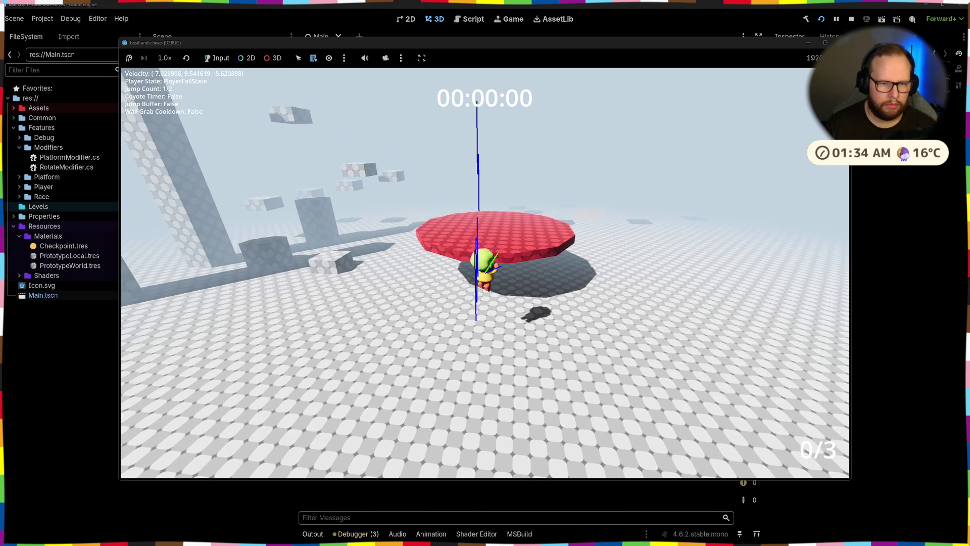
{"action": "key", "text": "w"}
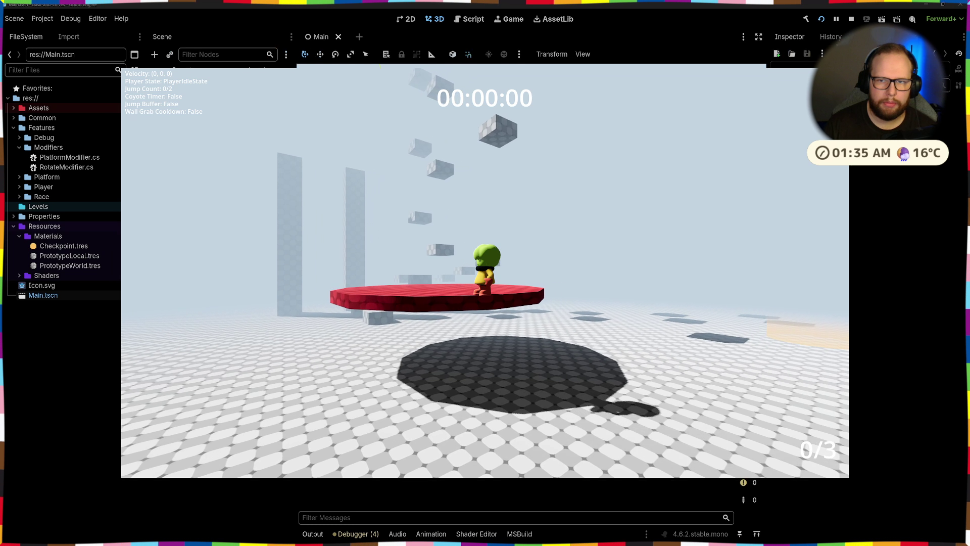
{"action": "key", "text": "F8"}
{"action": "left_click", "coordinate": [287, 408]}
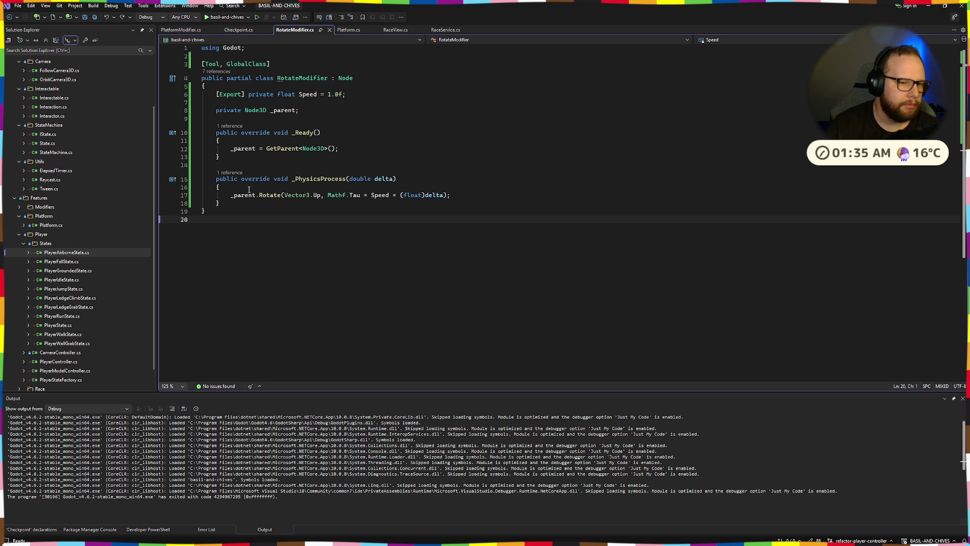
- Look over the rotation line, then undo the PlatformModifier deletion in Godot
{"action": "left_click_drag", "start_coordinate": [231, 195], "coordinate": [516, 198]}
{"action": "left_click", "coordinate": [515, 197]}
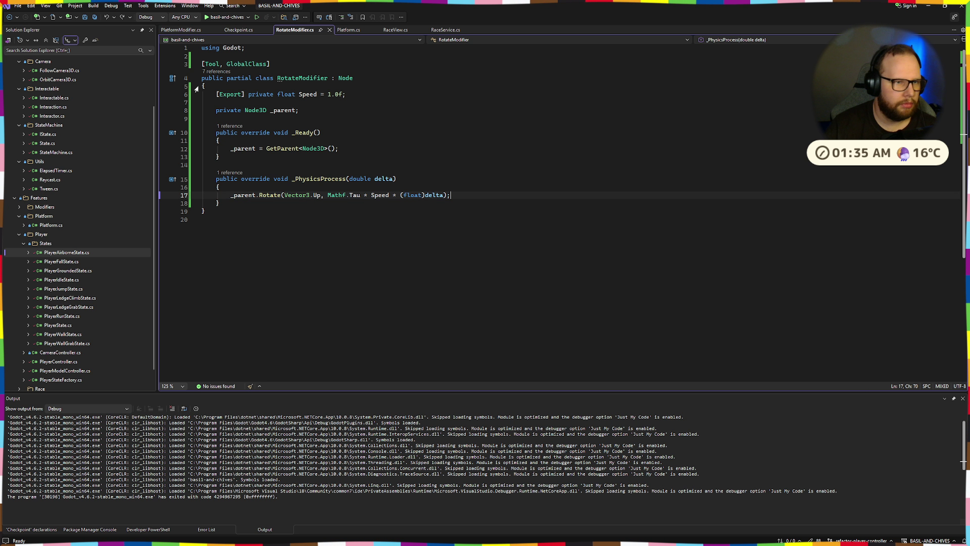
{"action": "key", "text": "ctrl+super+Right"}
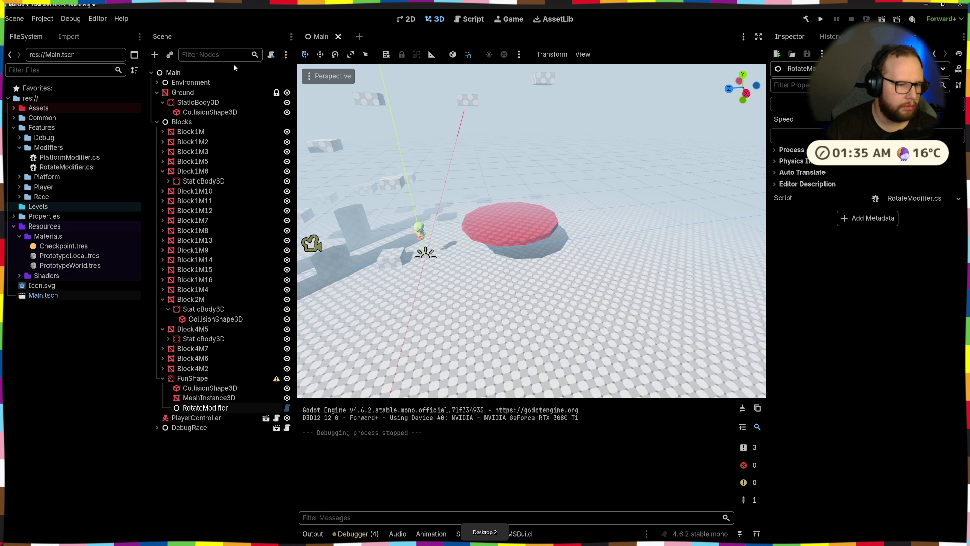
{"action": "key", "text": "ctrl+z"}
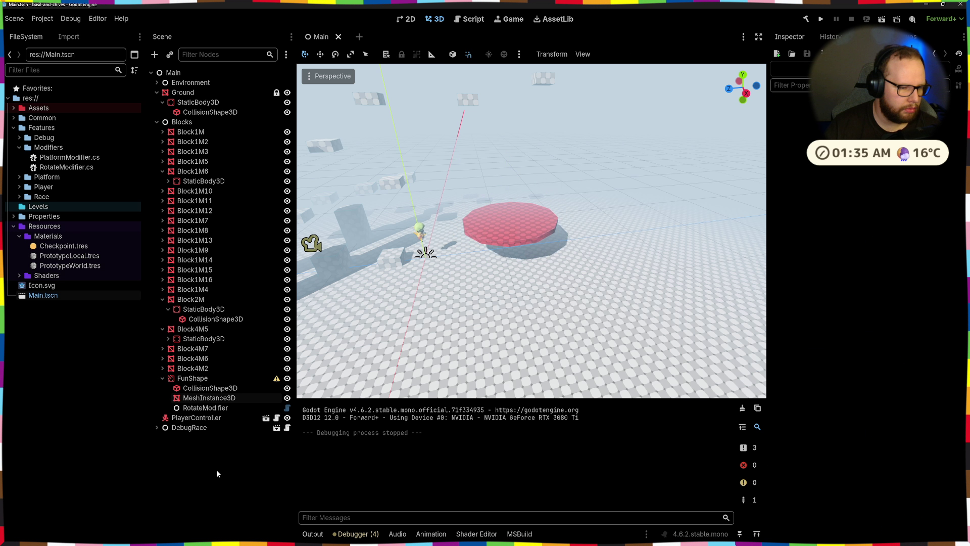
- Place PlatformModifier under FunShape above RotateModifier, save the scene, and run the game
{"action": "left_click_drag", "start_coordinate": [215, 417], "coordinate": [217, 407]}
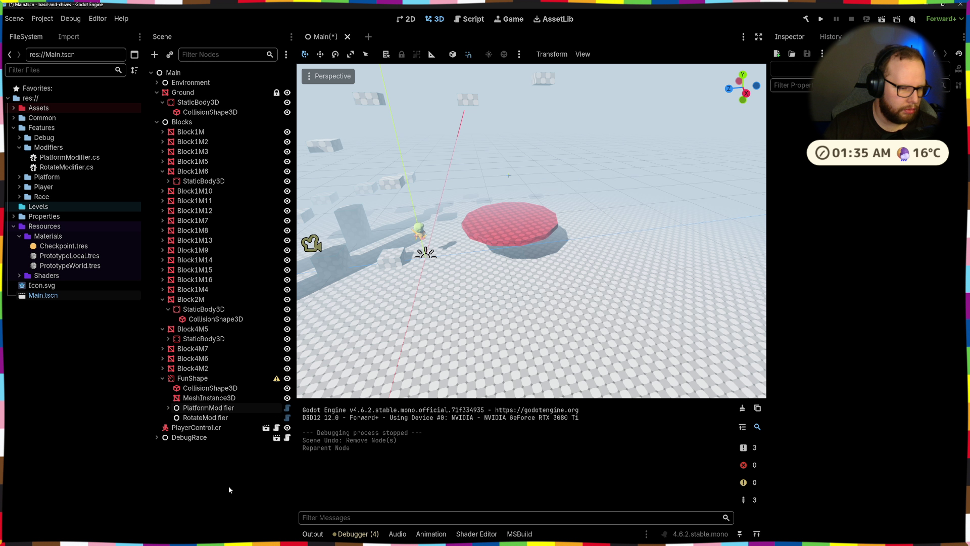
{"action": "key", "text": "ctrl+s"}
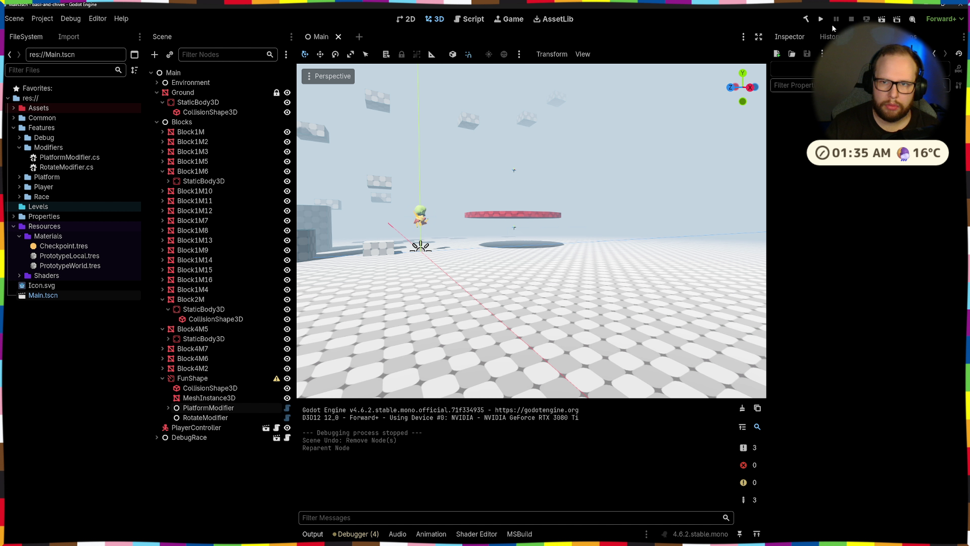
{"action": "left_click", "coordinate": [820, 19]}
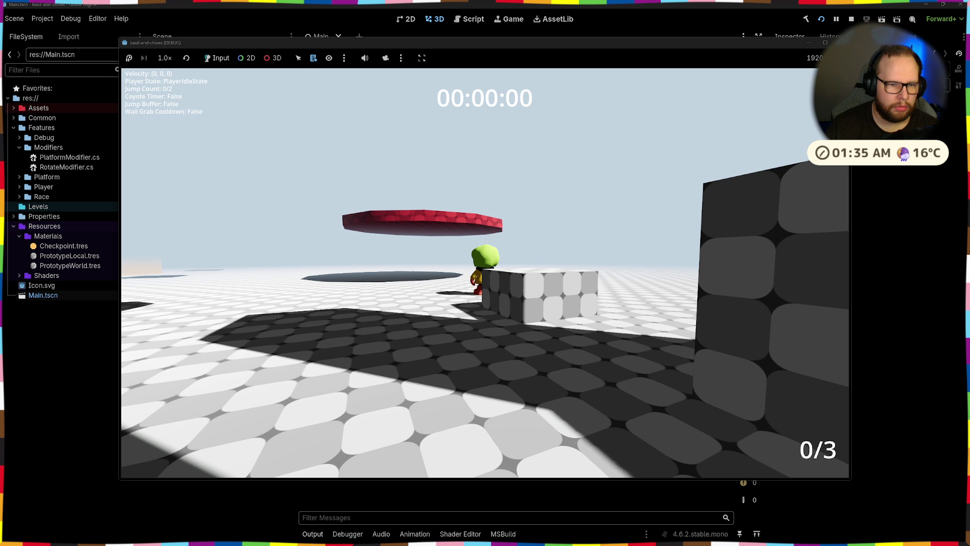
{"action": "key", "text": "w"}
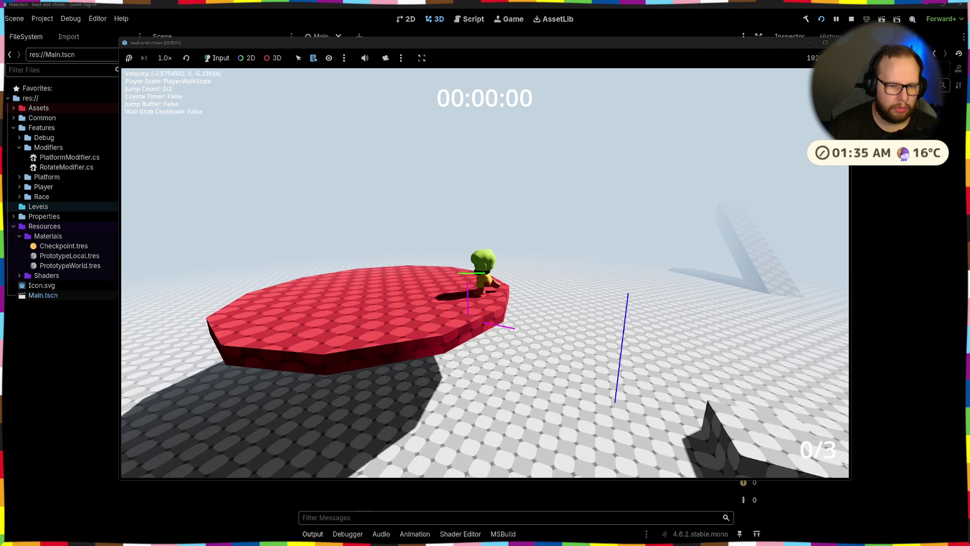
{"action": "key", "text": "F8"}
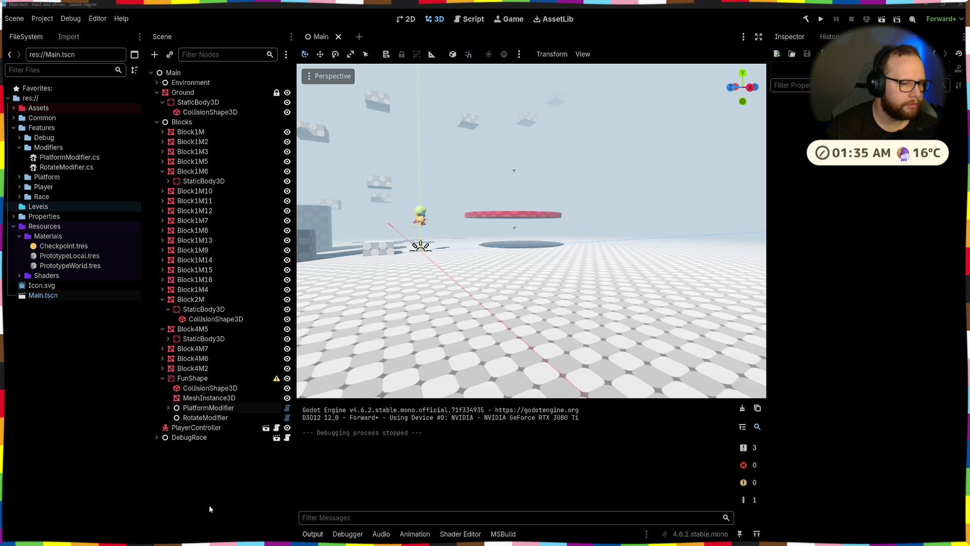
{"action": "key", "text": "ctrl+shift+p"}
{"action": "type", "text": "conf"}
{"action": "key", "text": "Escape"}
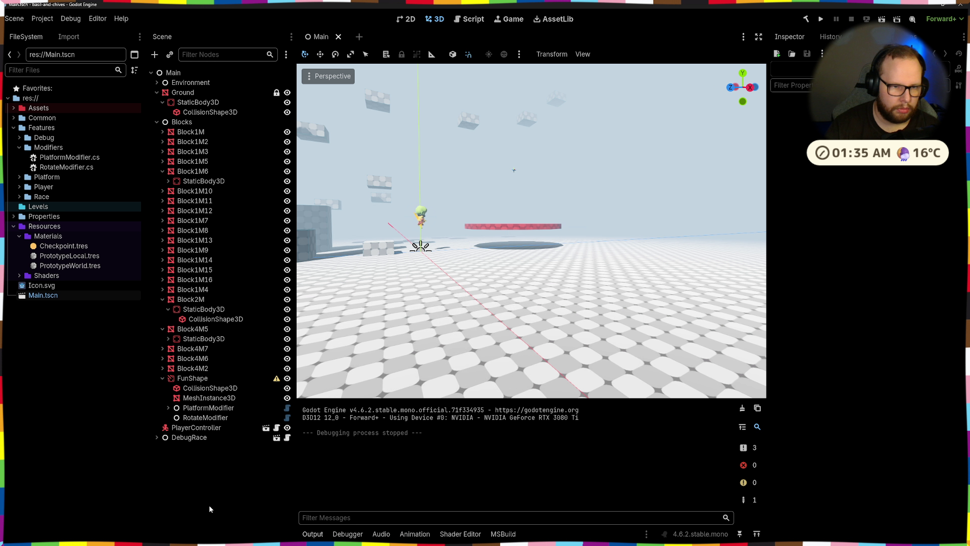
{"action": "key", "text": "F5"}
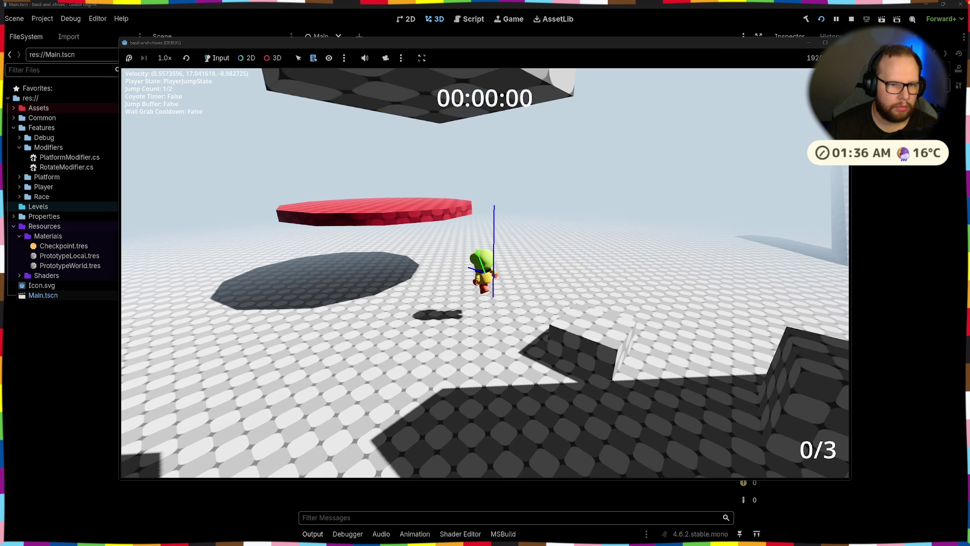
{"action": "key", "text": "space"}
{"action": "key", "text": "space"}
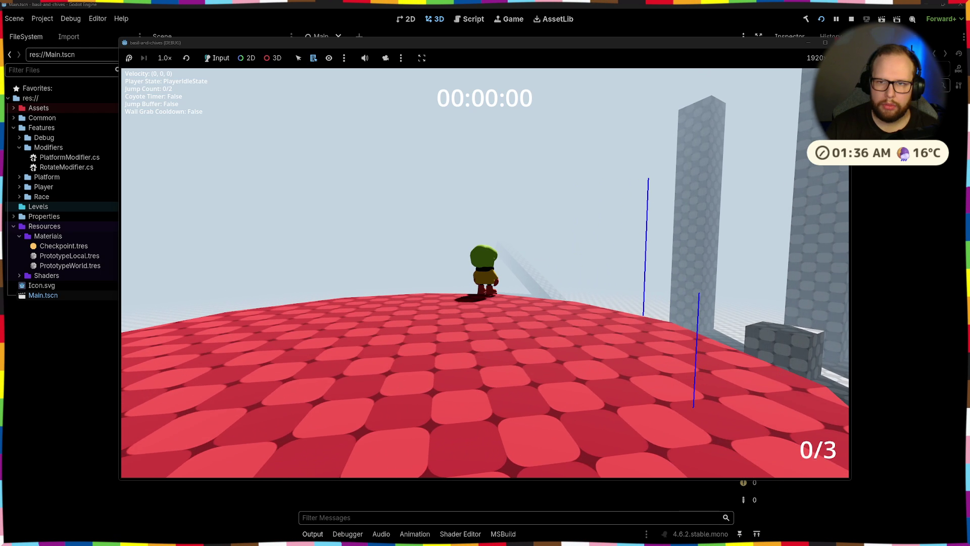
{"action": "key", "text": "F8"}
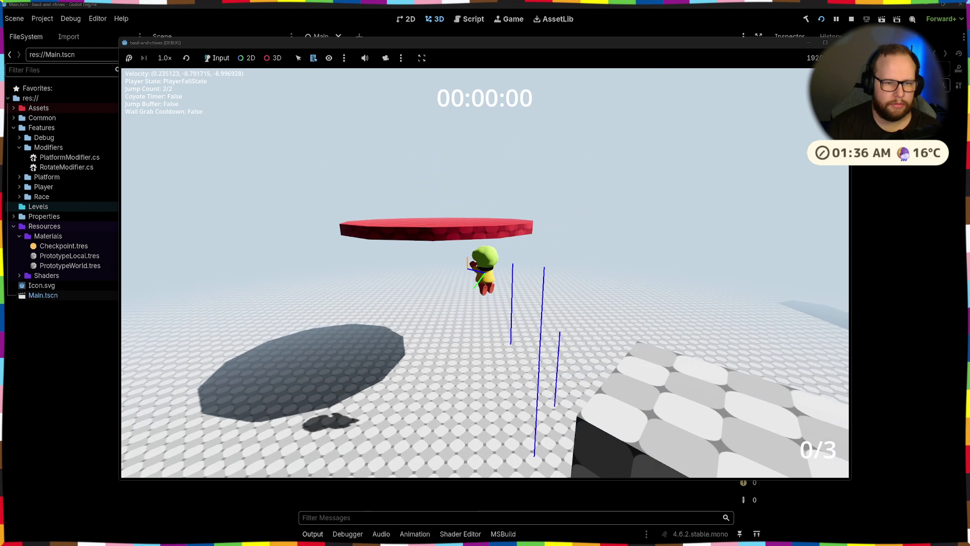
{"action": "key", "text": "space"}
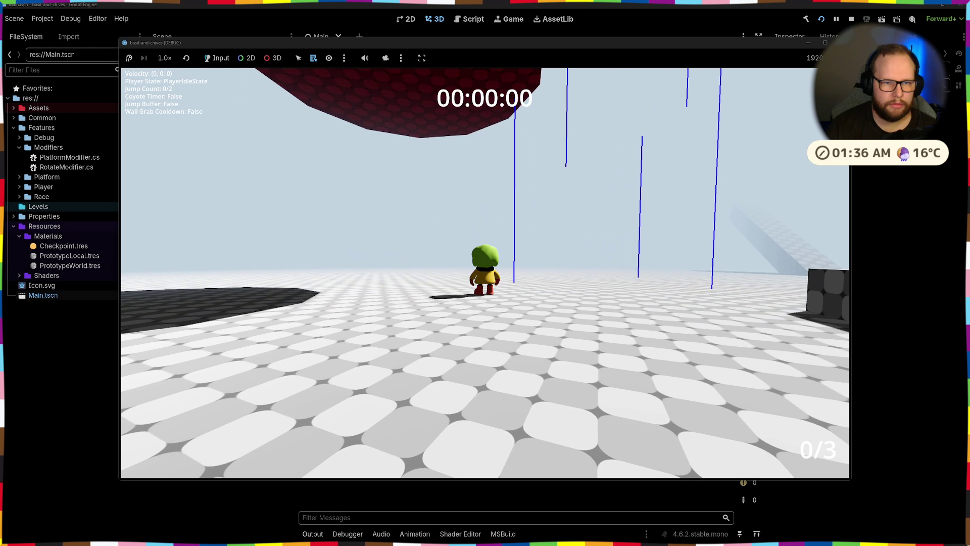
{"action": "key", "text": "space"}
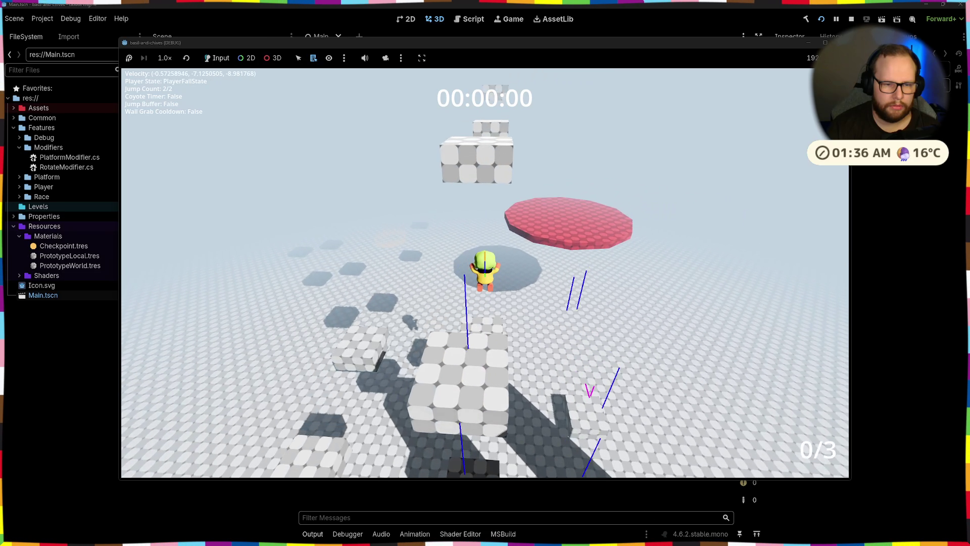
{"action": "key", "text": "space"}
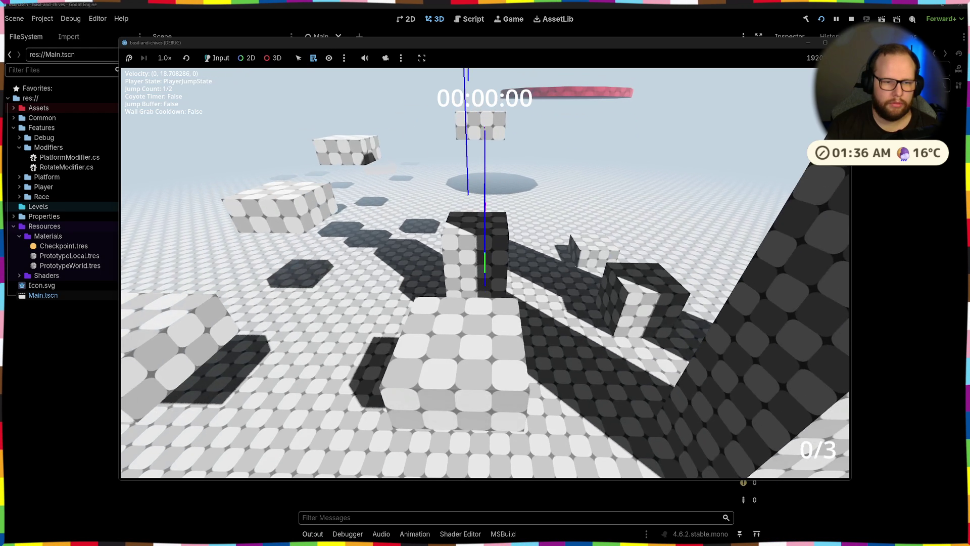
{"action": "key", "text": "space"}
{"action": "key", "text": "w"}
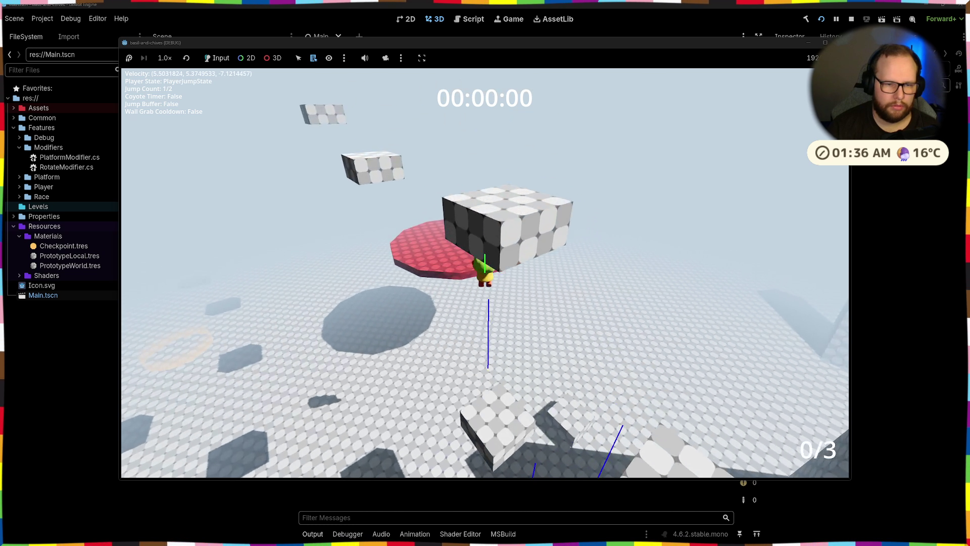
{"action": "key", "text": "w"}
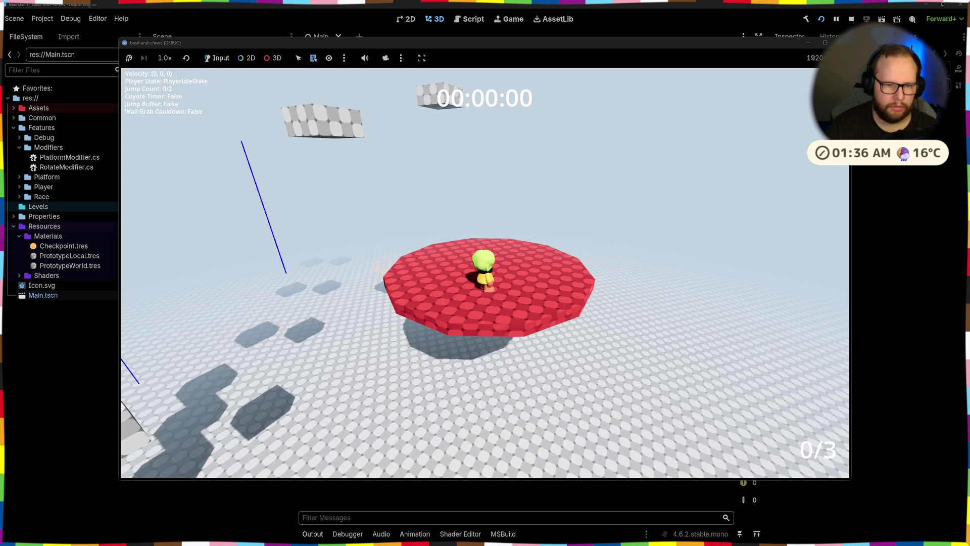
{"action": "key", "text": "s"}
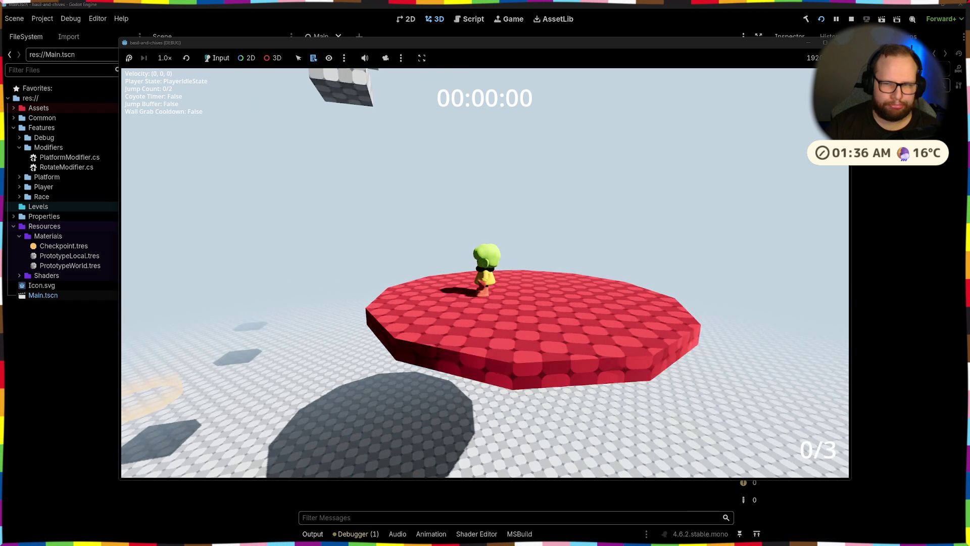
{"action": "key", "text": "F8"}
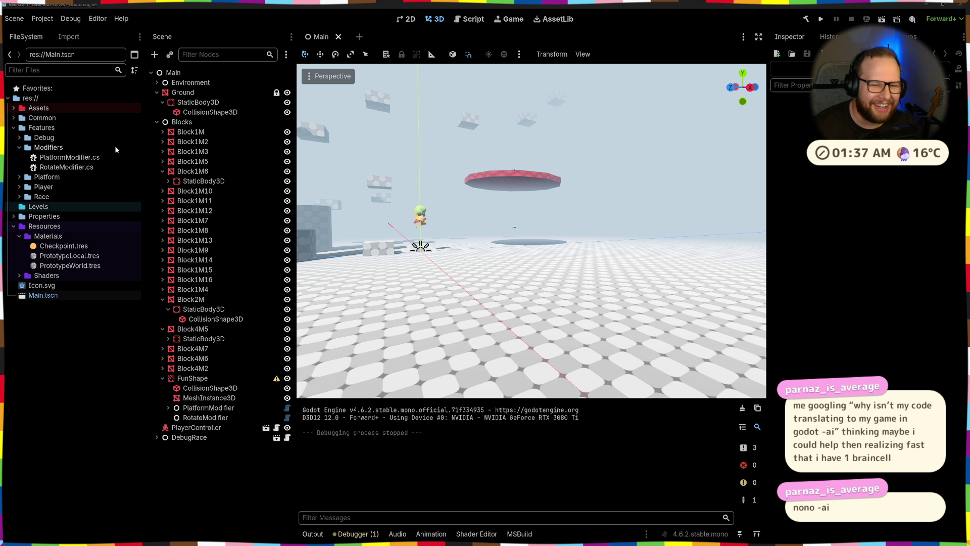
{"action": "scroll", "coordinate": [576, 166], "scroll_direction": "up", "scroll_amount": 6}
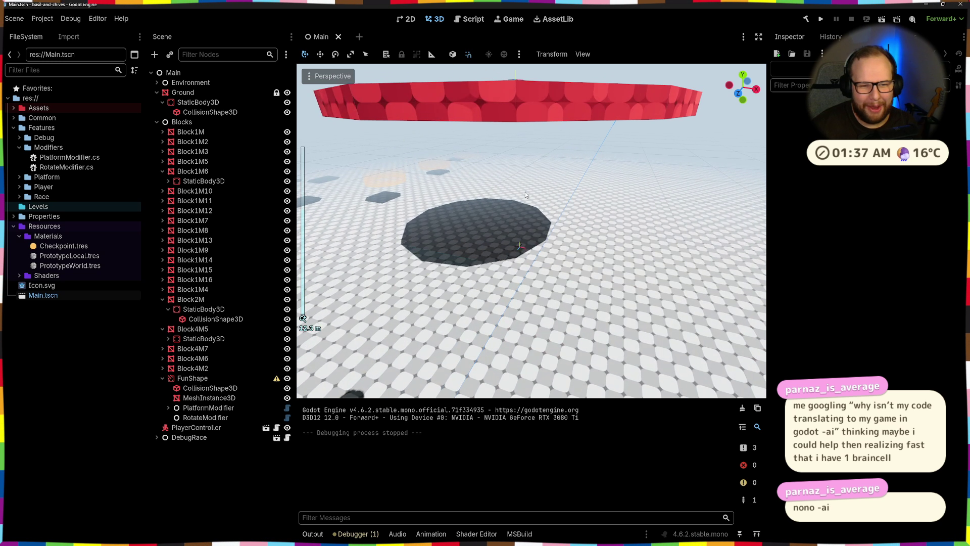
{"action": "scroll", "coordinate": [529, 164], "scroll_direction": "down", "scroll_amount": 5}
{"action": "mouse_move", "coordinate": [529, 162]}
{"action": "left_mouse_down"}
{"action": "mouse_move", "coordinate": [542, 255]}
{"action": "mouse_move", "coordinate": [520, 234]}
{"action": "left_mouse_up"}
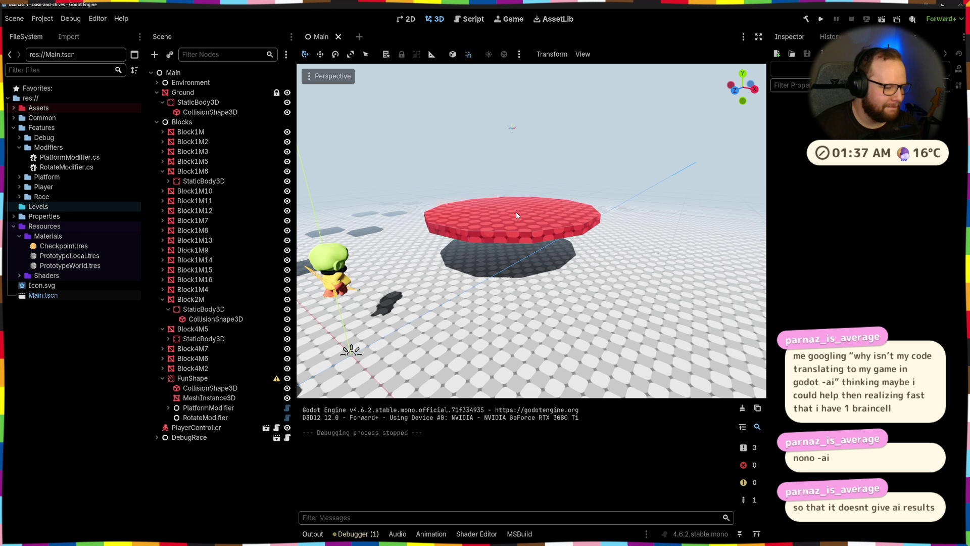
{"action": "scroll", "coordinate": [522, 193], "scroll_direction": "up", "scroll_amount": 4}
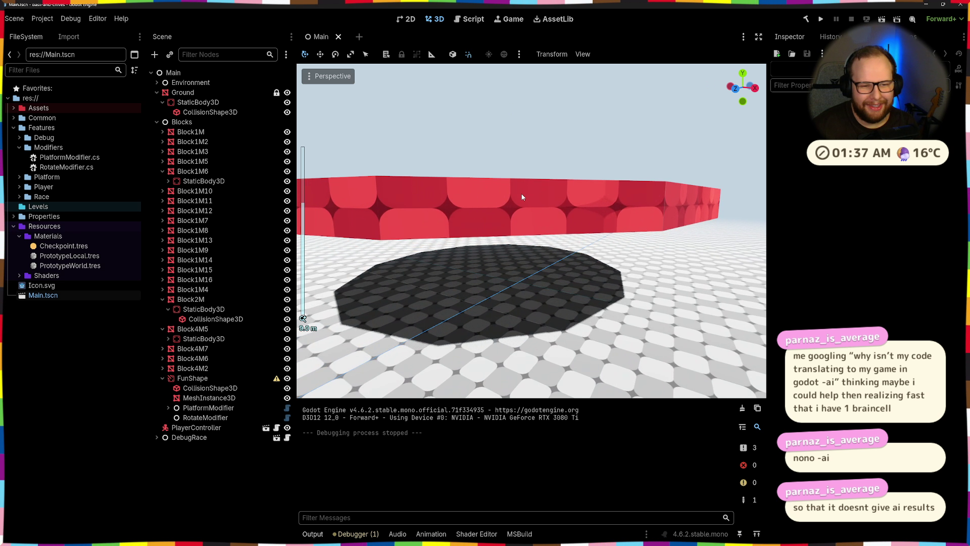
{"action": "scroll", "coordinate": [522, 193], "scroll_direction": "down", "scroll_amount": 8}
{"action": "scroll", "coordinate": [522, 197], "scroll_direction": "up", "scroll_amount": 3}
{"action": "left_click_drag", "start_coordinate": [522, 197], "coordinate": [557, 200]}
{"action": "scroll", "coordinate": [568, 236], "scroll_direction": "up", "scroll_amount": 3}
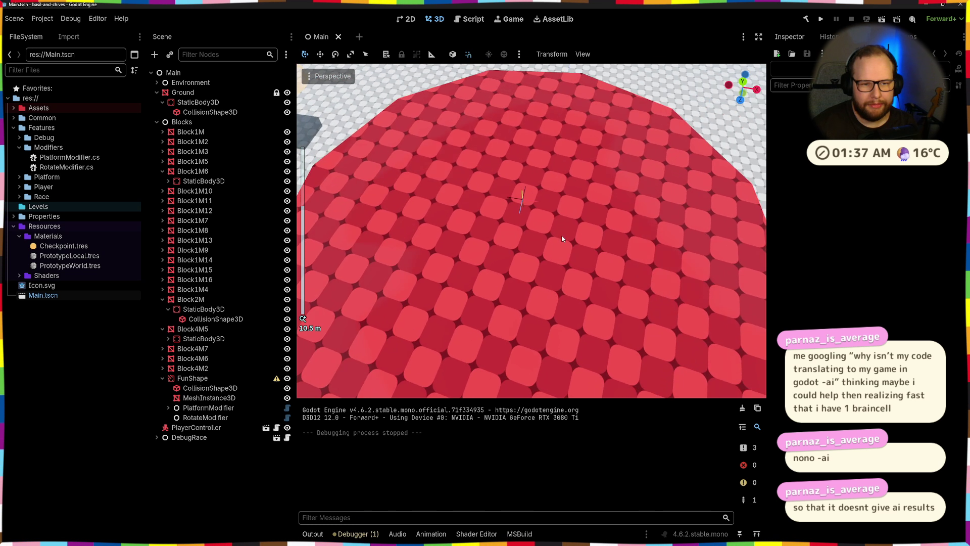
{"action": "scroll", "coordinate": [562, 237], "scroll_direction": "up", "scroll_amount": 5}
{"action": "scroll", "coordinate": [562, 237], "scroll_direction": "down", "scroll_amount": 2}
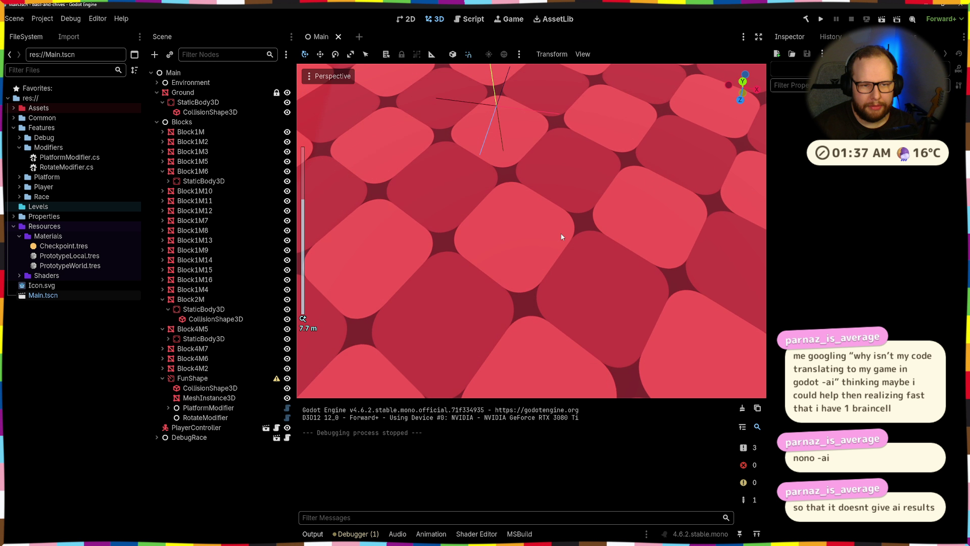
{"action": "scroll", "coordinate": [562, 237], "scroll_direction": "down", "scroll_amount": 6}
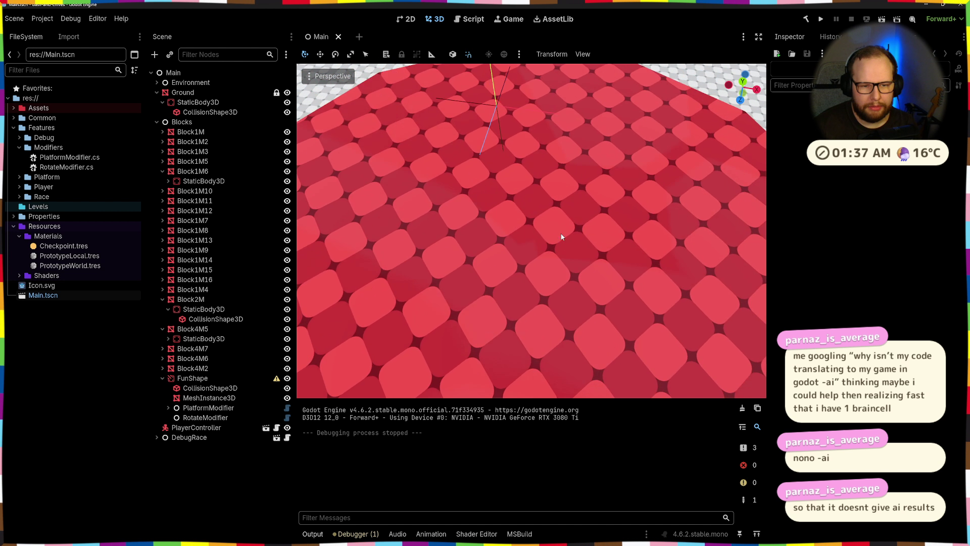
{"action": "scroll", "coordinate": [562, 237], "scroll_direction": "up", "scroll_amount": 6}
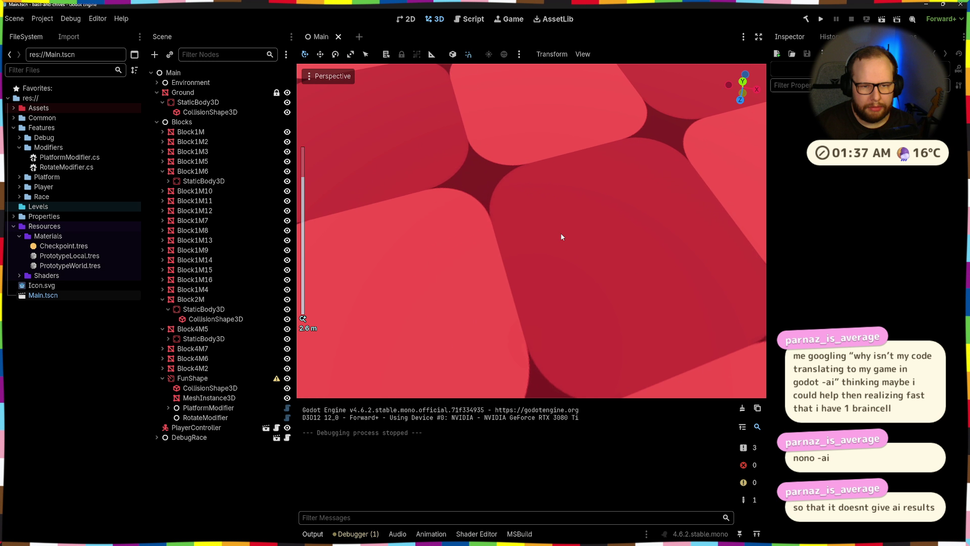
{"action": "scroll", "coordinate": [561, 237], "scroll_direction": "down", "scroll_amount": 3}
{"action": "scroll", "coordinate": [562, 237], "scroll_direction": "down", "scroll_amount": 5}
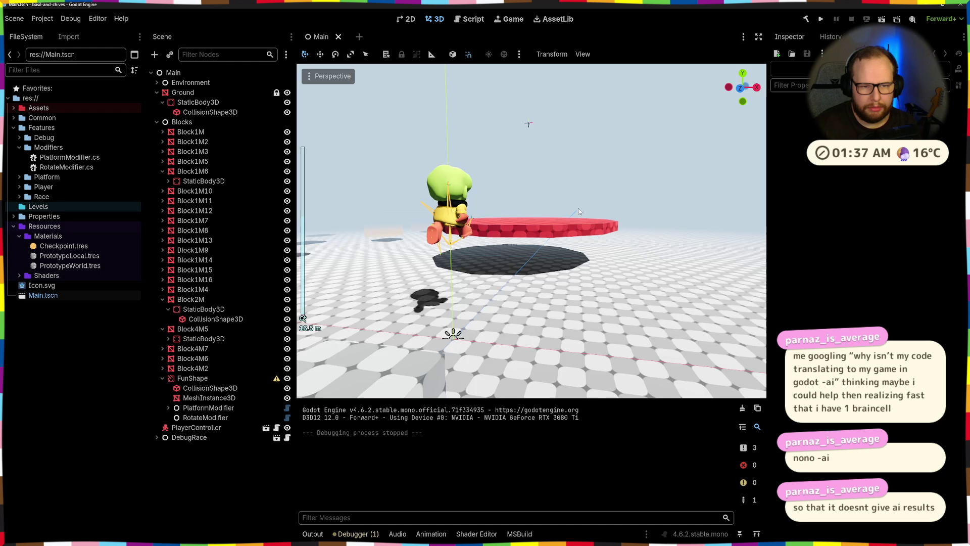
{"action": "mouse_move", "coordinate": [579, 211]}
{"action": "left_mouse_down"}
{"action": "mouse_move", "coordinate": [541, 214]}
{"action": "mouse_move", "coordinate": [535, 195]}
{"action": "mouse_move", "coordinate": [491, 152]}
{"action": "mouse_move", "coordinate": [460, 141]}
{"action": "left_mouse_up"}
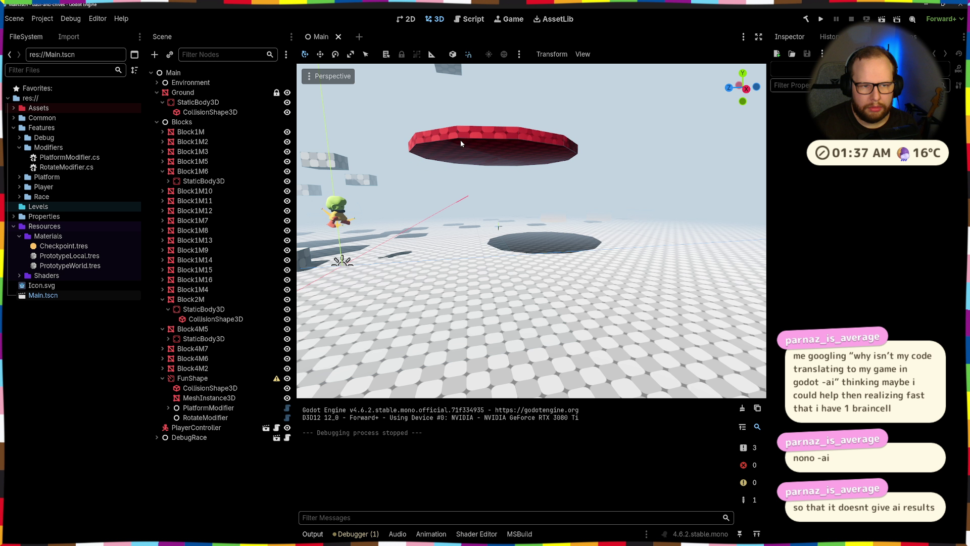
{"action": "left_click", "coordinate": [459, 140]}
{"action": "left_click", "coordinate": [596, 151]}
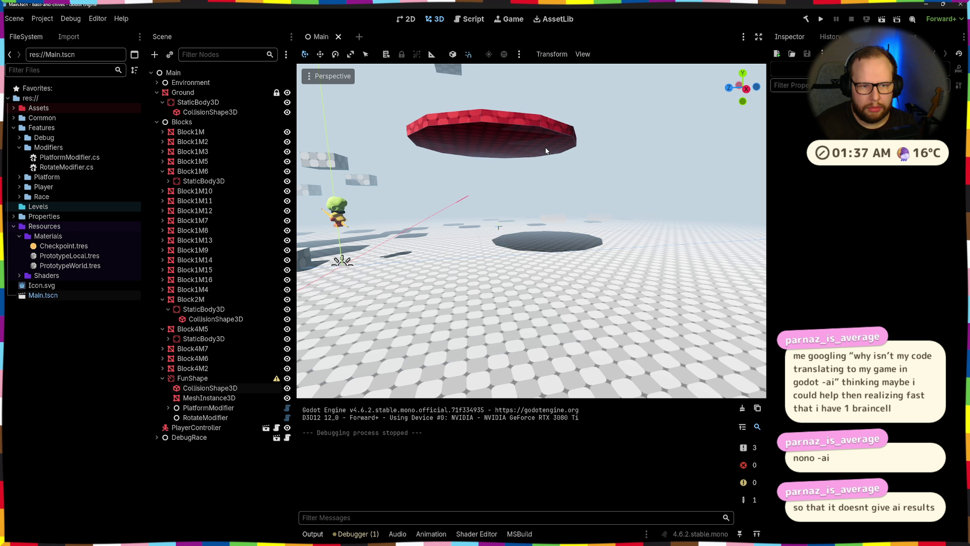
{"action": "scroll", "coordinate": [542, 150], "scroll_direction": "up", "scroll_amount": 5}
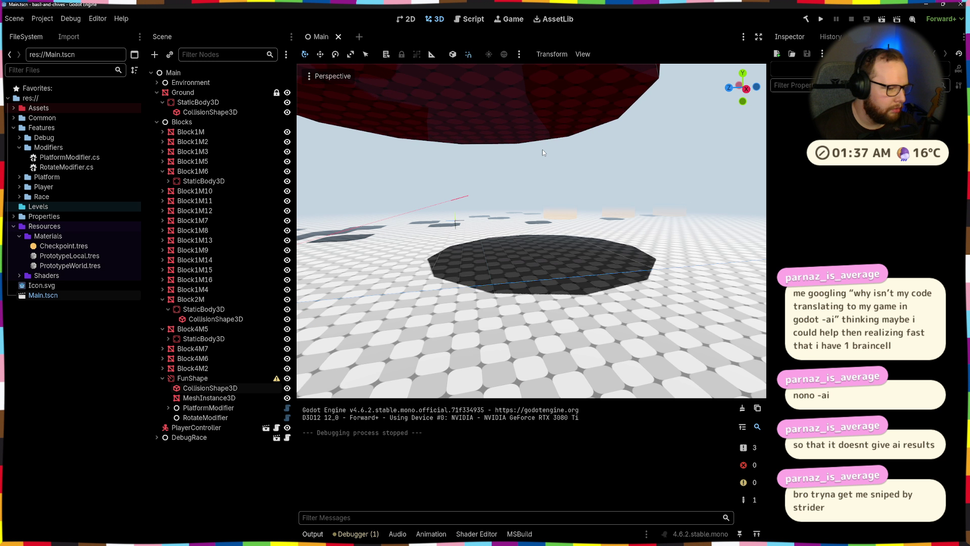
{"action": "scroll", "coordinate": [515, 185], "scroll_direction": "down", "scroll_amount": 5}
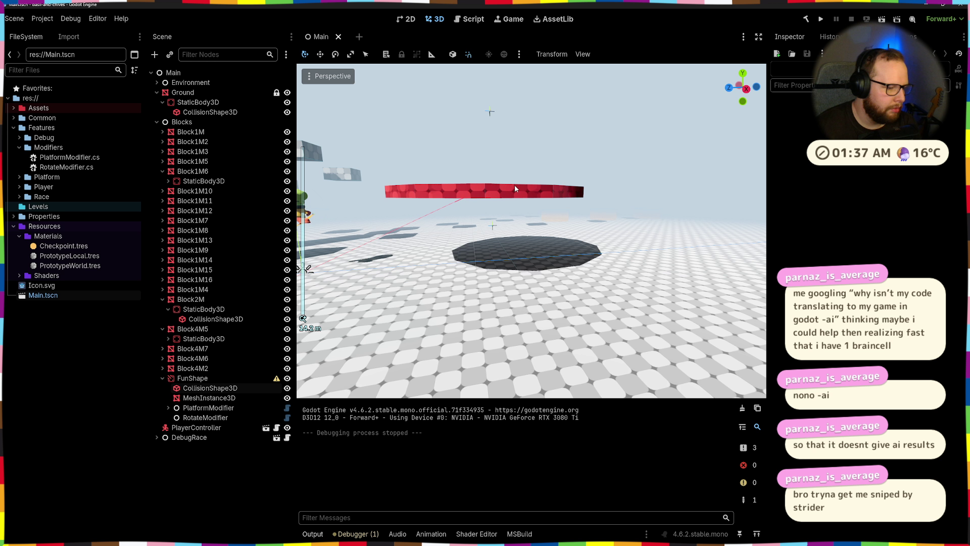
{"action": "left_click_drag", "start_coordinate": [514, 185], "coordinate": [523, 247]}
{"action": "scroll", "coordinate": [523, 246], "scroll_direction": "up", "scroll_amount": 5}
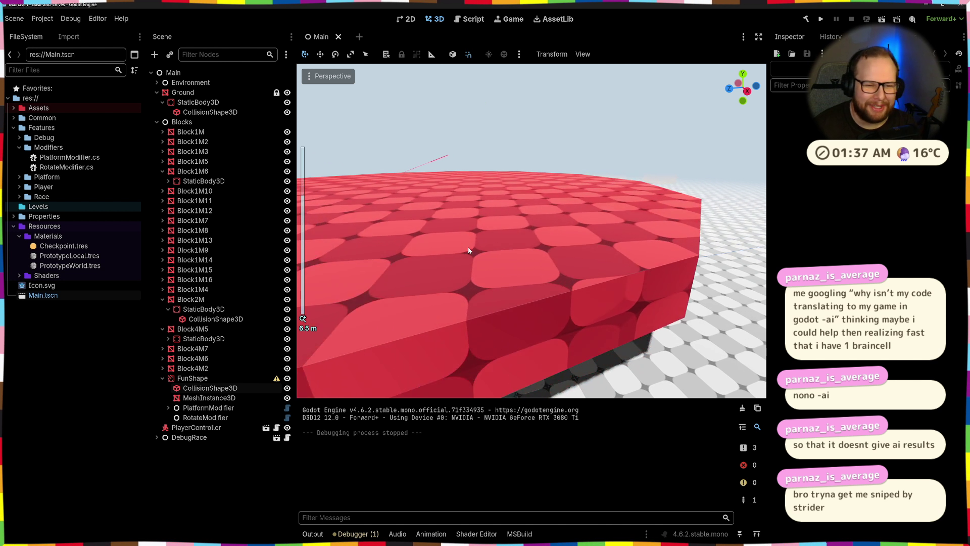
{"action": "scroll", "coordinate": [468, 247], "scroll_direction": "down", "scroll_amount": 5}
{"action": "scroll", "coordinate": [459, 277], "scroll_direction": "up", "scroll_amount": 6}
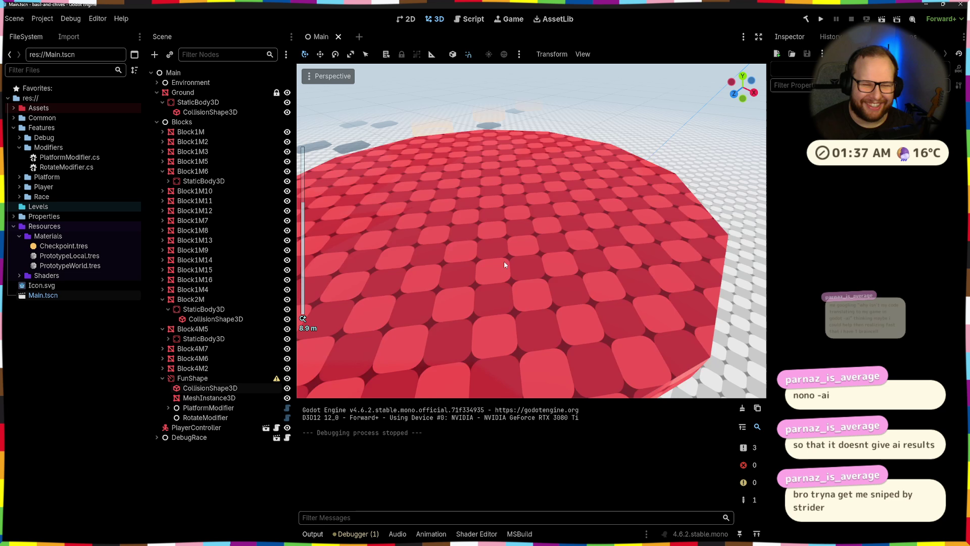
{"action": "scroll", "coordinate": [504, 264], "scroll_direction": "up", "scroll_amount": 5}
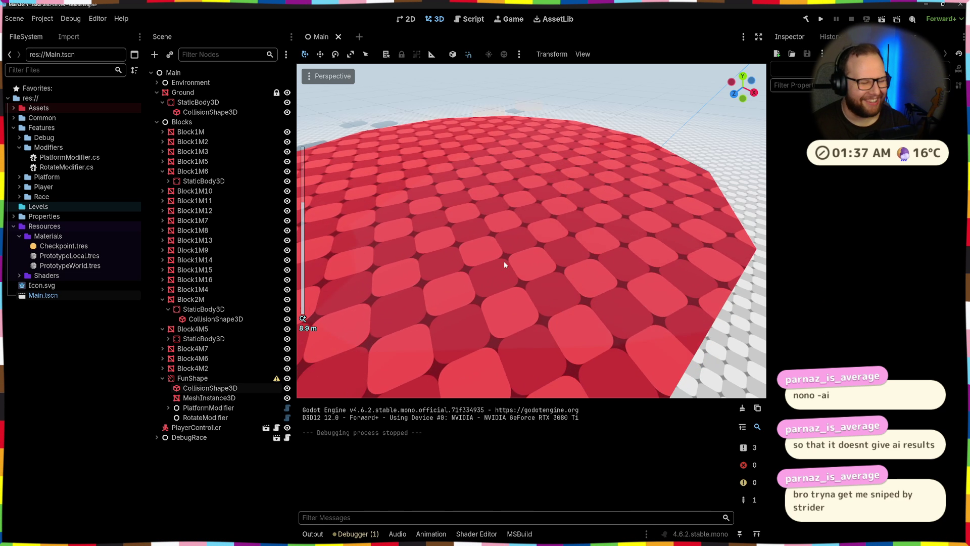
{"action": "scroll", "coordinate": [504, 263], "scroll_direction": "up", "scroll_amount": 5}
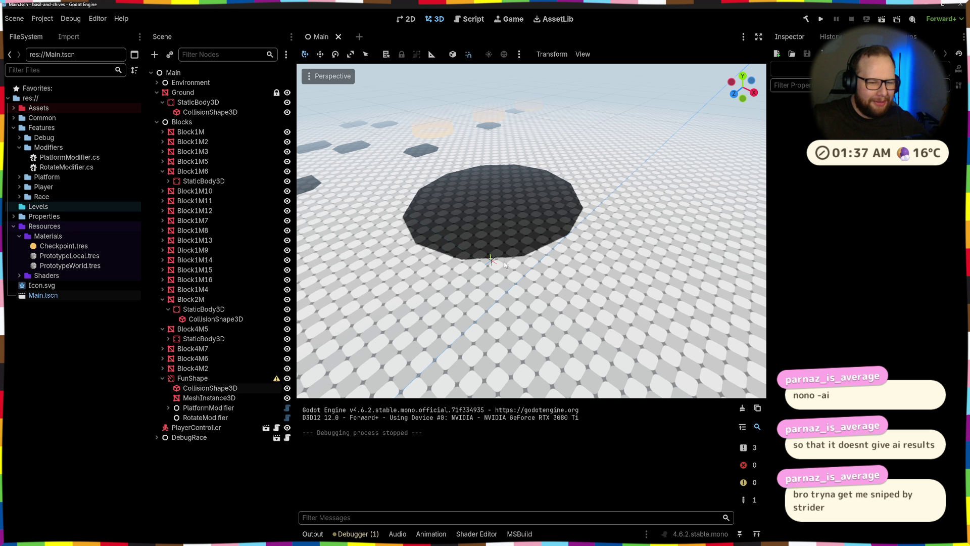
{"action": "scroll", "coordinate": [504, 263], "scroll_direction": "down", "scroll_amount": 5}
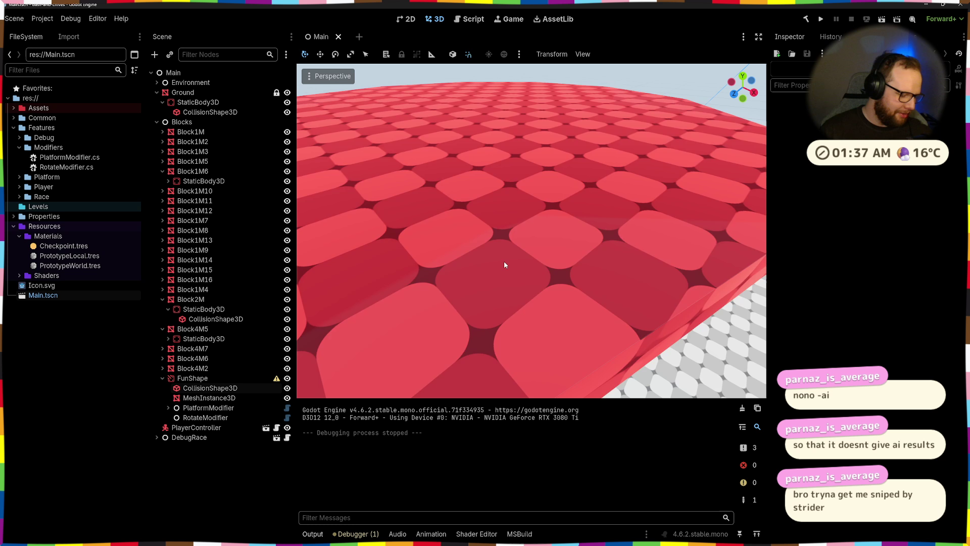
{"action": "scroll", "coordinate": [504, 264], "scroll_direction": "down", "scroll_amount": 5}
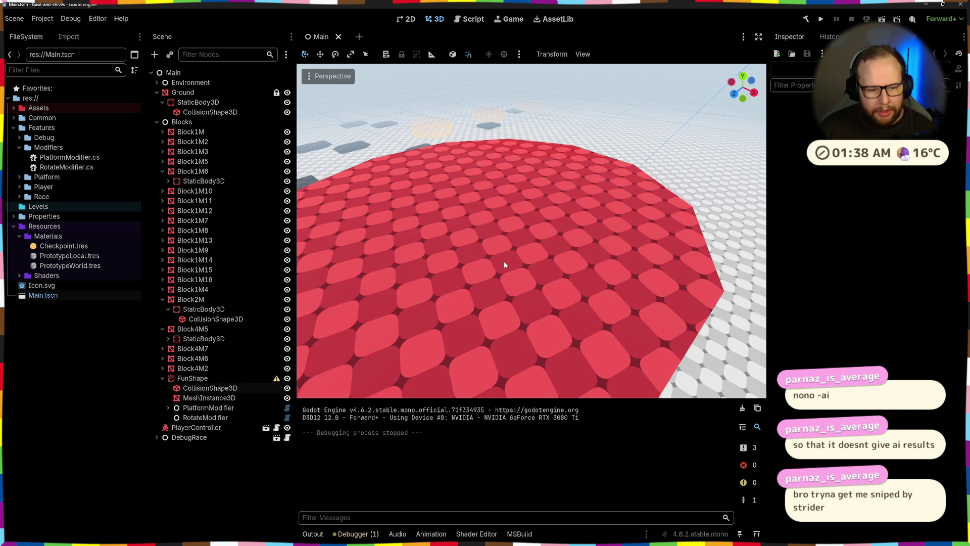
{"action": "scroll", "coordinate": [504, 265], "scroll_direction": "down", "scroll_amount": 3}
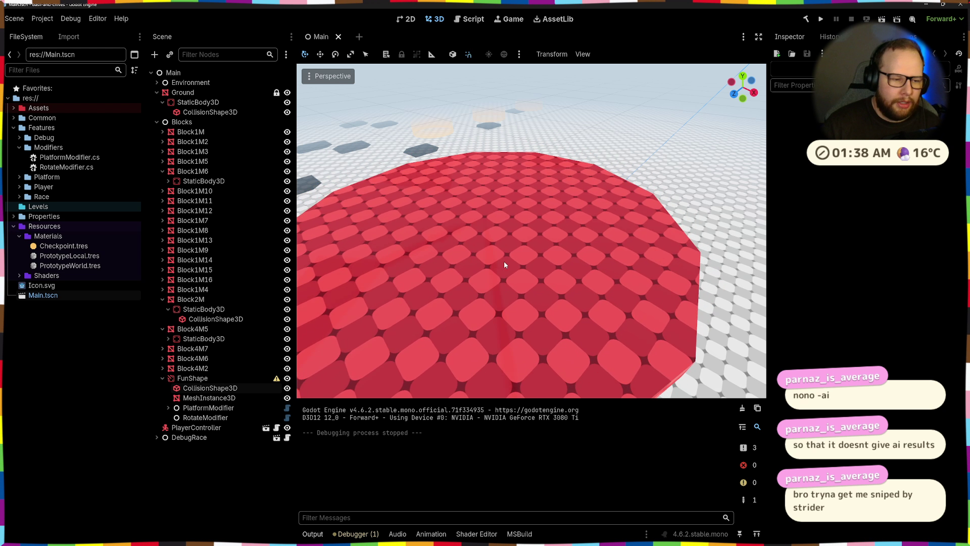
- Inspect FunShape's CollisionShape3D and PlatformModifier nodes, then return to RotateModifier.cs in Visual Studio
{"action": "left_click", "coordinate": [218, 389]}
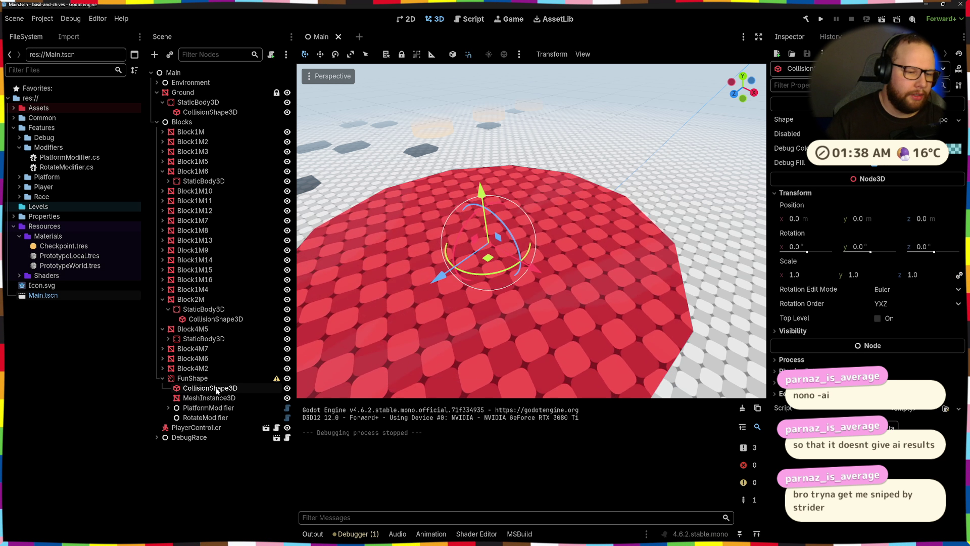
{"action": "left_click", "coordinate": [210, 409]}
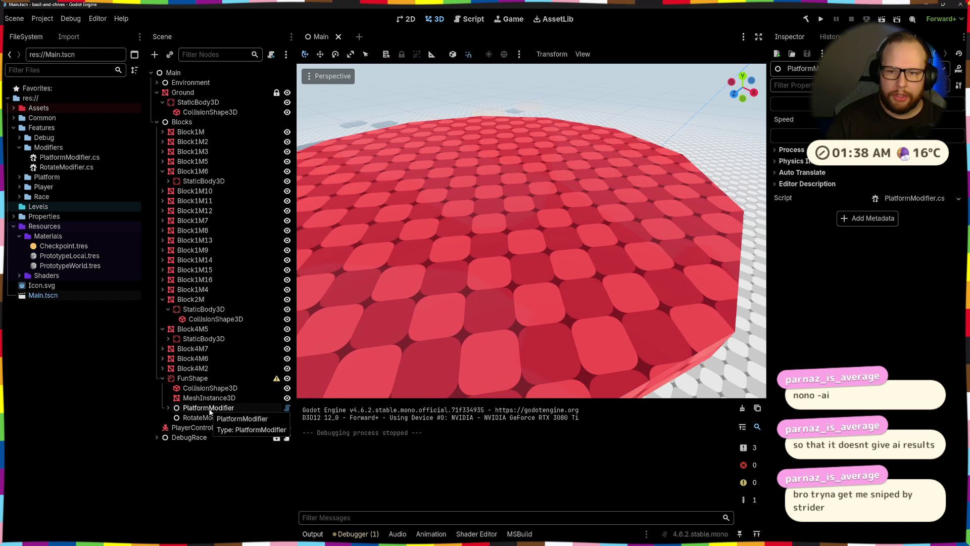
{"action": "double_click", "coordinate": [212, 409]}
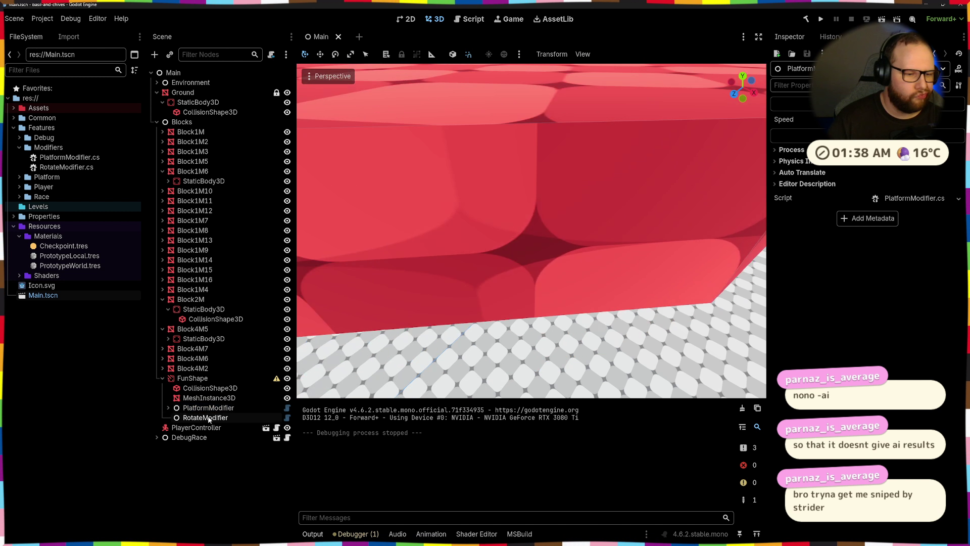
{"action": "key", "text": "ctrl+super+Right"}
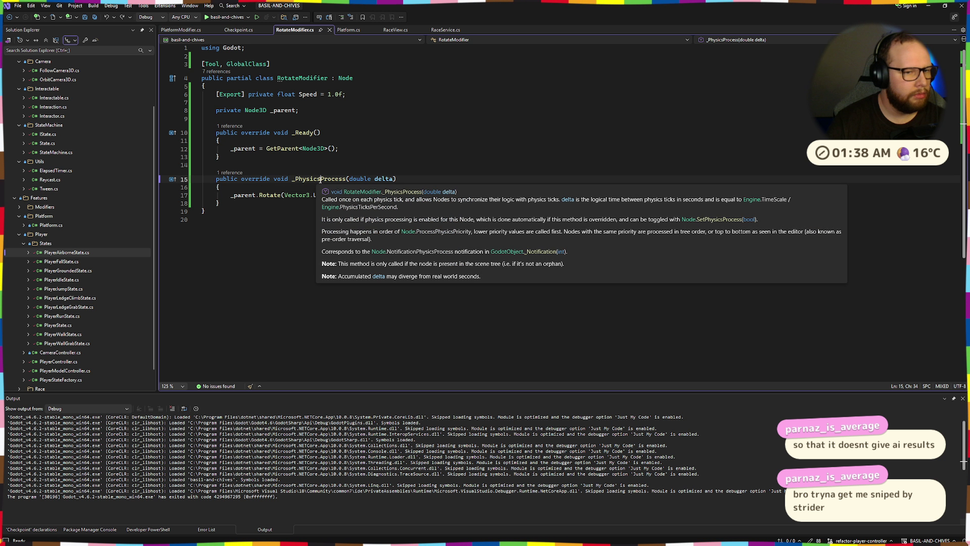
- Rename RotateModifier's _PhysicsProcess to _Process, then launch, jump once, and close the test game
{"action": "left_click", "coordinate": [320, 179]}
{"action": "key", "text": "BackSpace"}
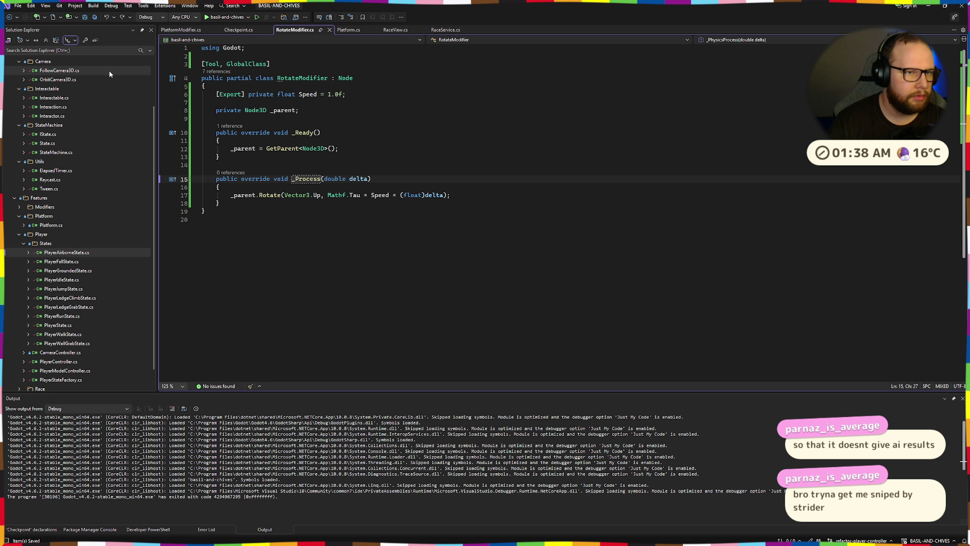
{"action": "key", "text": "F5"}
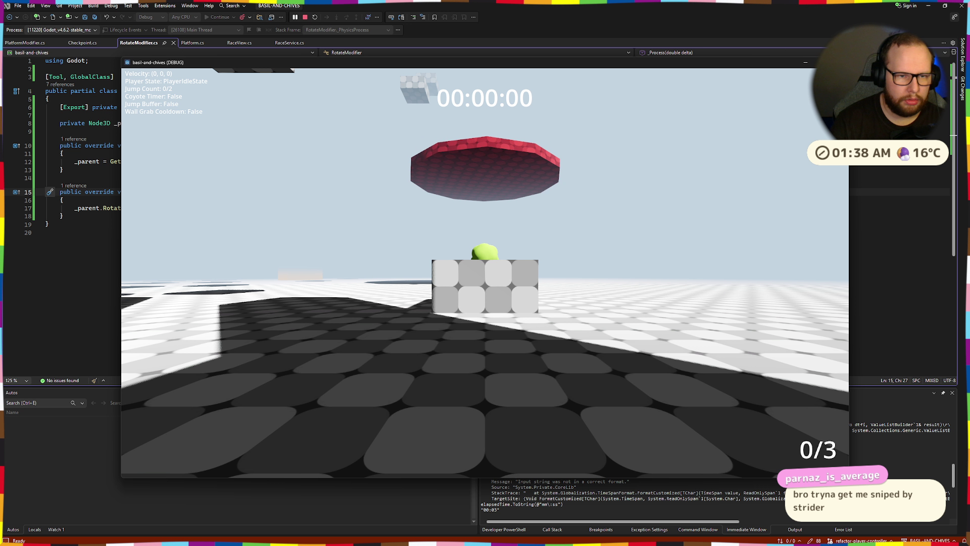
{"action": "key", "text": "space"}
{"action": "key", "text": "space"}
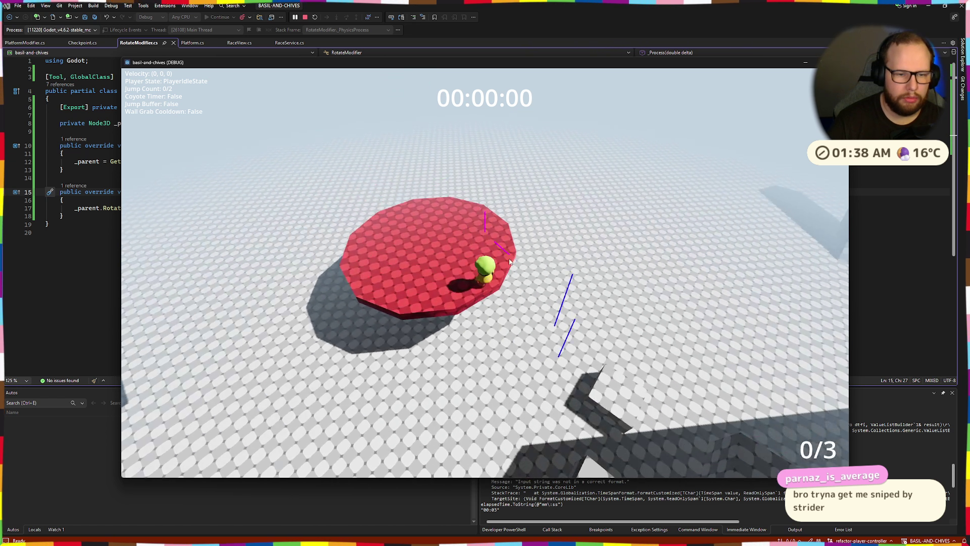
{"action": "key", "text": "Escape"}
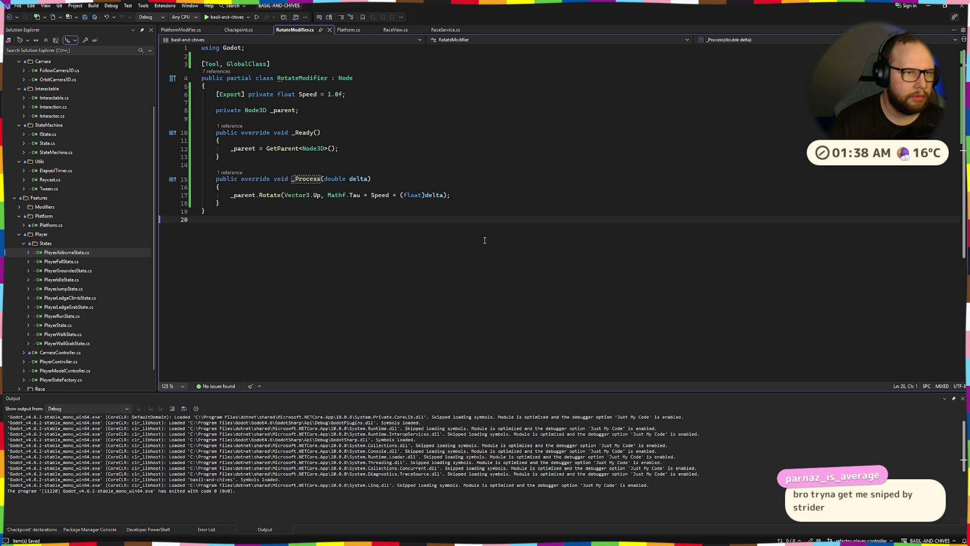
- Change PlatformModifier.cs's _PhysicsProcess to _Process and start a new debug run
{"action": "left_click", "coordinate": [221, 30]}
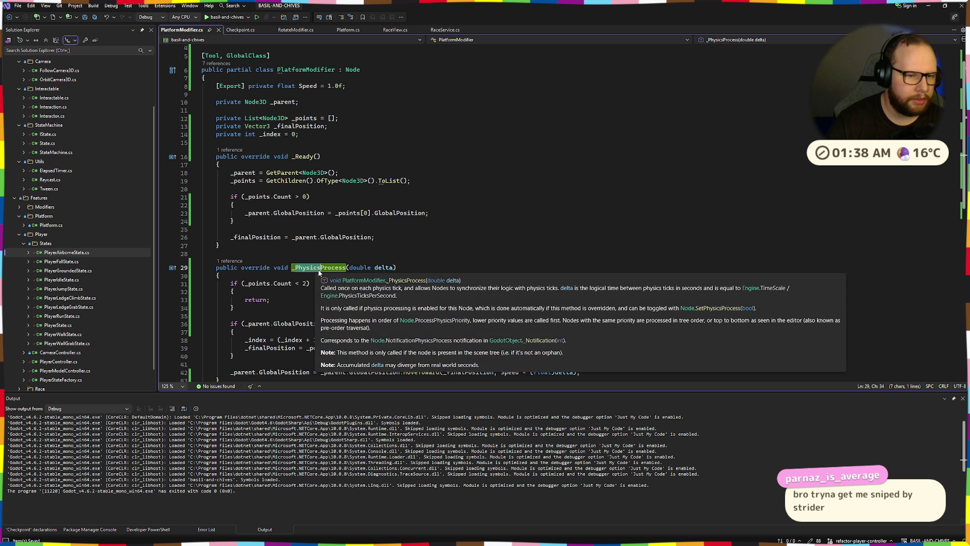
{"action": "key", "text": "BackSpace"}
{"action": "left_click", "coordinate": [223, 17]}
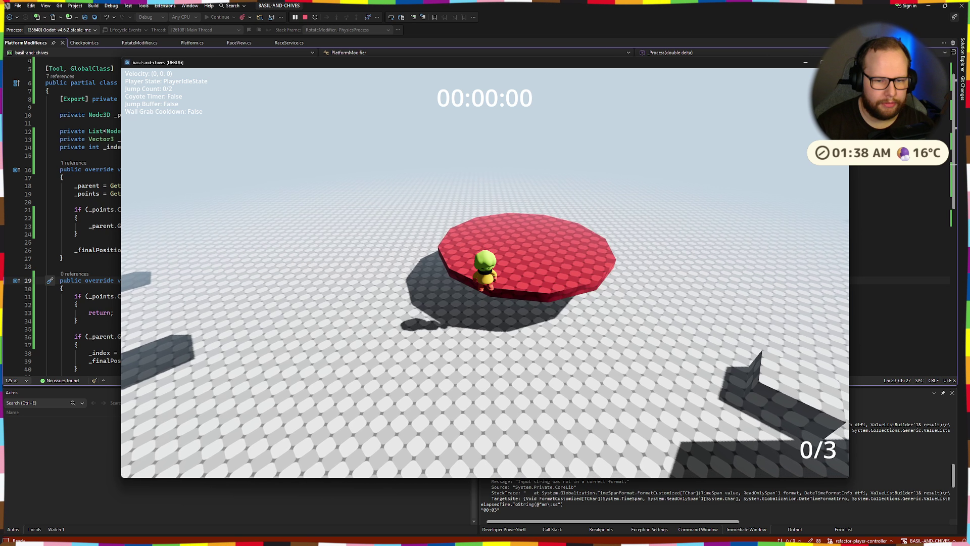
- Jump onto the red platform, walk to its edge, hang from the ledge and climb back up
{"action": "key", "text": "w"}
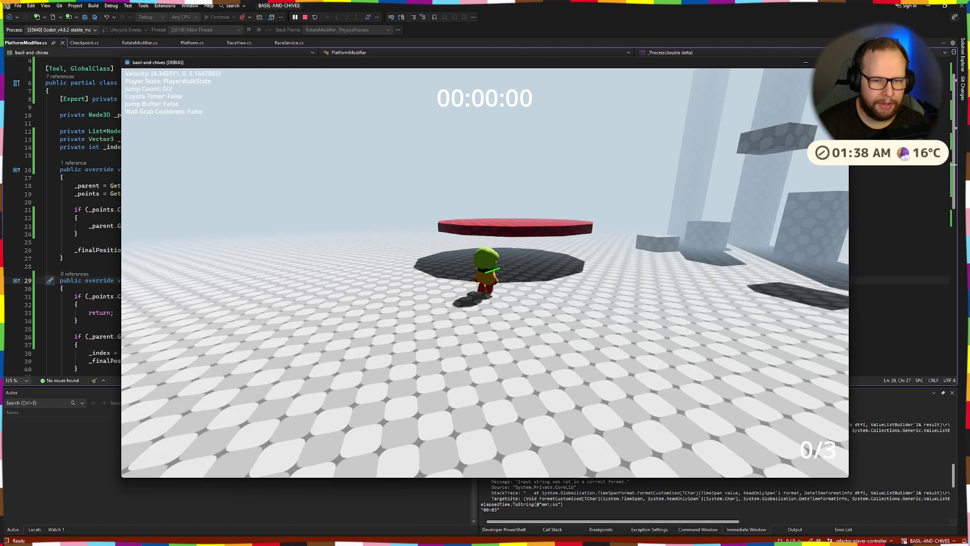
{"action": "key", "text": "space"}
{"action": "key", "text": "space"}
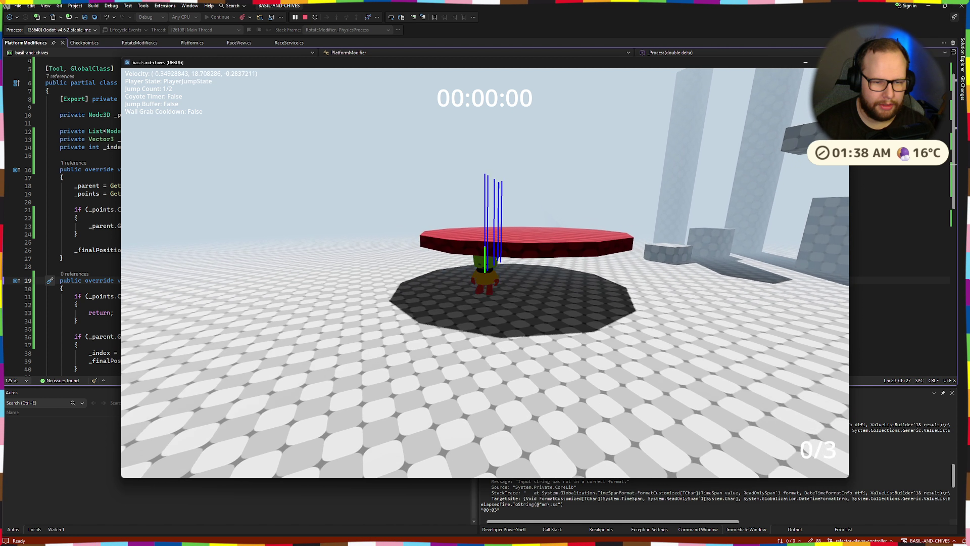
{"action": "key", "text": "w"}
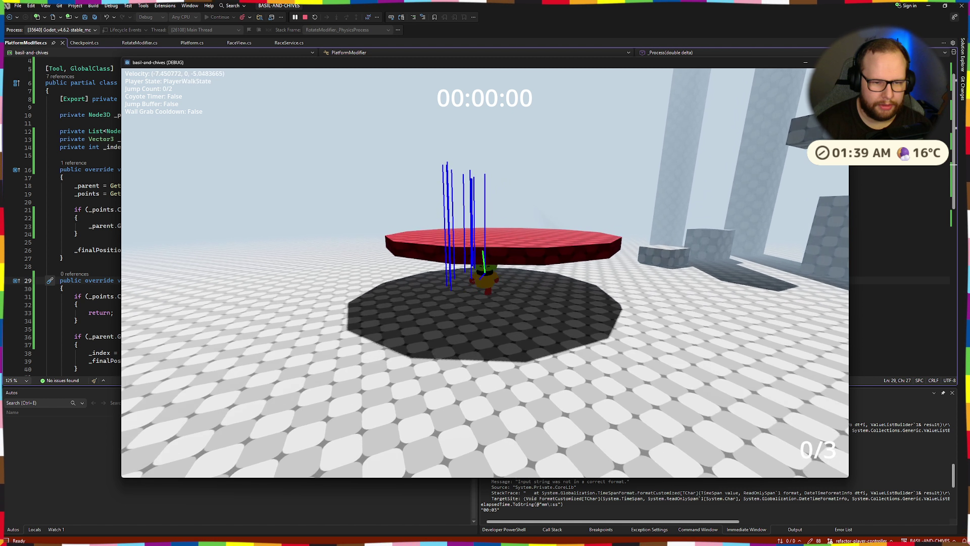
{"action": "key", "text": "space"}
{"action": "key", "text": "w"}
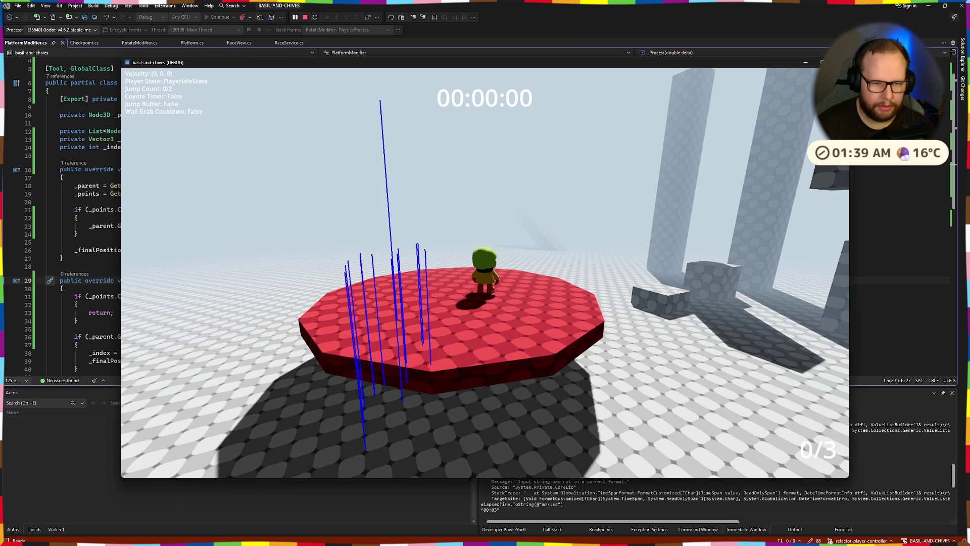
{"action": "key", "text": "w"}
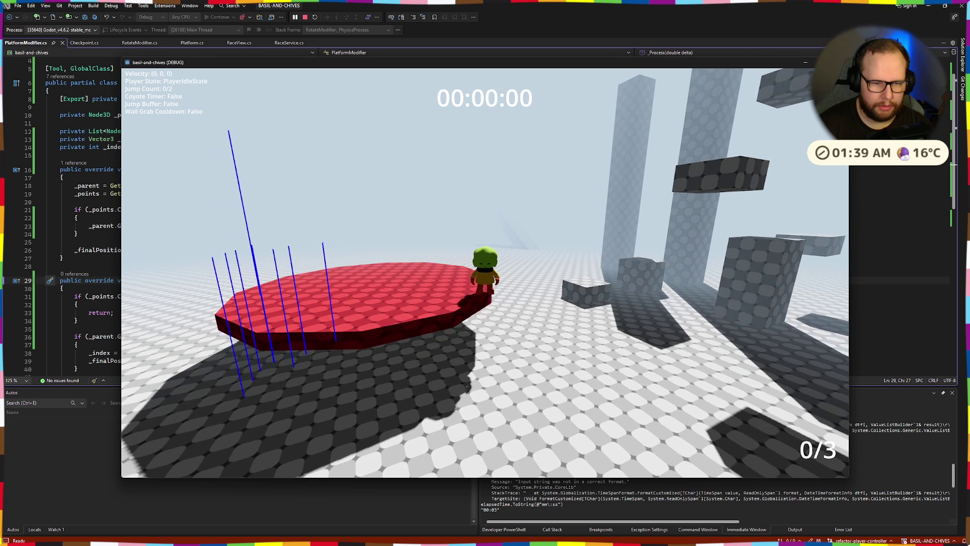
{"action": "key", "text": "w"}
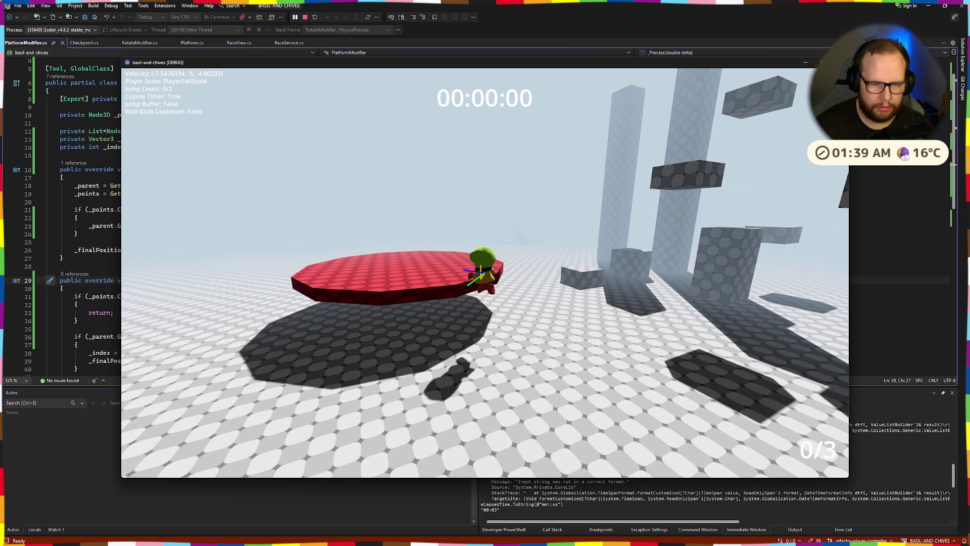
{"action": "key", "text": "w"}
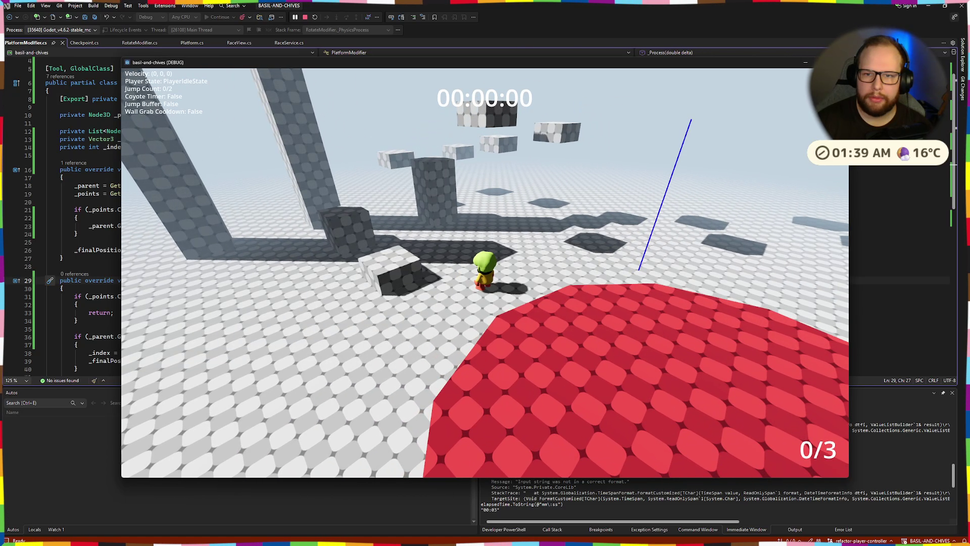
- Close the game, then revert PlatformModifier.cs to _PhysicsProcess and save it
{"action": "key", "text": "Escape"}
{"action": "key", "text": "ctrl+z"}
{"action": "key", "text": "ctrl+s"}
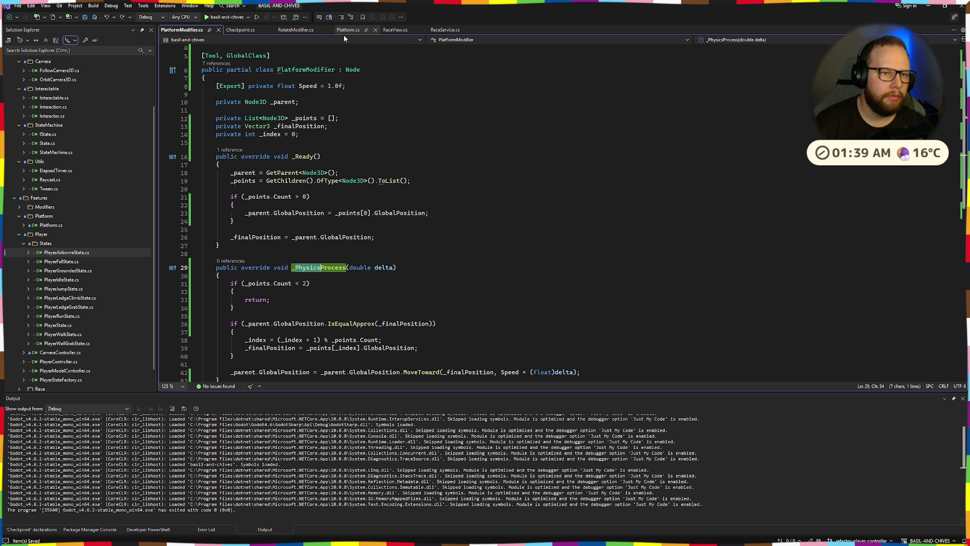
- Type 'Physics' back into RotateModifier.cs's _Process to make _PhysicsProcess, then start a debug run
{"action": "left_click", "coordinate": [239, 30]}
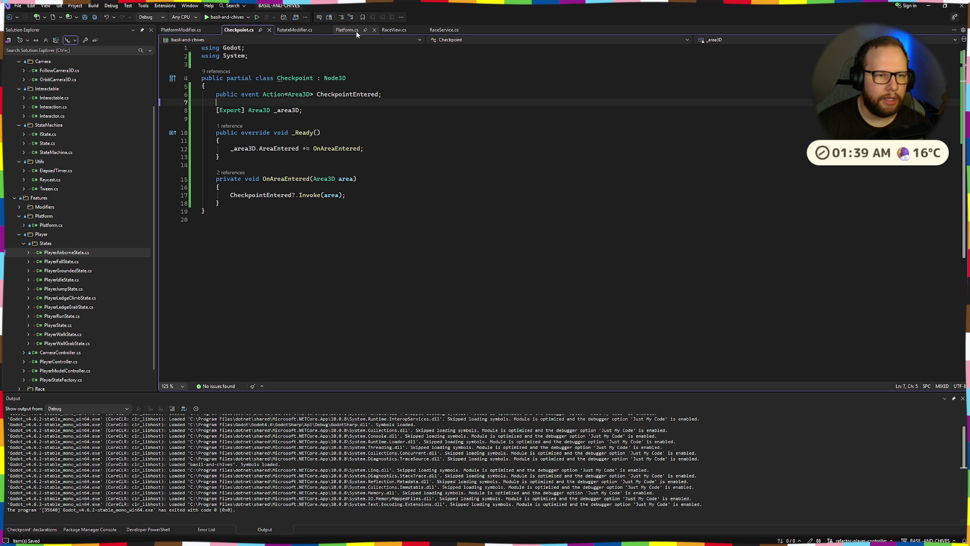
{"action": "left_click", "coordinate": [293, 30]}
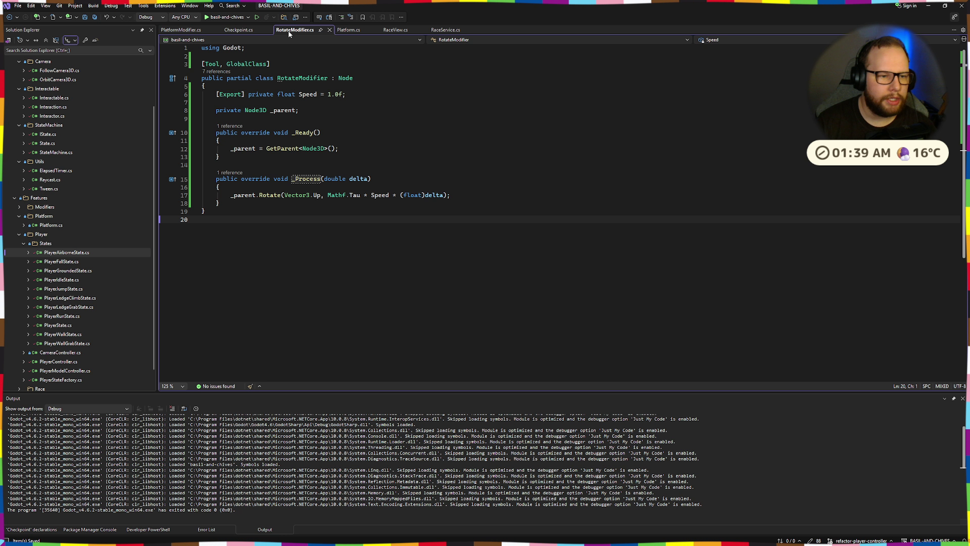
{"action": "left_click", "coordinate": [295, 179]}
{"action": "type", "text": "P"}
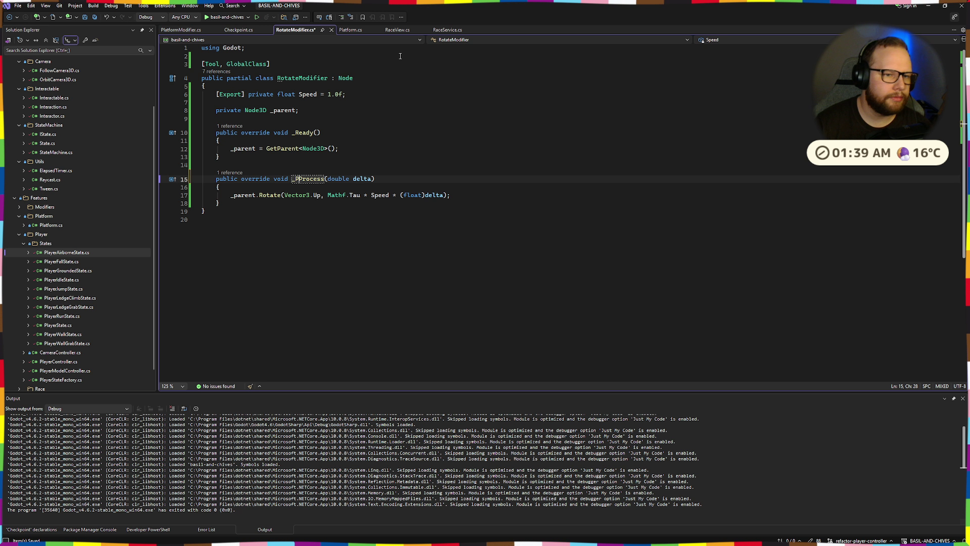
{"action": "type", "text": "hysics"}
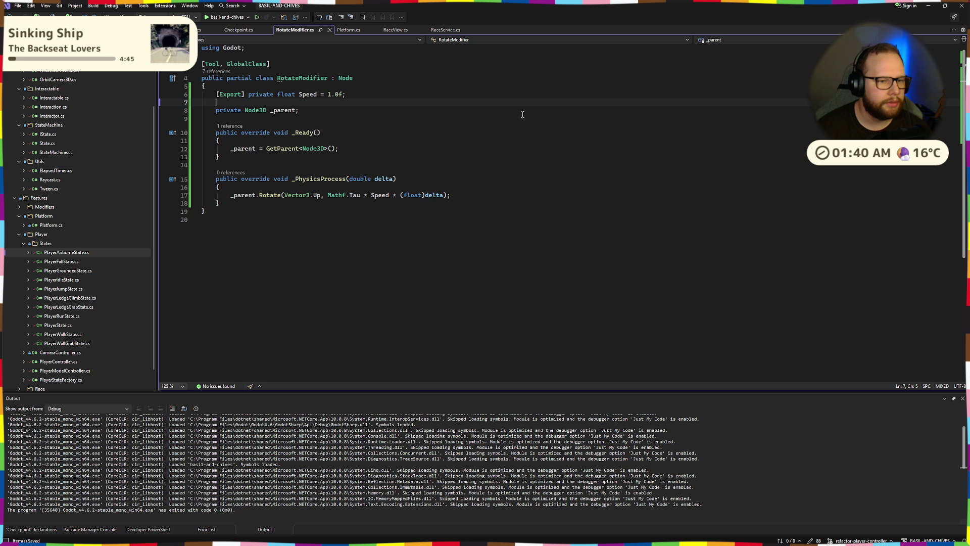
{"action": "left_click", "coordinate": [226, 18]}
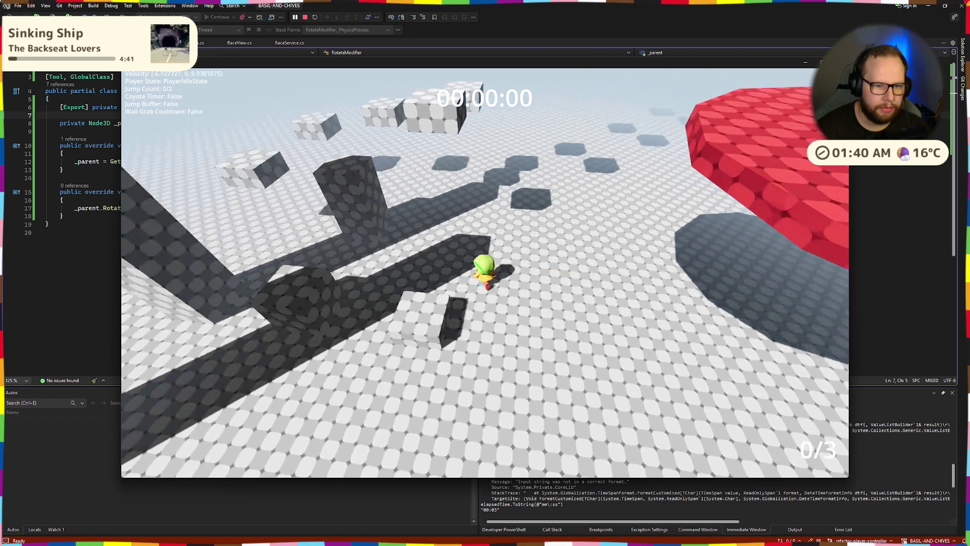
- Jump toward the moving, rotating red platform and grab its ledge
{"action": "key", "text": "space"}
{"action": "key", "text": "space"}
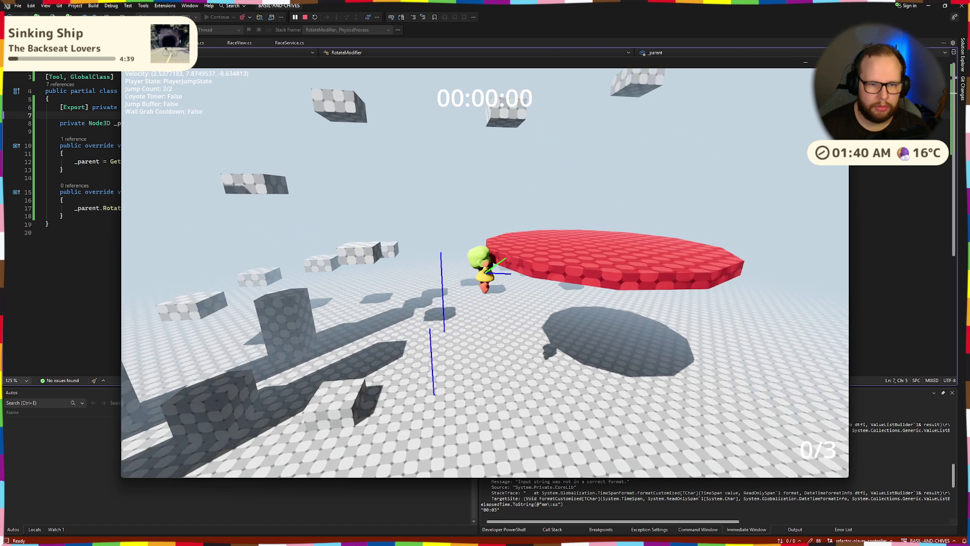
{"action": "key", "text": "w"}
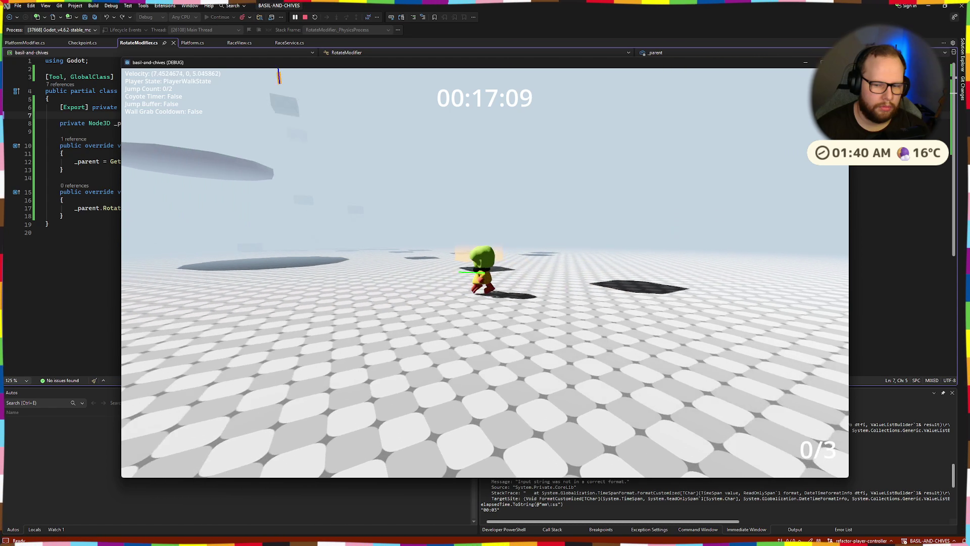
{"action": "key", "text": "space"}
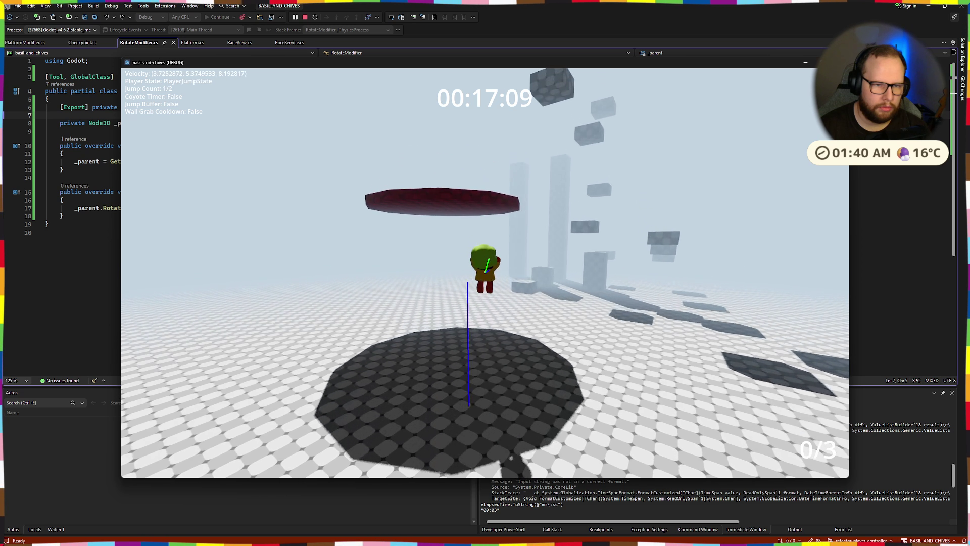
{"action": "key", "text": "space"}
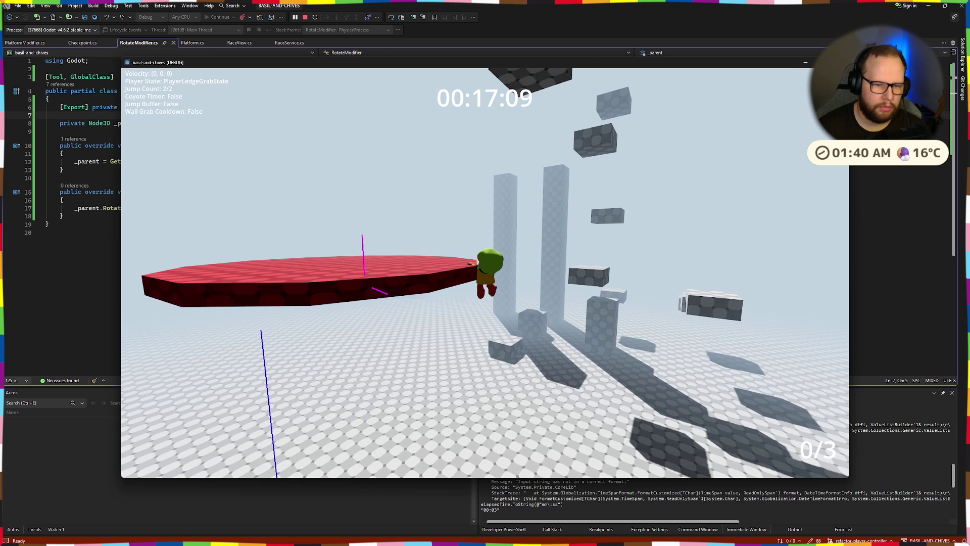
{"action": "key", "text": "space"}
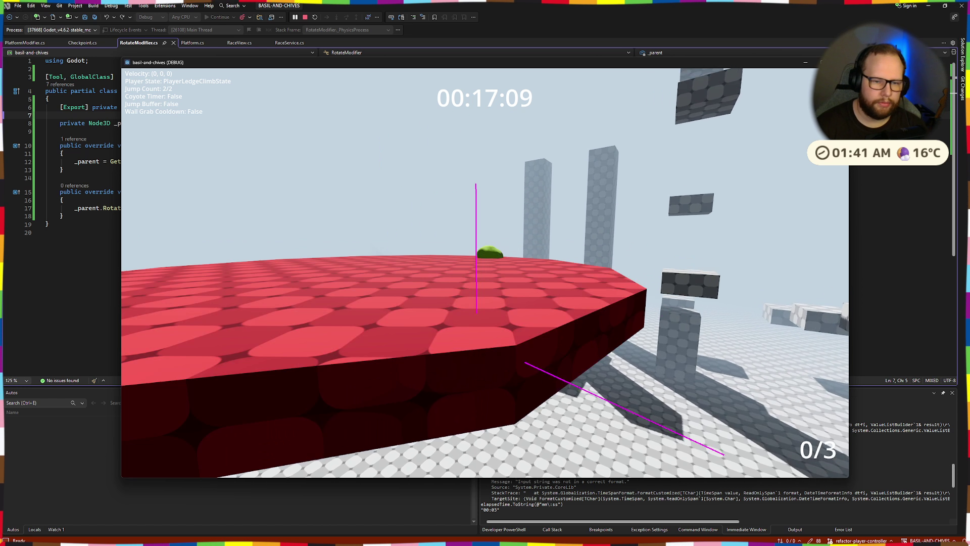
{"action": "key", "text": "w"}
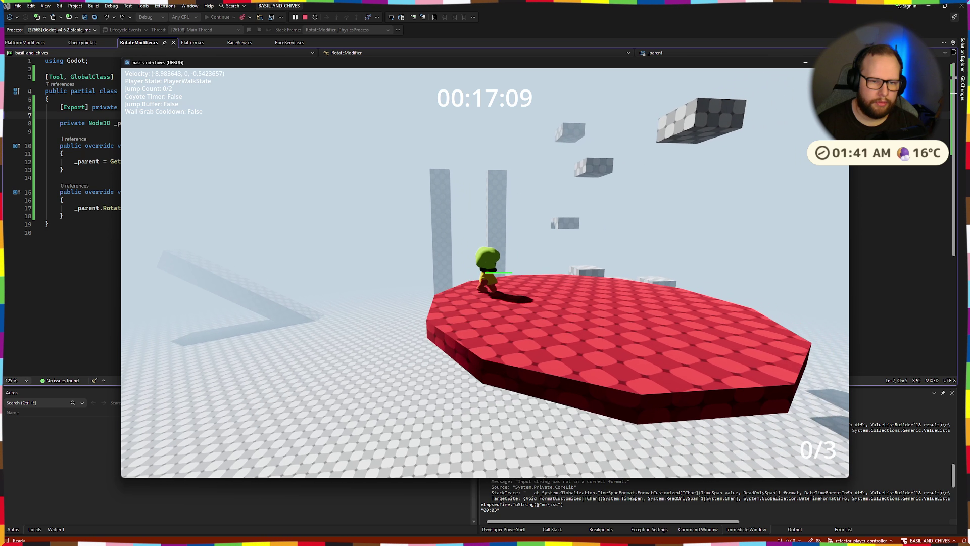
{"action": "key", "text": "w"}
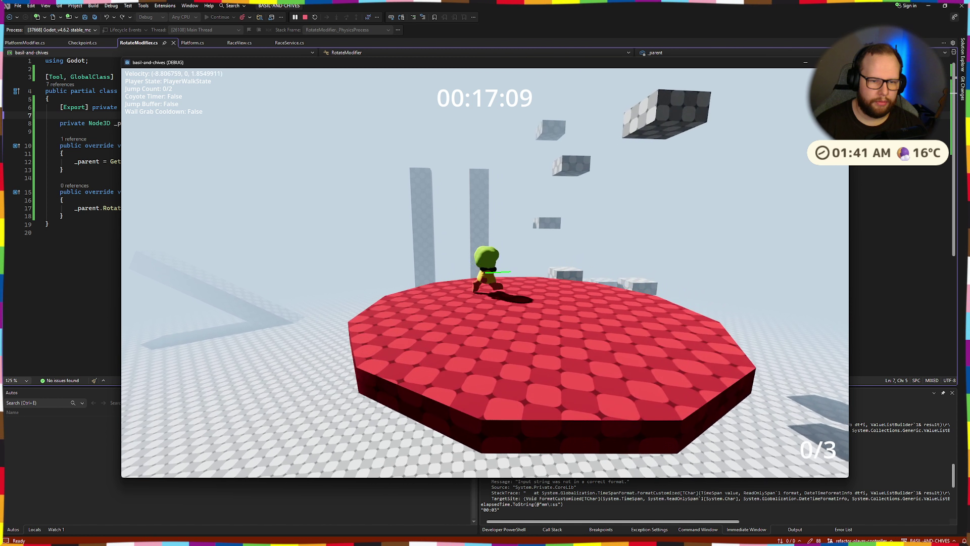
{"action": "key", "text": "shift"}
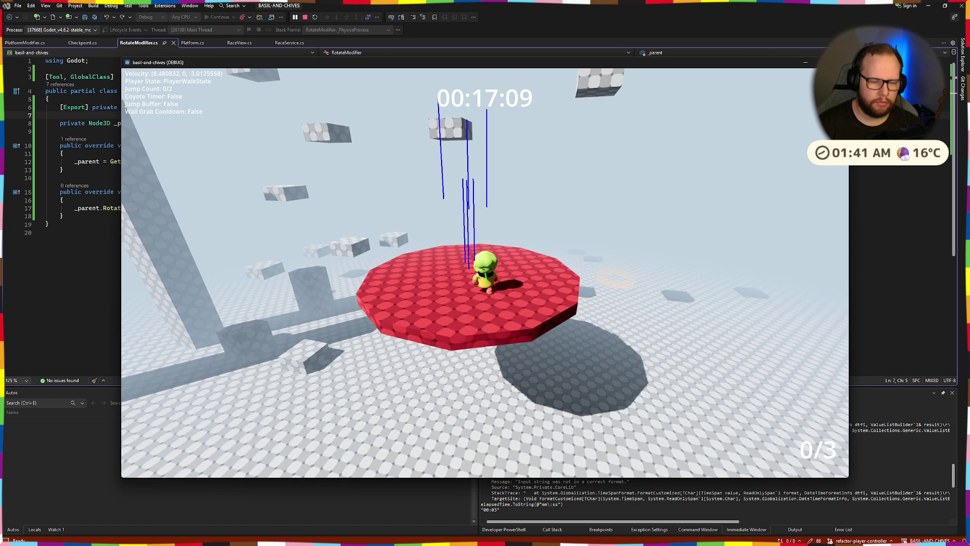
{"action": "key", "text": "space"}
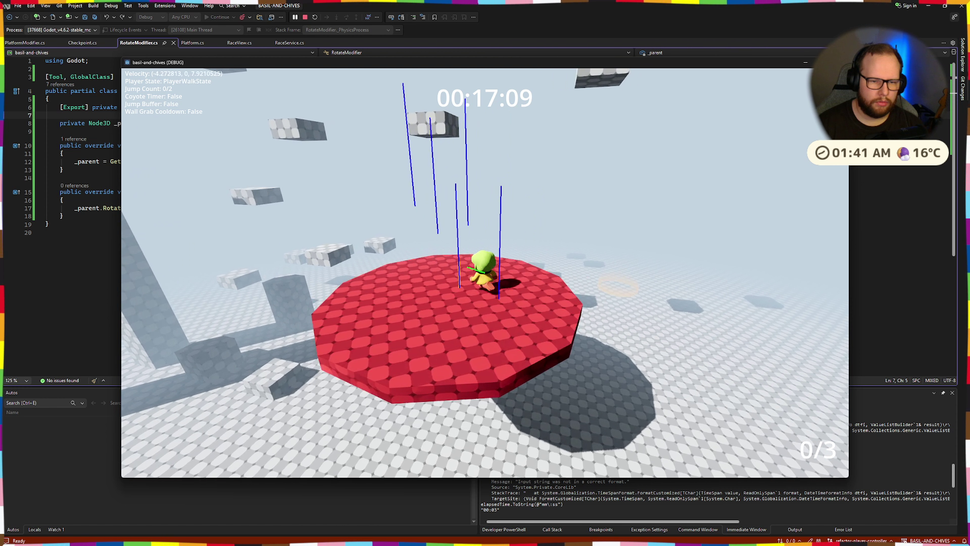
{"action": "key", "text": "w"}
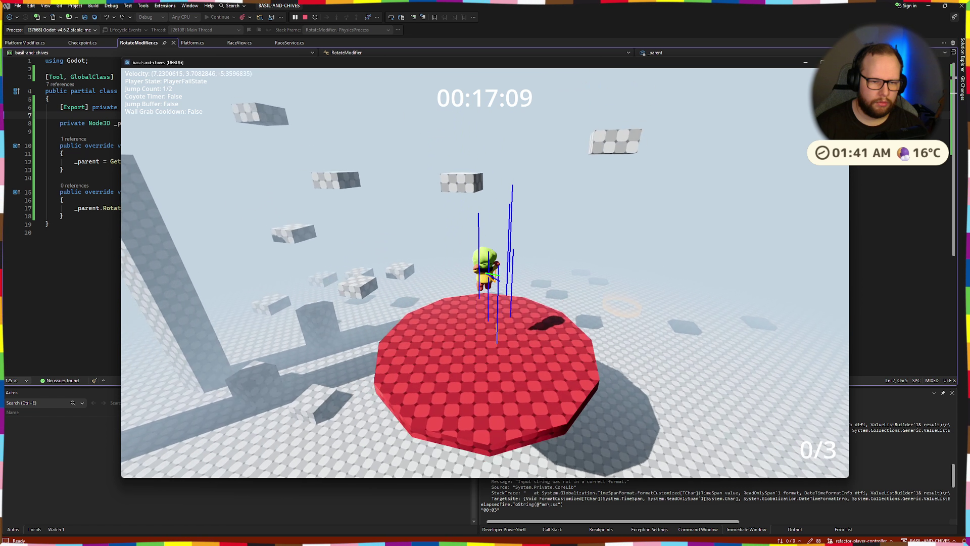
{"action": "key", "text": "space"}
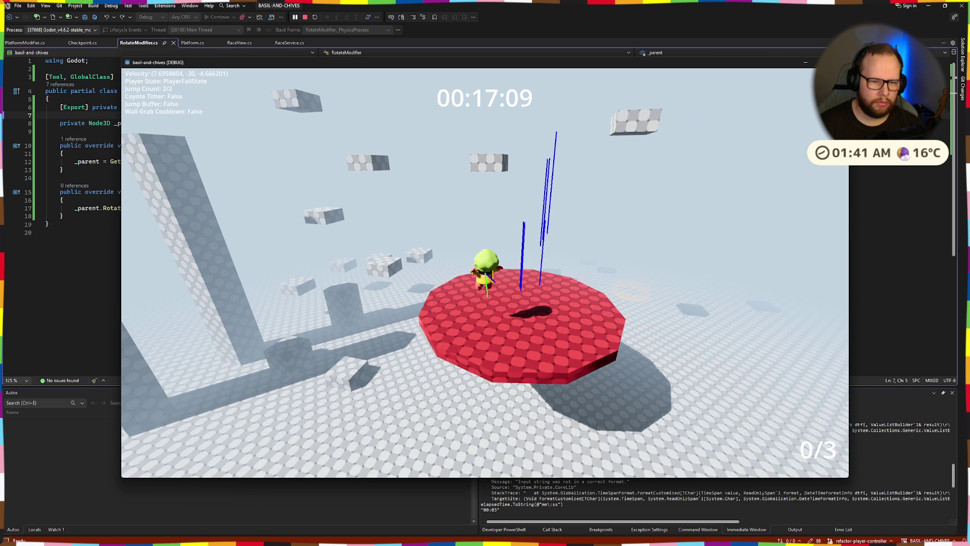
{"action": "key", "text": "w"}
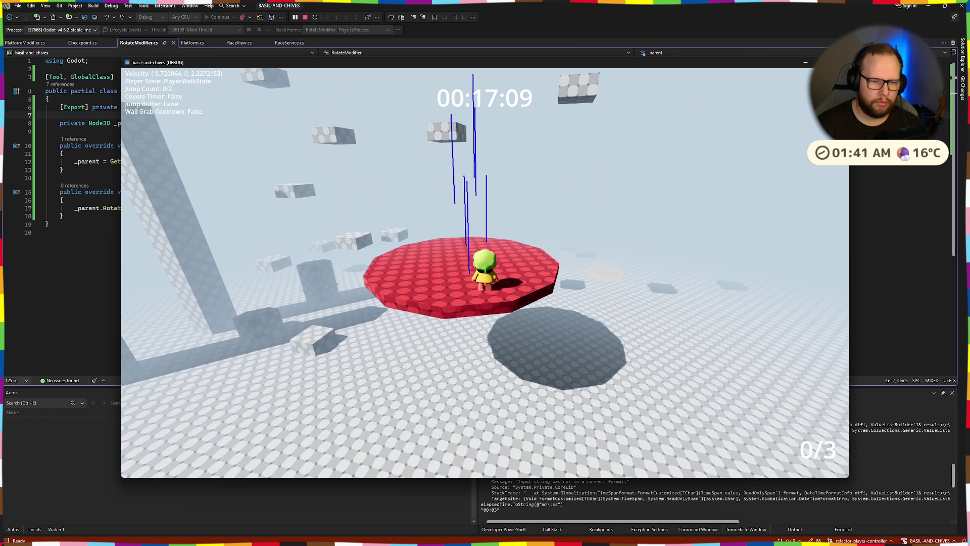
{"action": "key", "text": "w"}
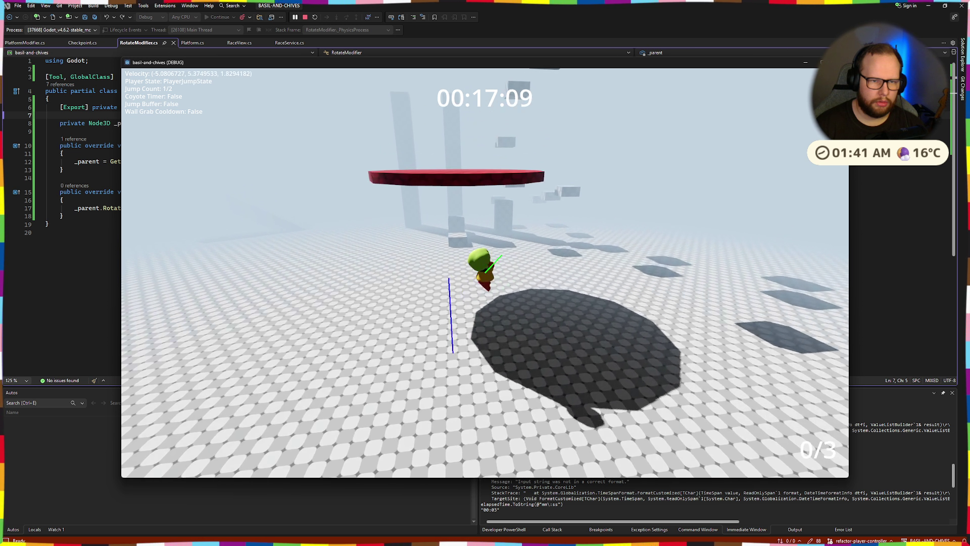
{"action": "key", "text": "space"}
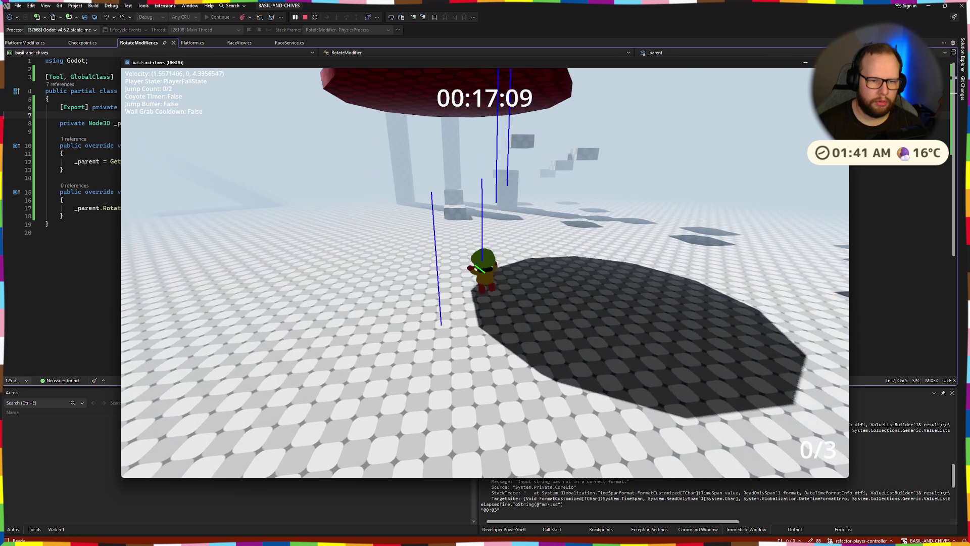
{"action": "key", "text": "space"}
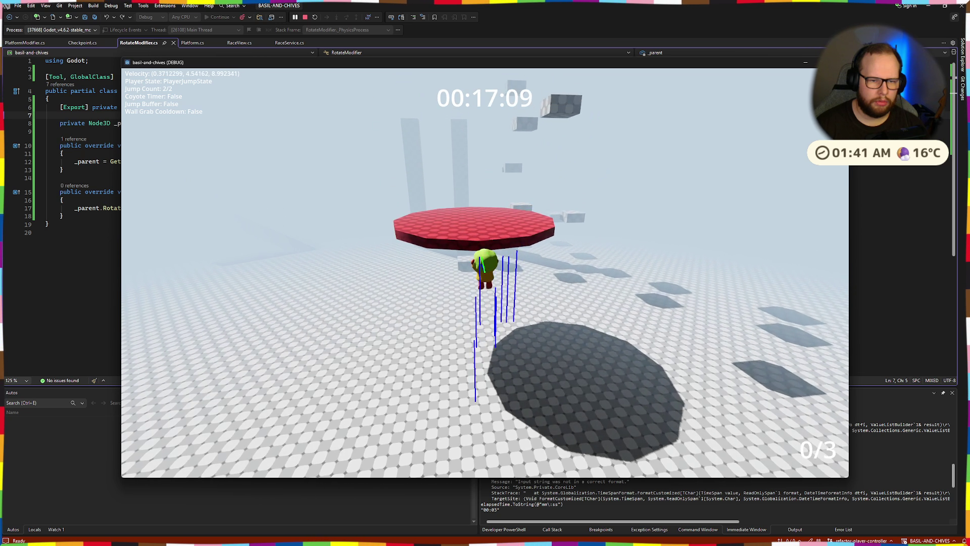
{"action": "key", "text": "space"}
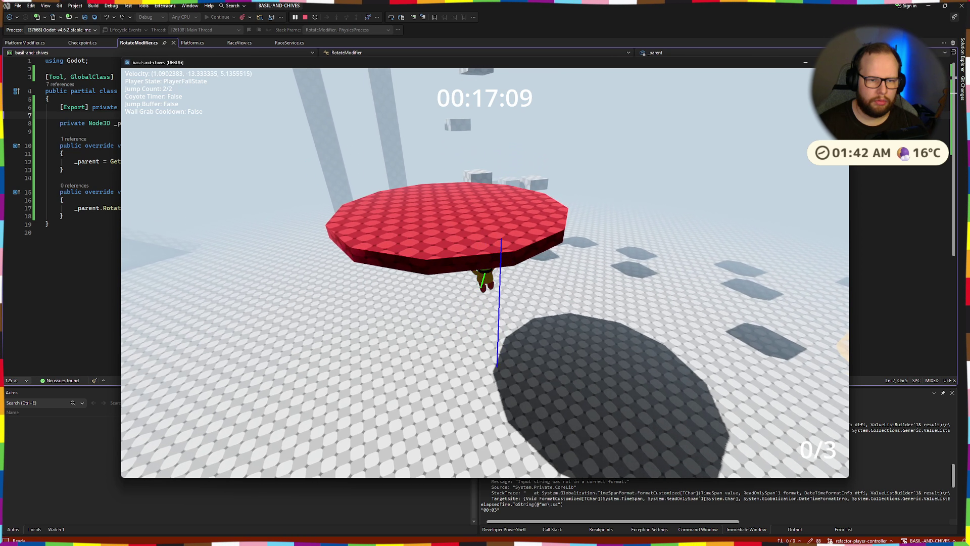
{"action": "key", "text": "w"}
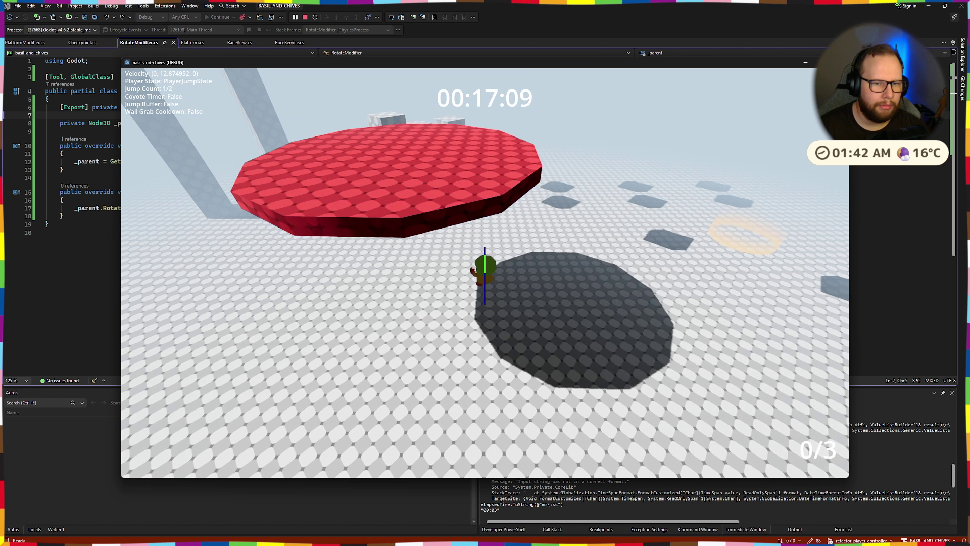
{"action": "key", "text": "space"}
{"action": "key", "text": "space"}
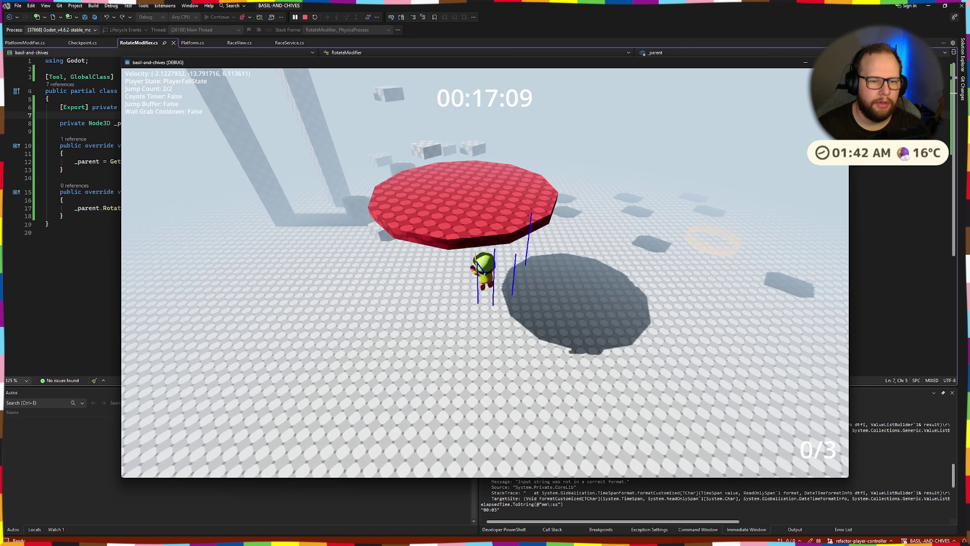
{"action": "key", "text": "space"}
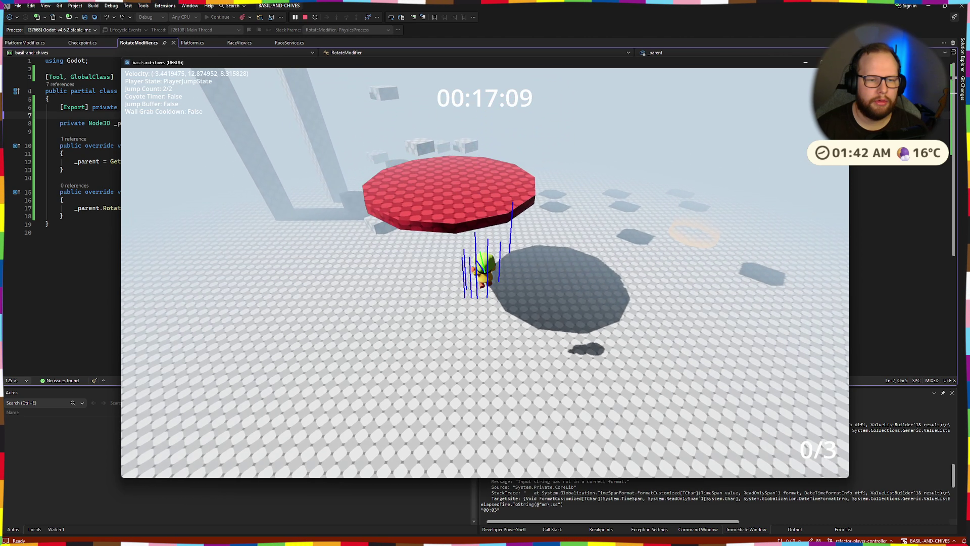
{"action": "key", "text": "space"}
{"action": "key", "text": "space"}
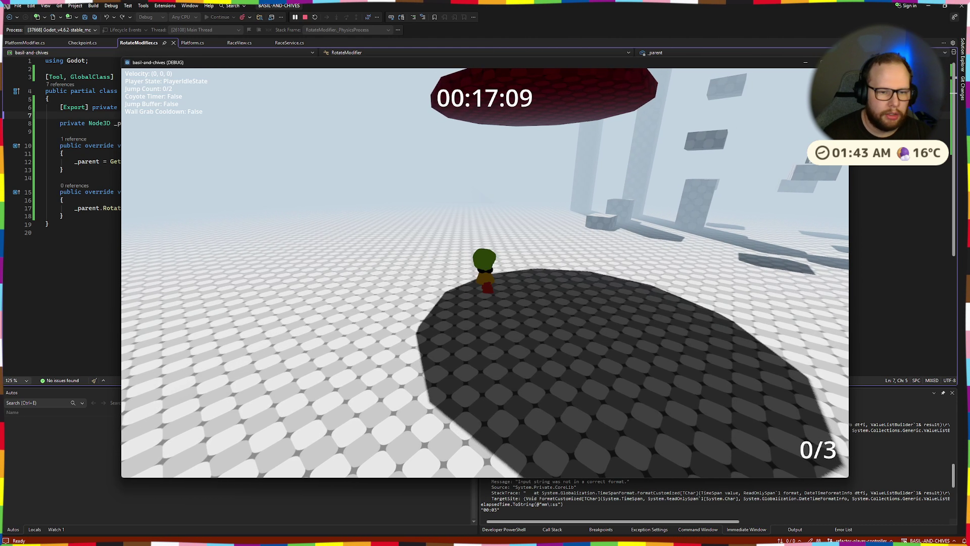
- Jump to the red platform's ledge and climb up onto it
{"action": "key", "text": "space"}
{"action": "key", "text": "space"}
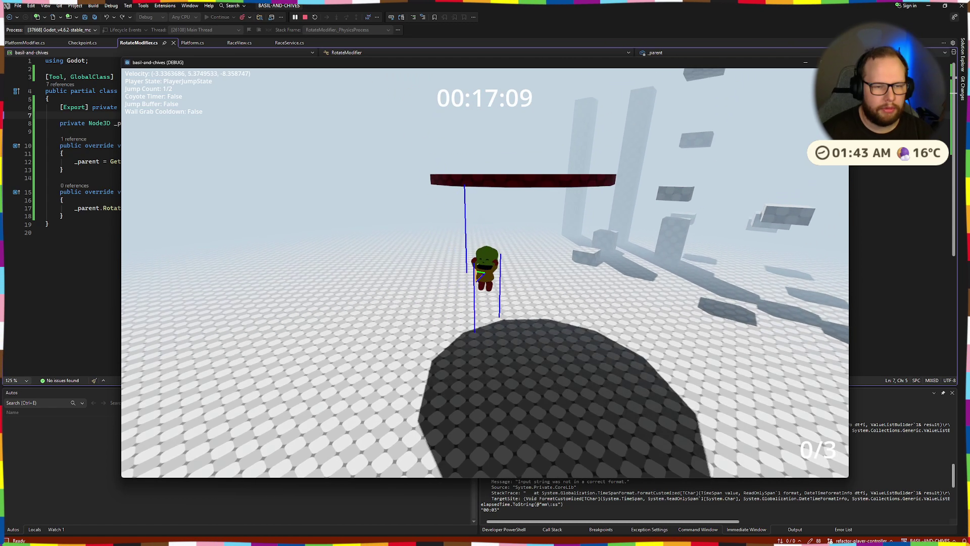
{"action": "key", "text": "space"}
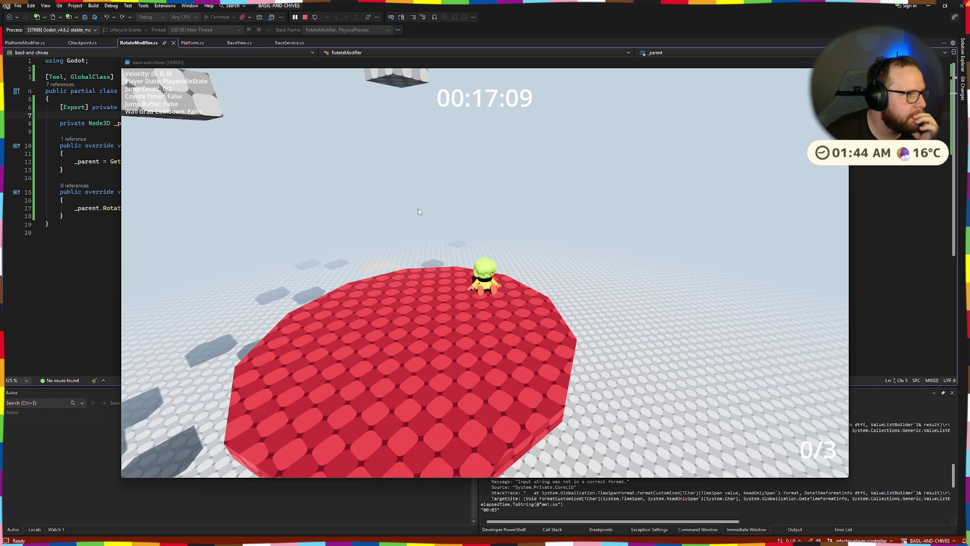
- Close the game, save Main.tscn in Godot, and run the project again
{"action": "key", "text": "alt+F4"}
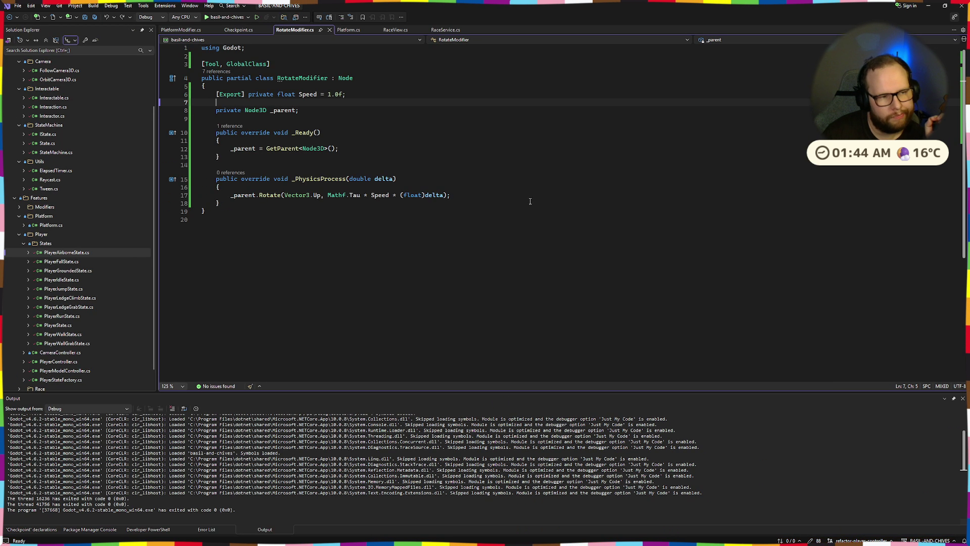
{"action": "key", "text": "alt+Tab"}
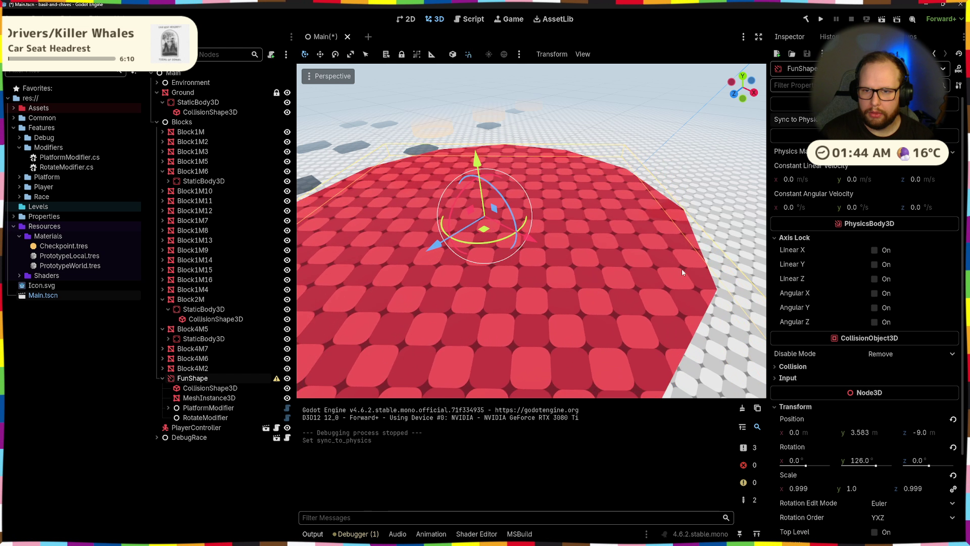
{"action": "scroll", "coordinate": [610, 232], "scroll_direction": "down", "scroll_amount": 5}
{"action": "key", "text": "ctrl+s"}
{"action": "left_click_drag", "start_coordinate": [609, 201], "coordinate": [567, 181]}
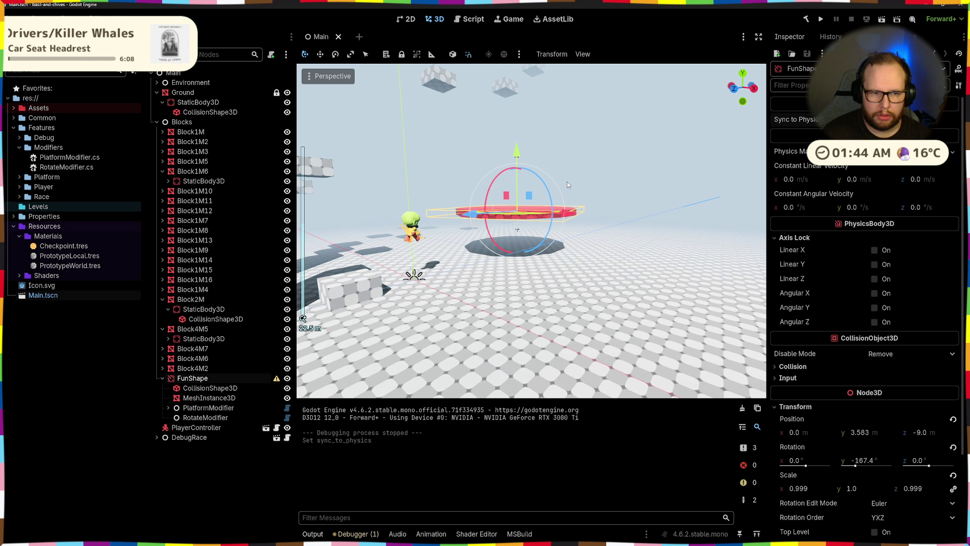
{"action": "left_click", "coordinate": [819, 20]}
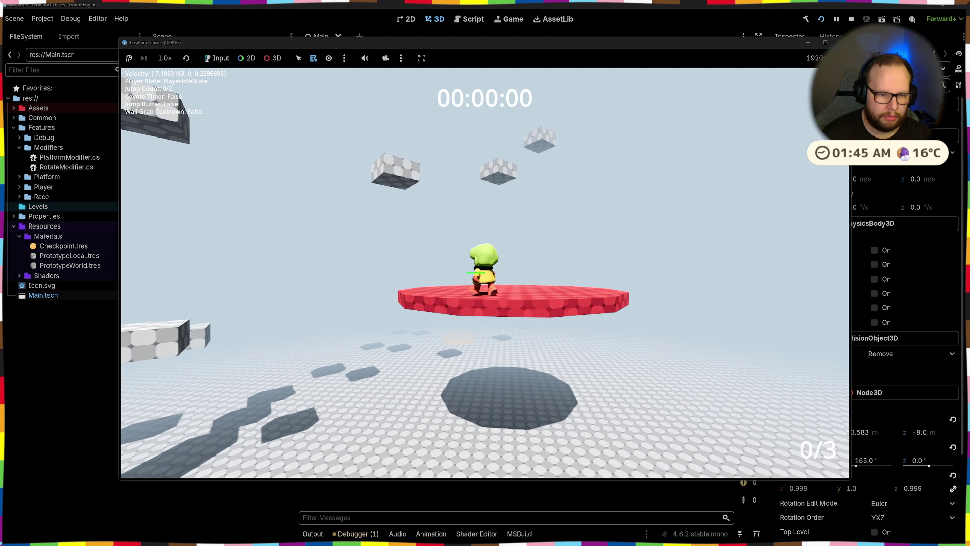
- Grab the platform edge, climb onto the red platform, jump off, then close the game
{"action": "key", "text": "space"}
{"action": "key", "text": "space"}
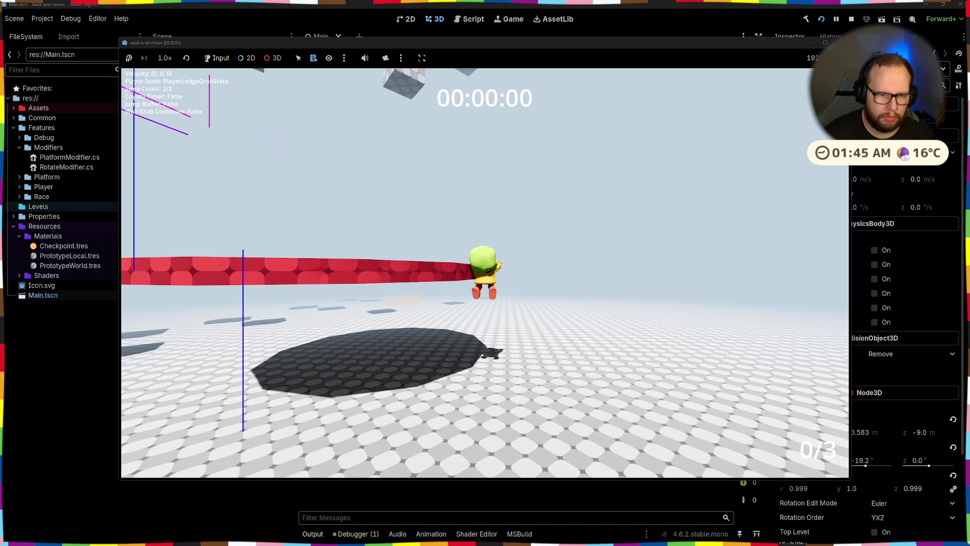
{"action": "key", "text": "w"}
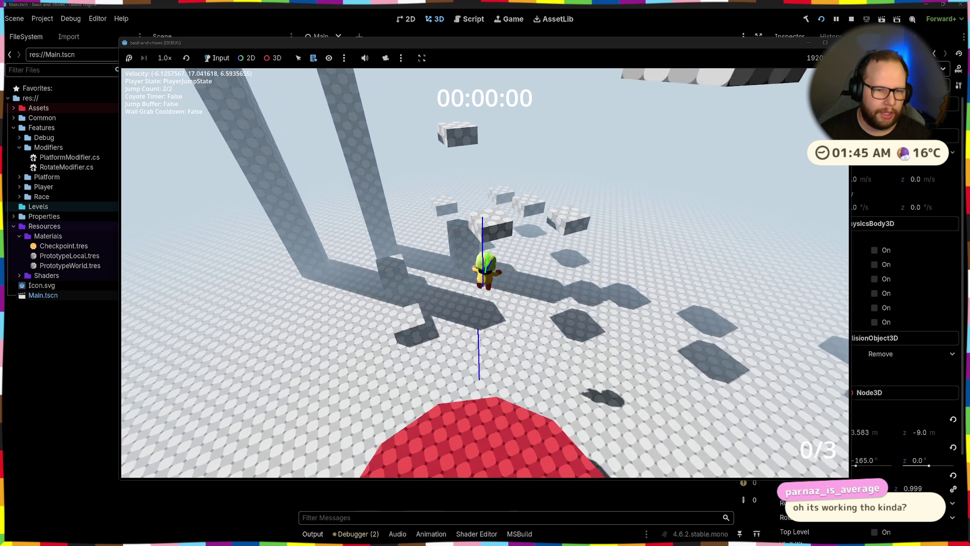
{"action": "key", "text": "space"}
{"action": "key", "text": "space"}
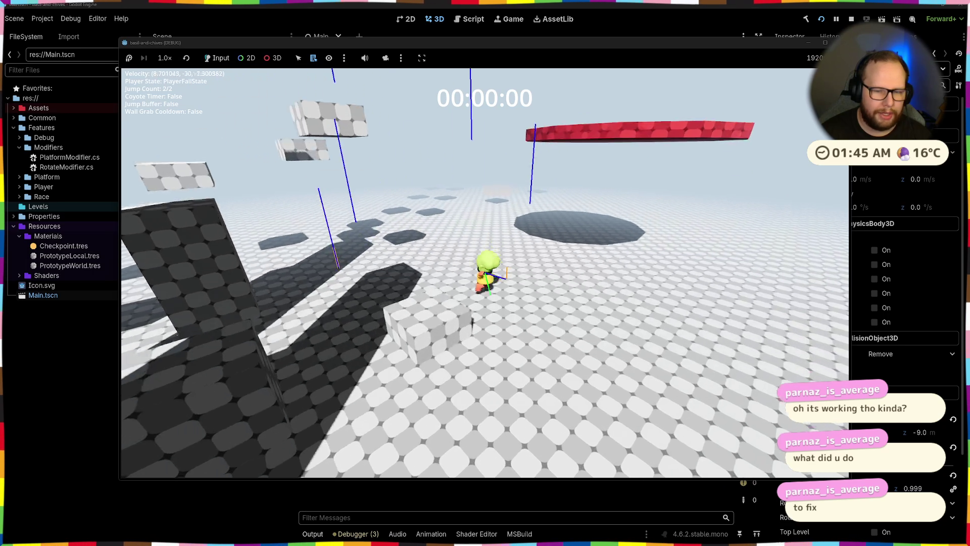
{"action": "key", "text": "space"}
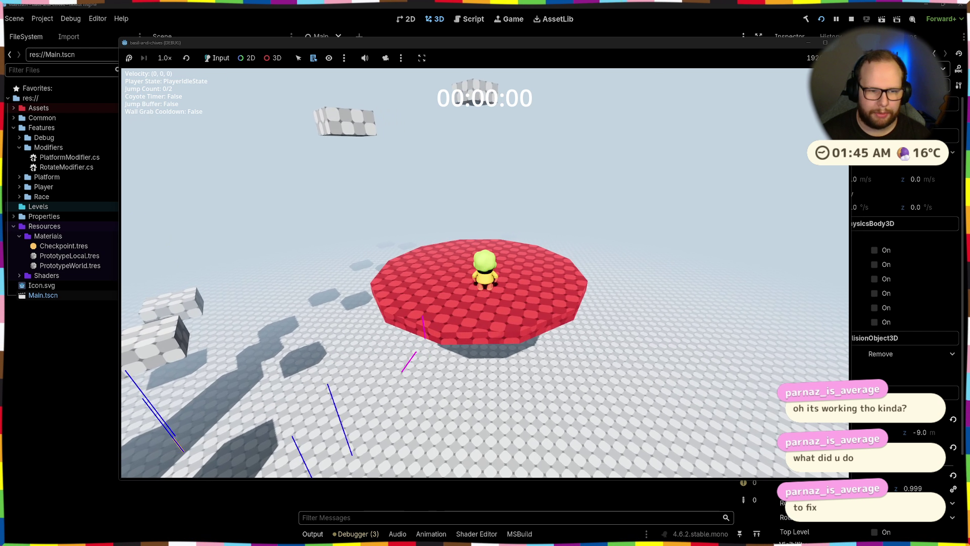
{"action": "left_click", "coordinate": [843, 43]}
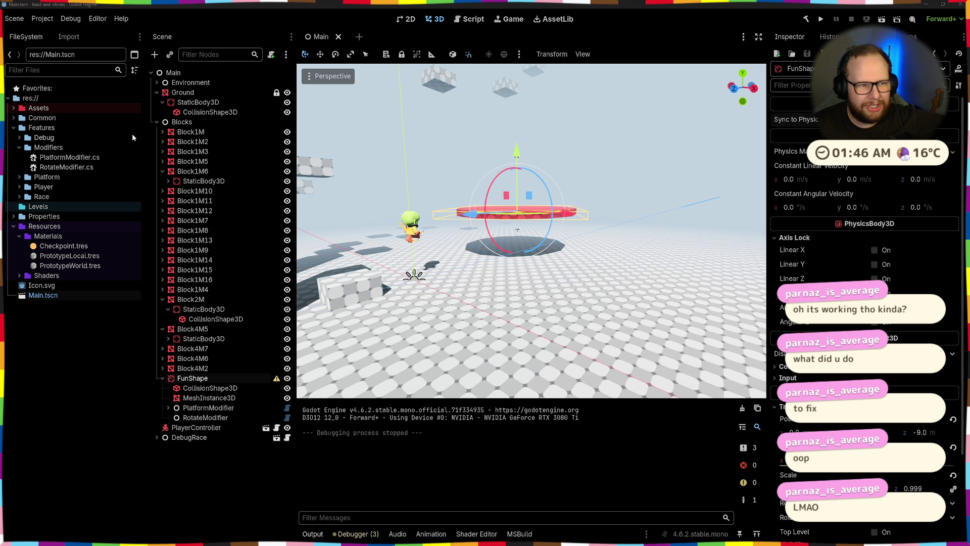
- Reload the project and select Point1 under FunShape's PlatformModifier
{"action": "left_click", "coordinate": [40, 18]}
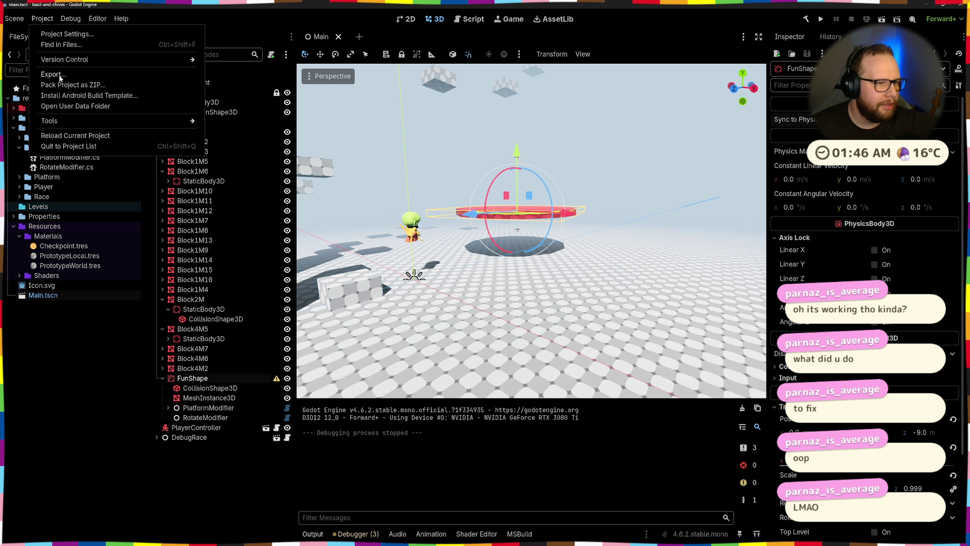
{"action": "left_click", "coordinate": [73, 136]}
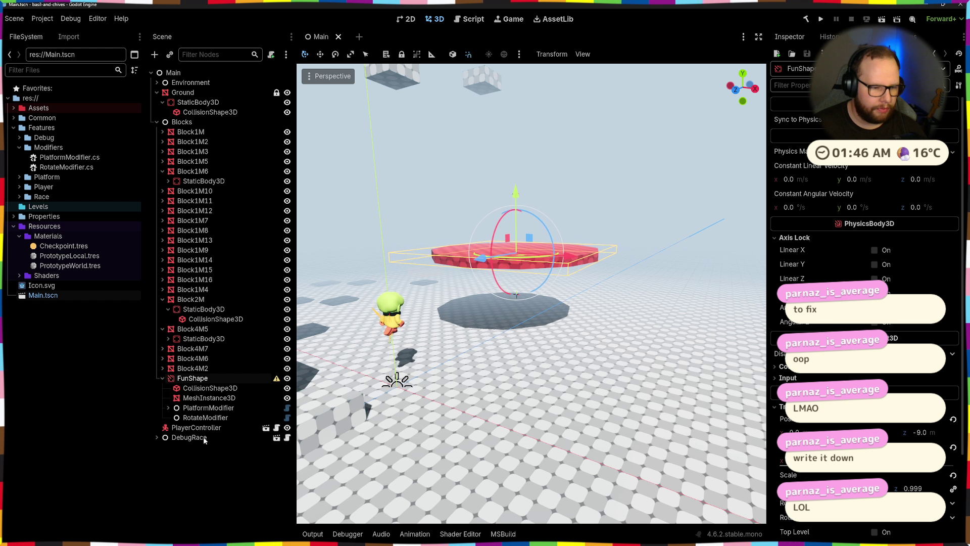
{"action": "left_click", "coordinate": [167, 408]}
{"action": "left_click", "coordinate": [208, 426]}
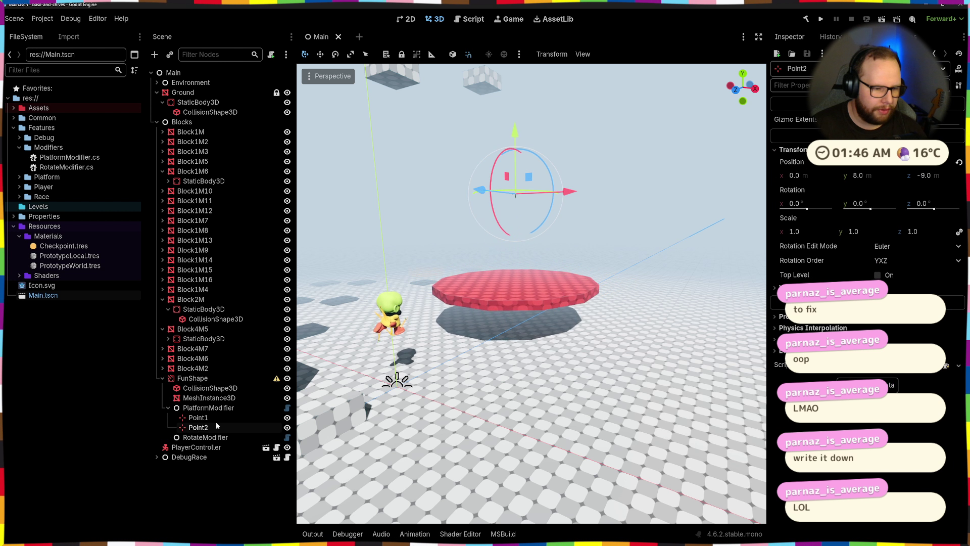
{"action": "left_click", "coordinate": [215, 418]}
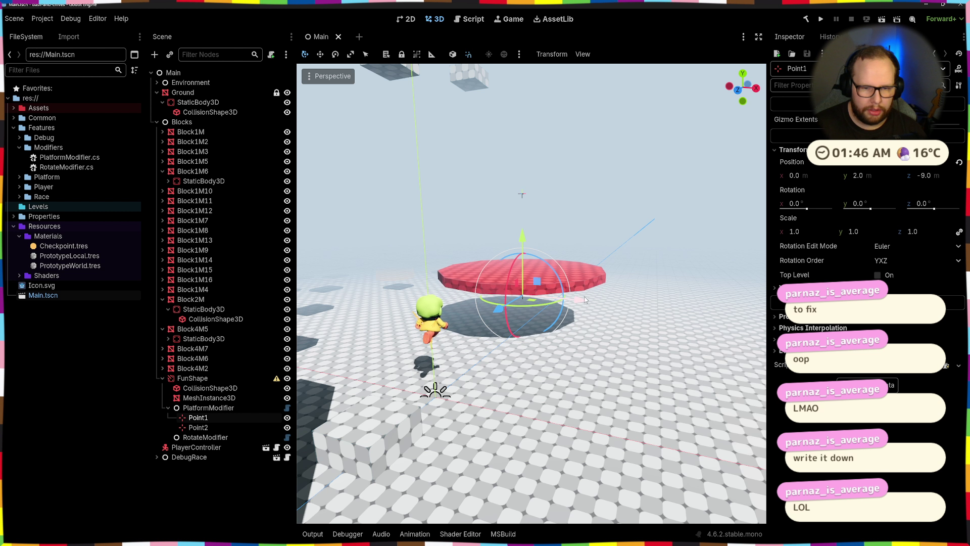
- Move Point1 to x 5.0, save the scene and run the game
{"action": "mouse_move", "coordinate": [623, 306]}
{"action": "left_mouse_down"}
{"action": "mouse_move", "coordinate": [754, 317]}
{"action": "mouse_move", "coordinate": [675, 333]}
{"action": "mouse_move", "coordinate": [671, 314]}
{"action": "left_mouse_up"}
{"action": "key", "text": "ctrl+s"}
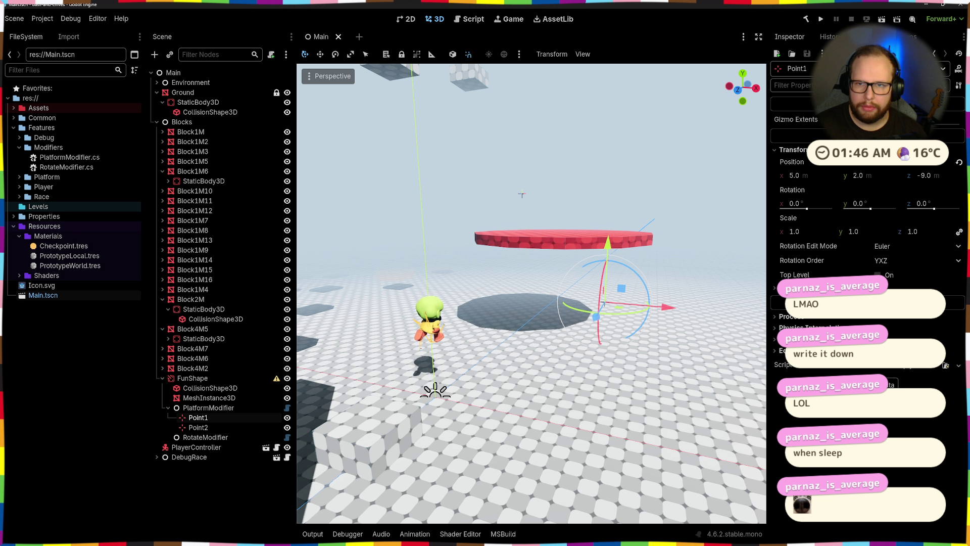
{"action": "key", "text": "F5"}
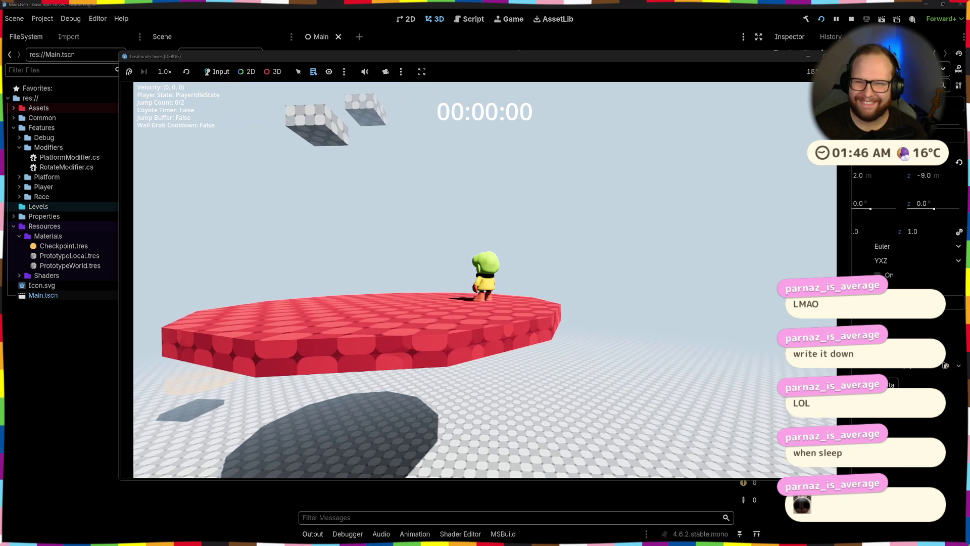
- Stop the game, duplicate Point2 into Point3, move it left of the platform, and save
{"action": "key", "text": "F8"}
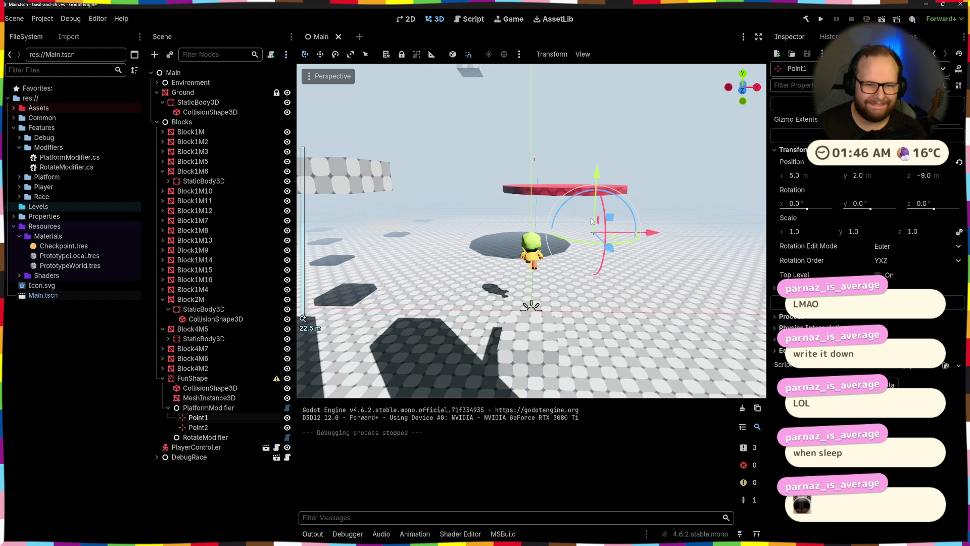
{"action": "left_click", "coordinate": [204, 429]}
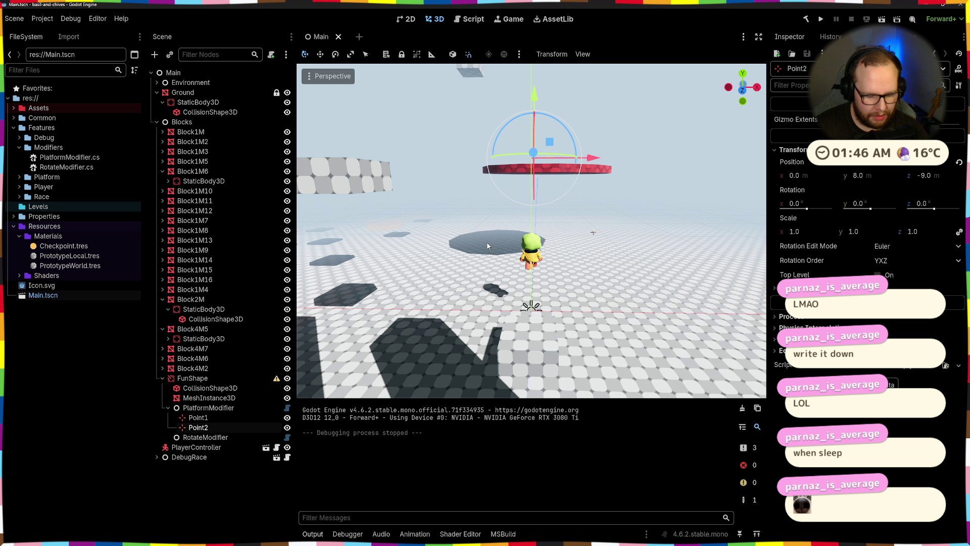
{"action": "key", "text": "ctrl+d"}
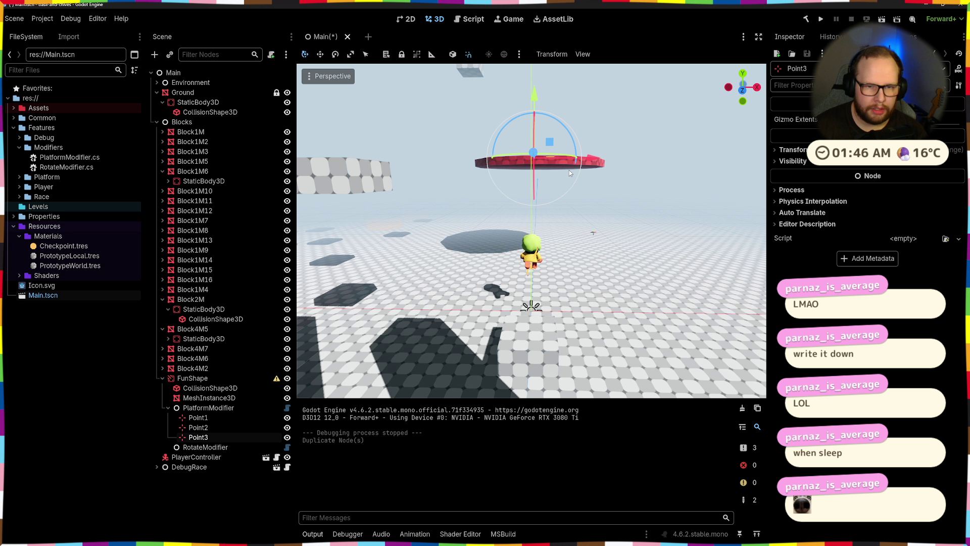
{"action": "left_click_drag", "start_coordinate": [569, 173], "coordinate": [384, 162]}
{"action": "scroll", "coordinate": [409, 192], "scroll_direction": "up", "scroll_amount": 5}
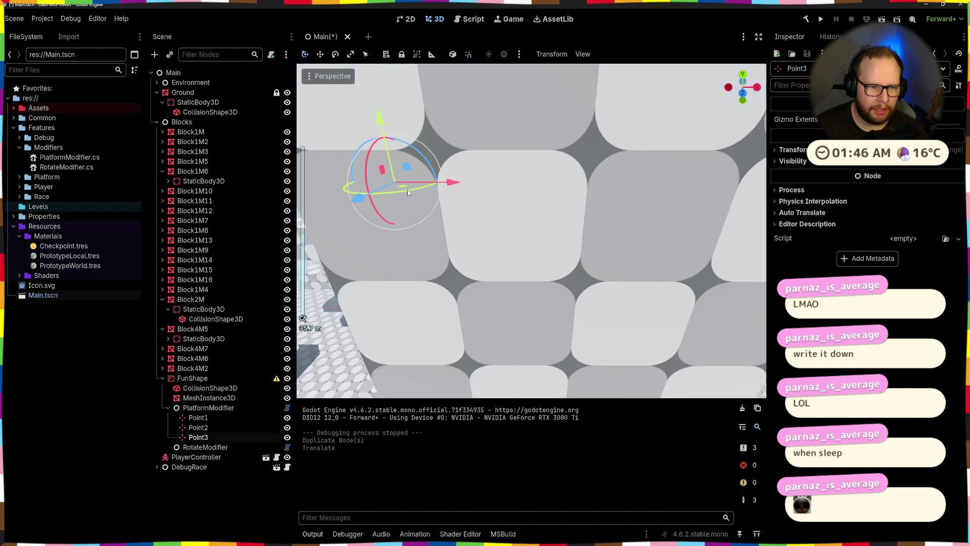
{"action": "scroll", "coordinate": [409, 192], "scroll_direction": "down", "scroll_amount": 3}
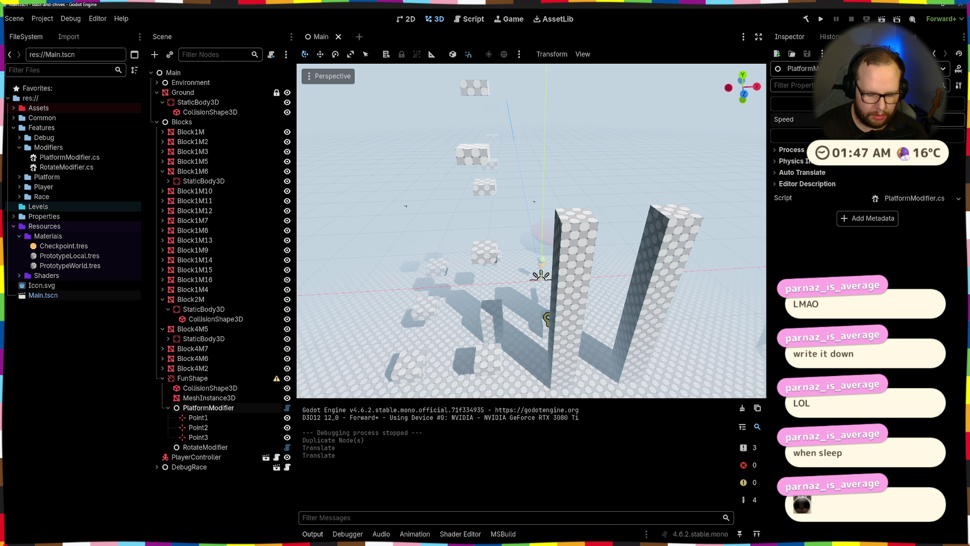
{"action": "key", "text": "ctrl+s"}
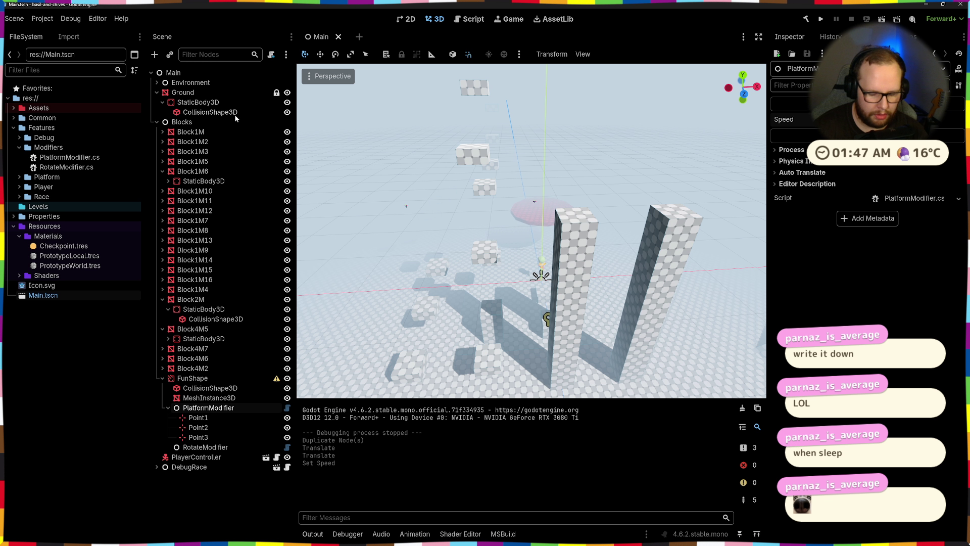
- Search the editor command list for 'bottom', then orbit the view around the pillars
{"action": "key", "text": "ctrl+shift+p"}
{"action": "type", "text": "bottom"}
{"action": "key", "text": "Escape"}
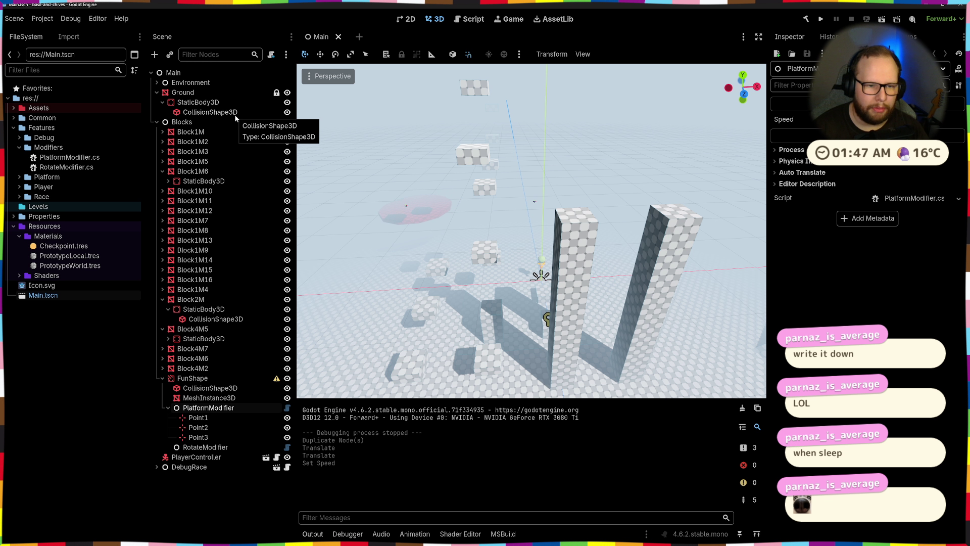
{"action": "left_click_drag", "start_coordinate": [624, 301], "coordinate": [613, 292]}
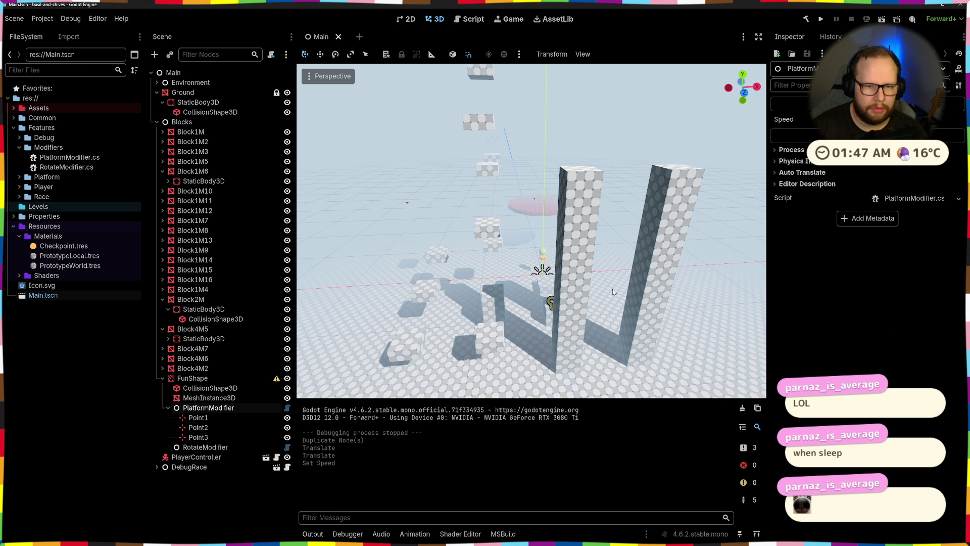
- Playtest the level twice, moving the character around, and stop each run
{"action": "left_click", "coordinate": [820, 19]}
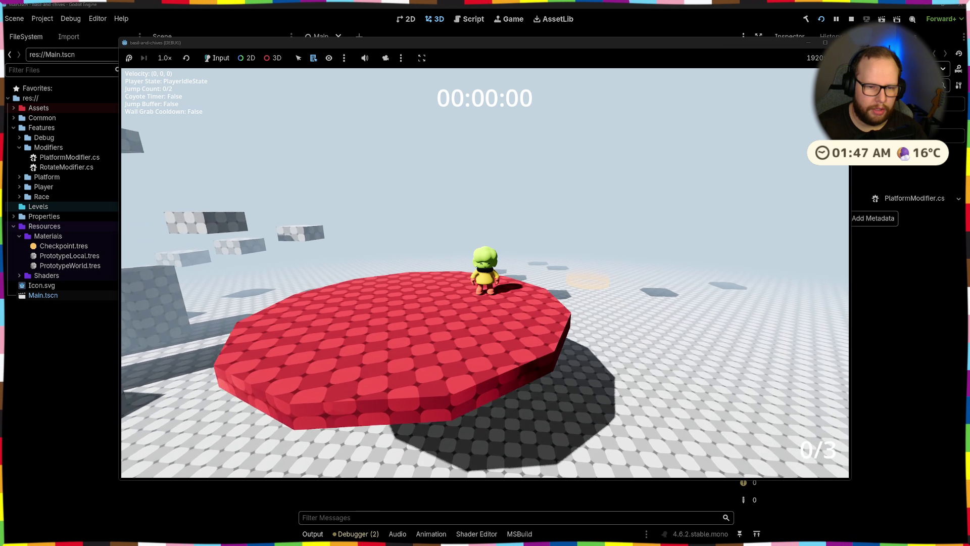
{"action": "key", "text": "s"}
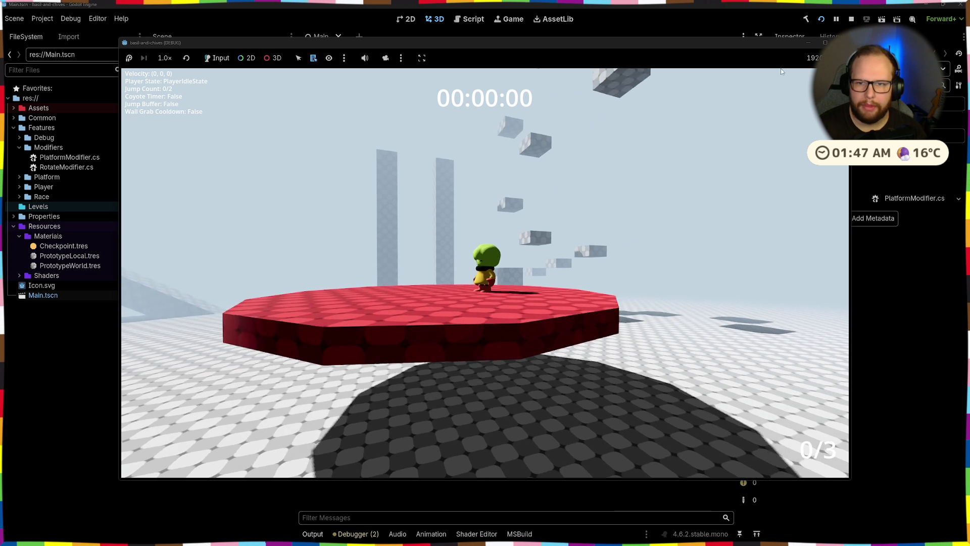
{"action": "key", "text": "F8"}
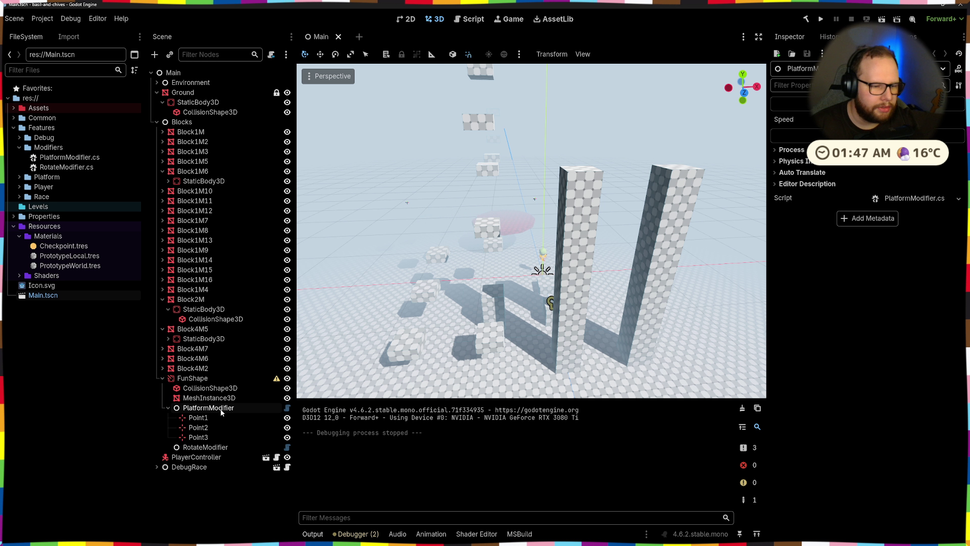
{"action": "left_click", "coordinate": [199, 379]}
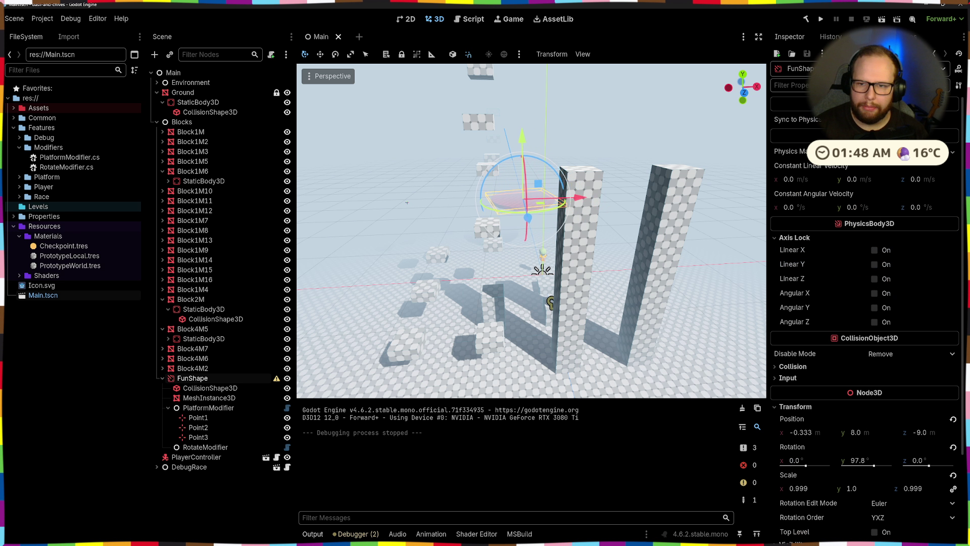
{"action": "left_click", "coordinate": [820, 19]}
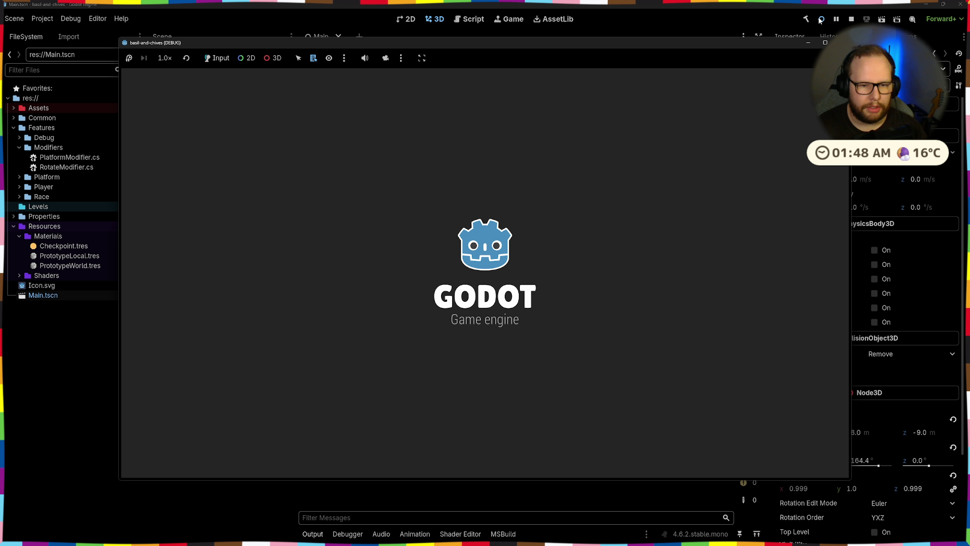
{"action": "key", "text": "s"}
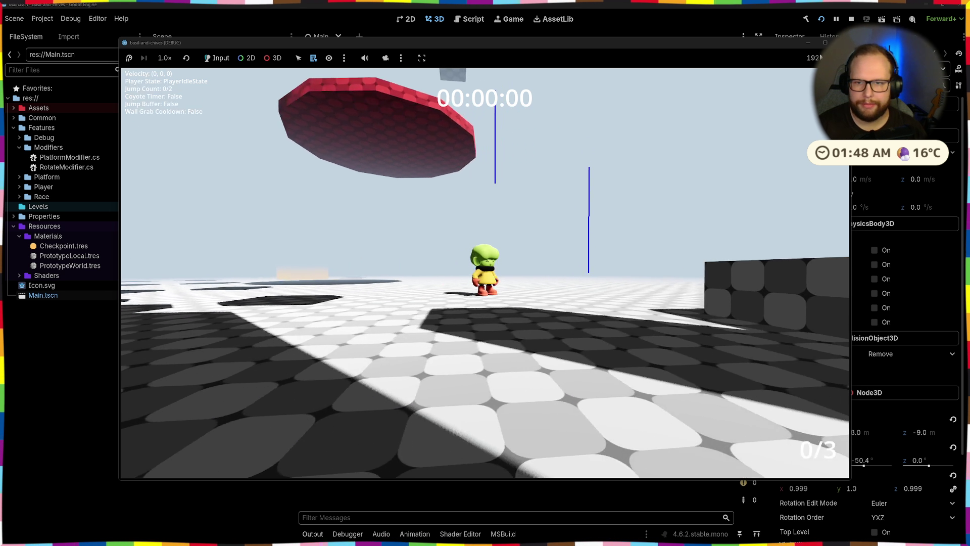
{"action": "key", "text": "F8"}
- Delete FunShape's RotateModifier node and run the game again without rotation
{"action": "left_click", "coordinate": [216, 447]}
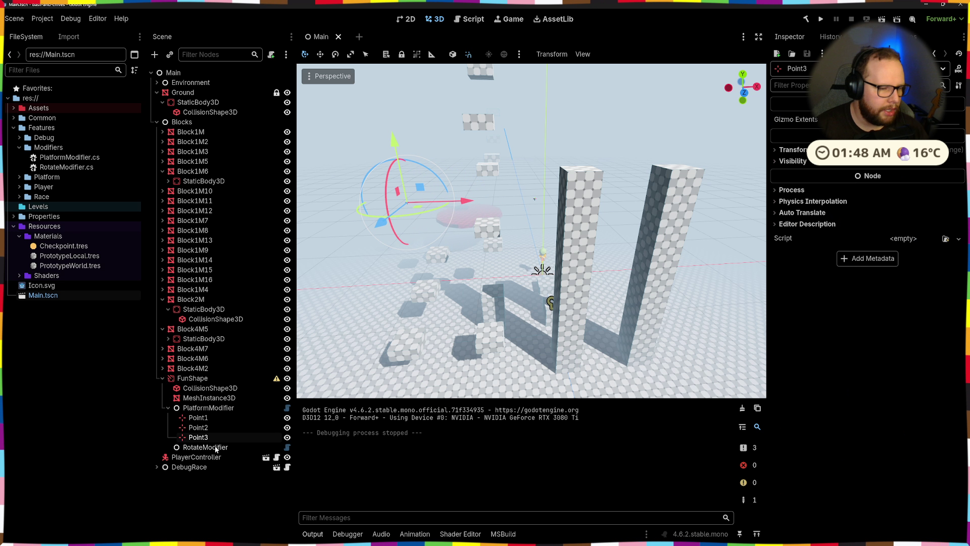
{"action": "key", "text": "Delete"}
{"action": "key", "text": "Return"}
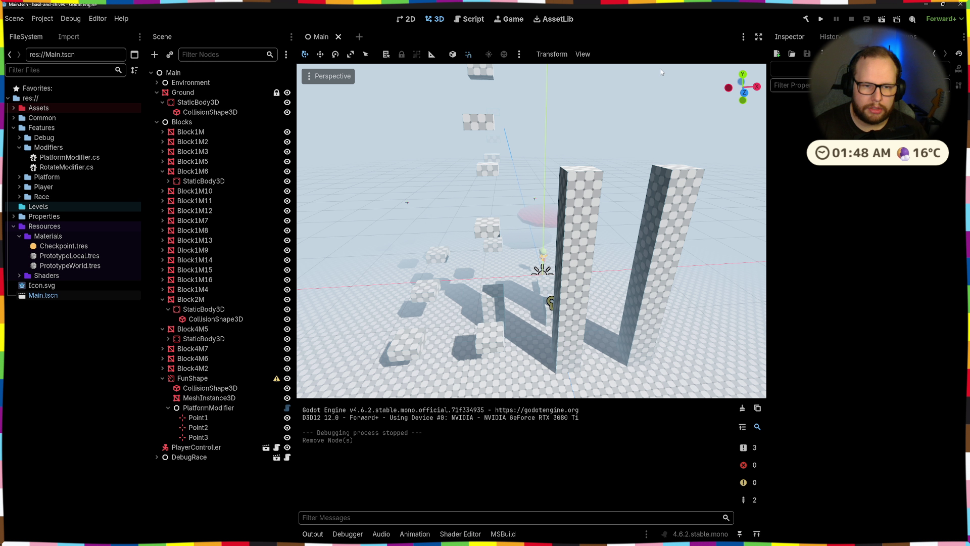
{"action": "left_click", "coordinate": [821, 20]}
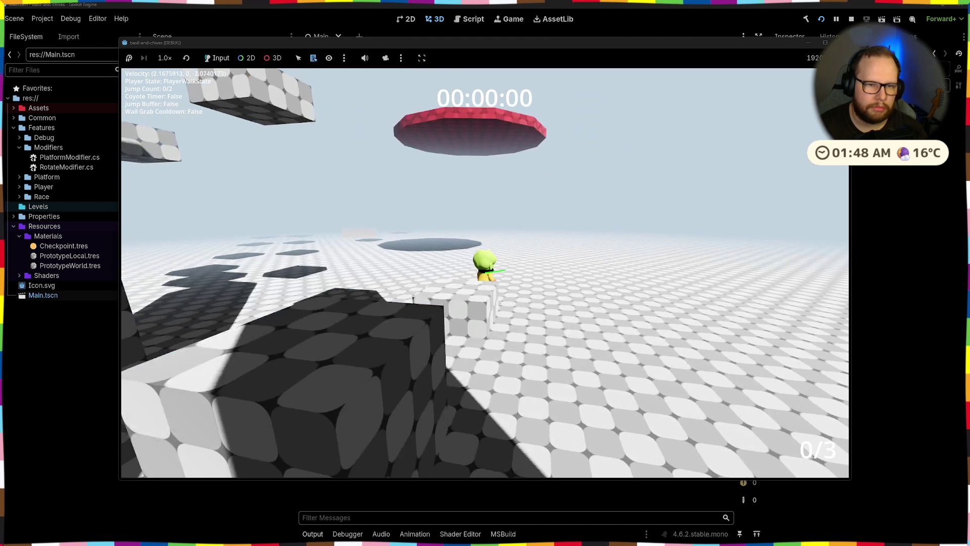
- Walk the character off the ledge and across the level, then stop the game
{"action": "key", "text": "w"}
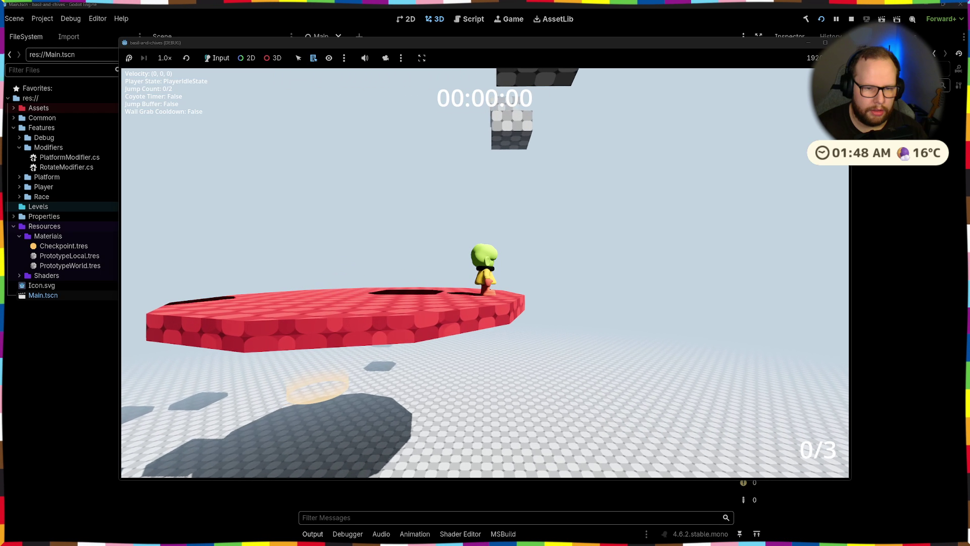
{"action": "key", "text": "w"}
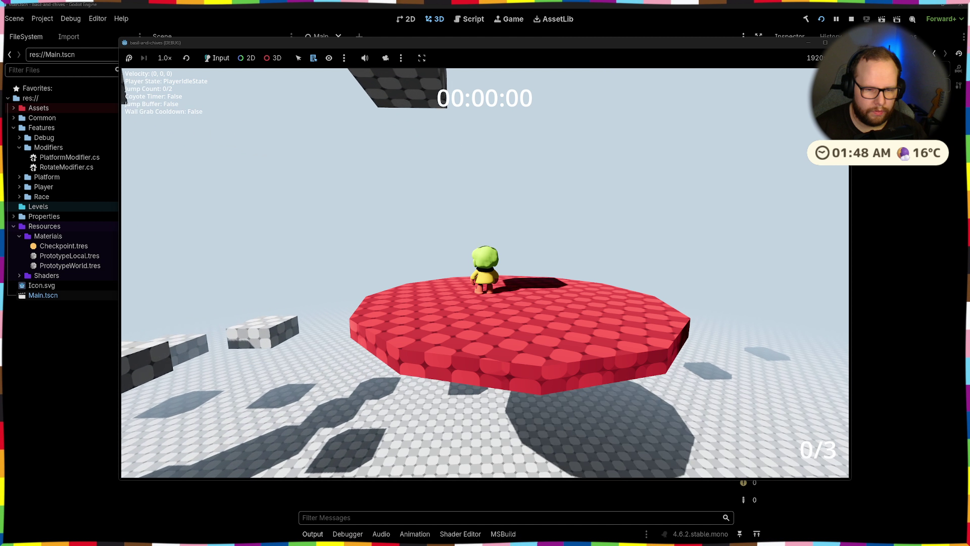
{"action": "key", "text": "F8"}
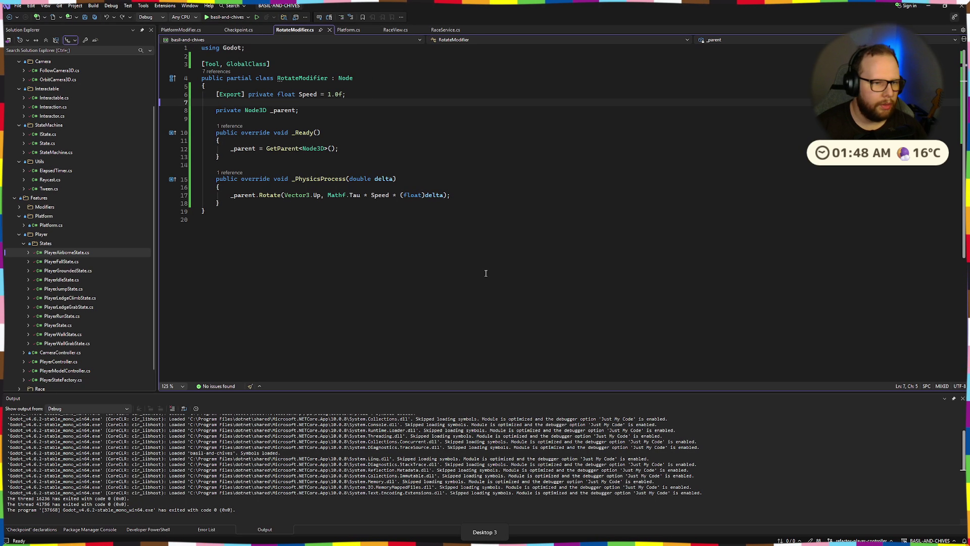
- Copy the Rotate line from RotateModifier.cs into PlatformModifier's _PhysicsProcess and save
{"action": "left_click_drag", "start_coordinate": [231, 196], "coordinate": [454, 197]}
{"action": "key", "text": "ctrl+c"}
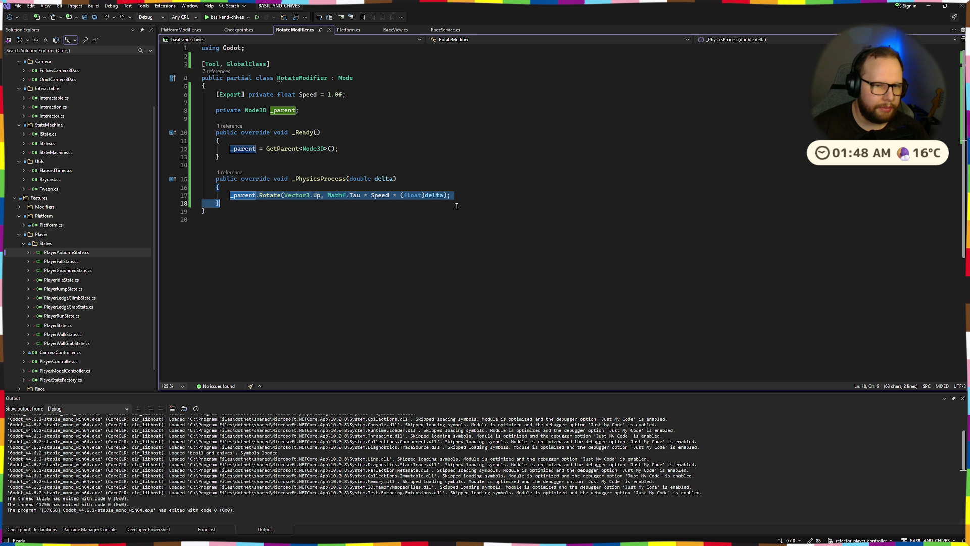
{"action": "left_click", "coordinate": [181, 30]}
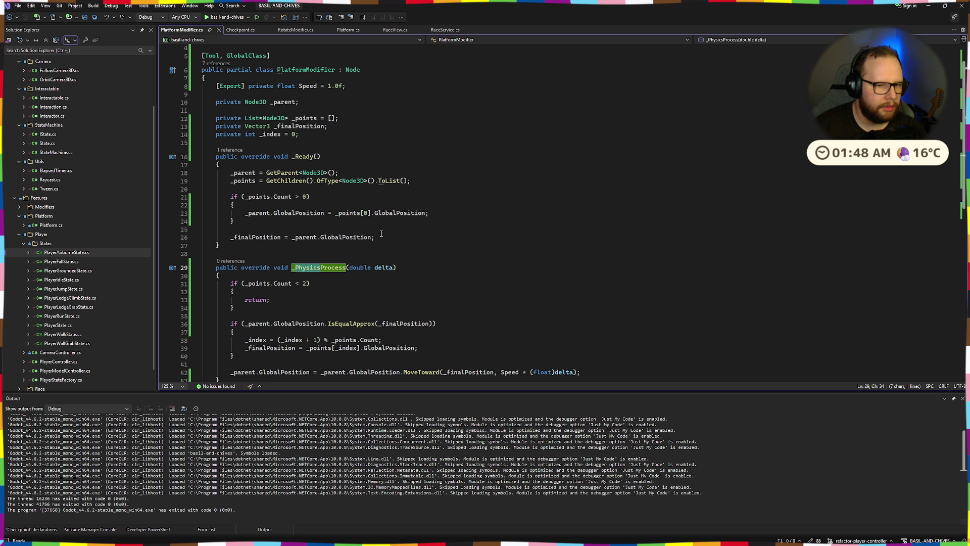
{"action": "scroll", "coordinate": [381, 233], "scroll_direction": "down", "scroll_amount": 2}
{"action": "left_click", "coordinate": [273, 227]}
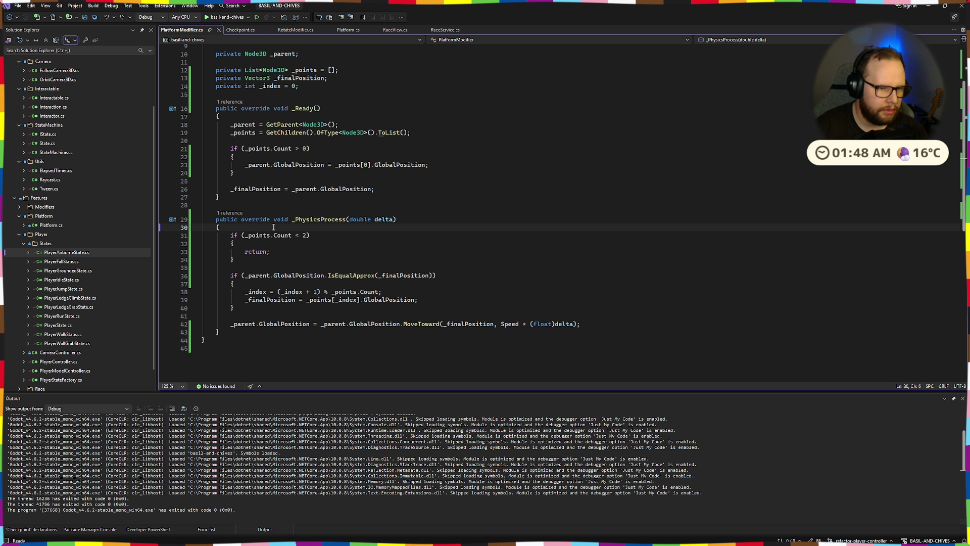
{"action": "key", "text": "Return"}
{"action": "key", "text": "ctrl+v"}
{"action": "key", "text": "ctrl+s"}
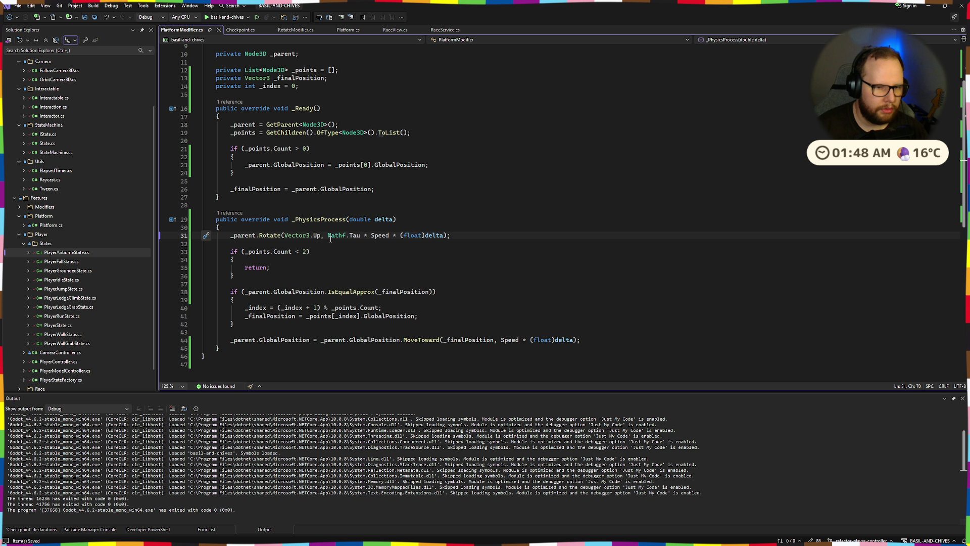
- Replace Speed with 1.0 in the rotation line and attempt a build
{"action": "double_click", "coordinate": [383, 238]}
{"action": "type", "text": "1.0"}
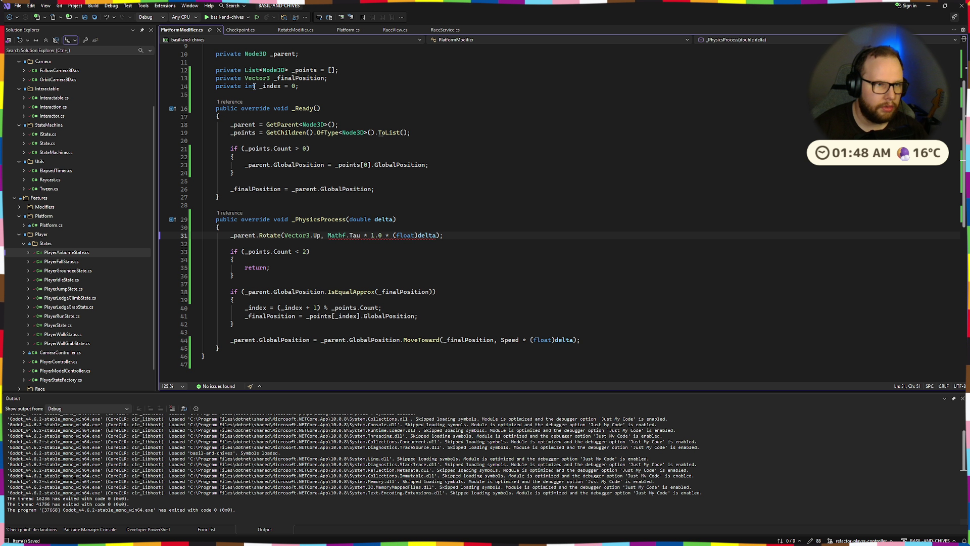
{"action": "left_click", "coordinate": [235, 17]}
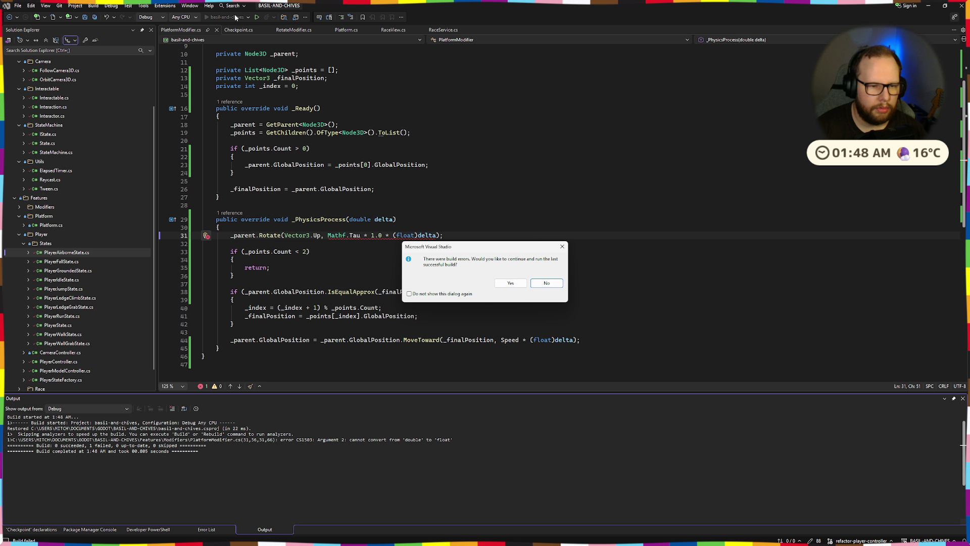
{"action": "left_click", "coordinate": [546, 282]}
- Fix the build error by changing 1.0 to 1.0f, save, and start debugging
{"action": "left_click", "coordinate": [497, 266]}
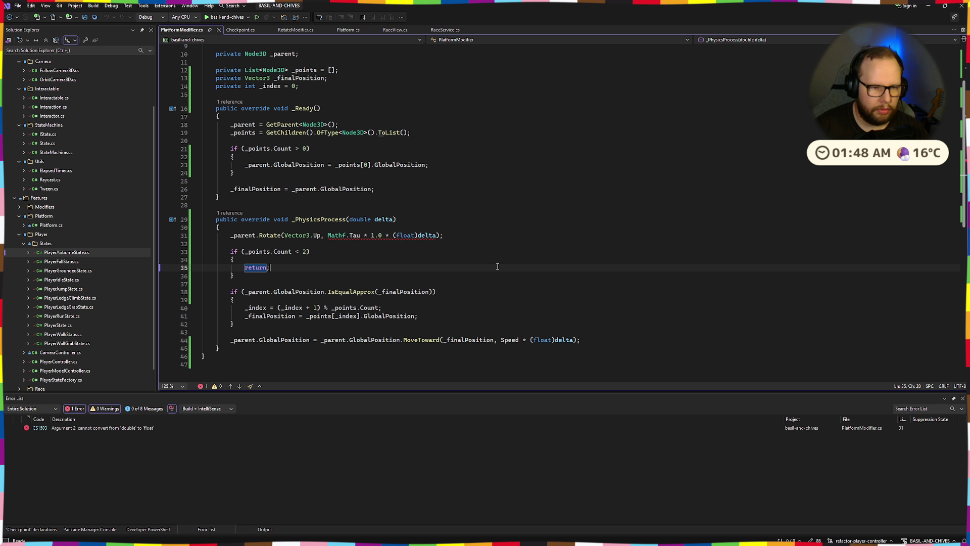
{"action": "left_click", "coordinate": [412, 225]}
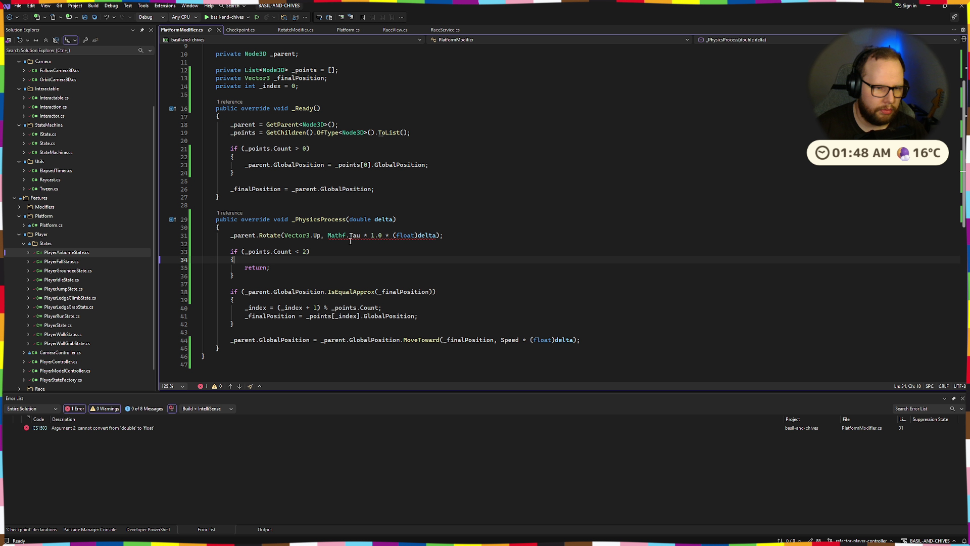
{"action": "left_click", "coordinate": [383, 235]}
{"action": "type", "text": "f"}
{"action": "key", "text": "ctrl+s"}
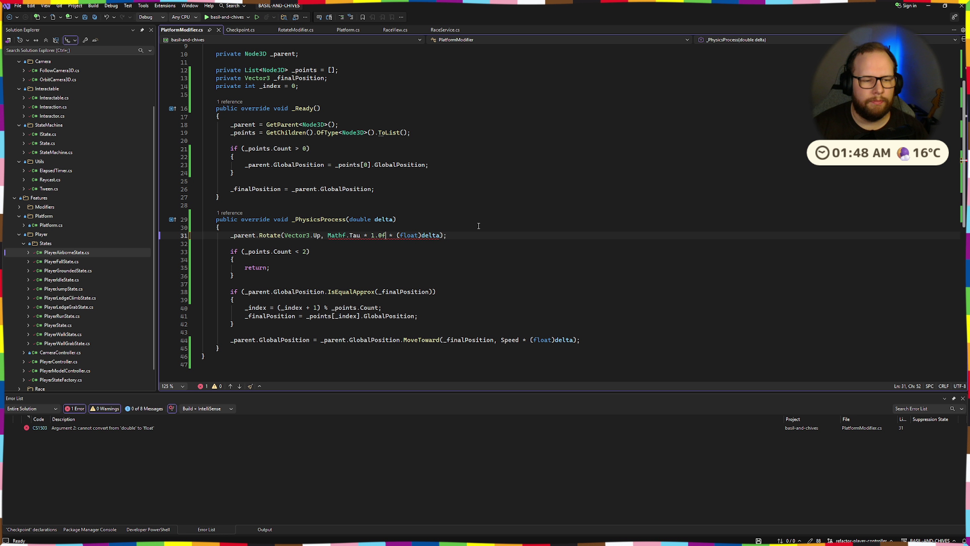
{"action": "left_click", "coordinate": [226, 20]}
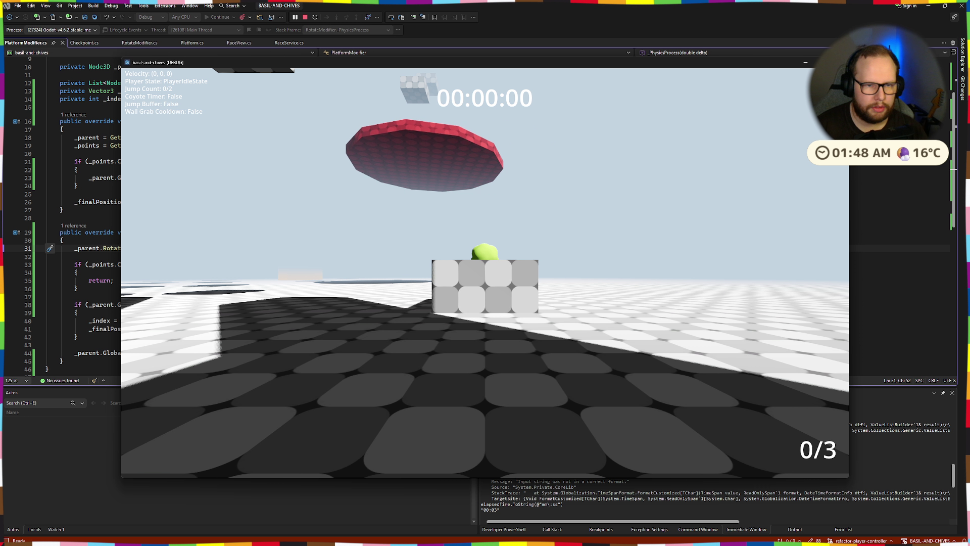
- Walk and jump onto the spinning red platform, close the game, and begin undoing the rotation line
{"action": "key", "text": "w"}
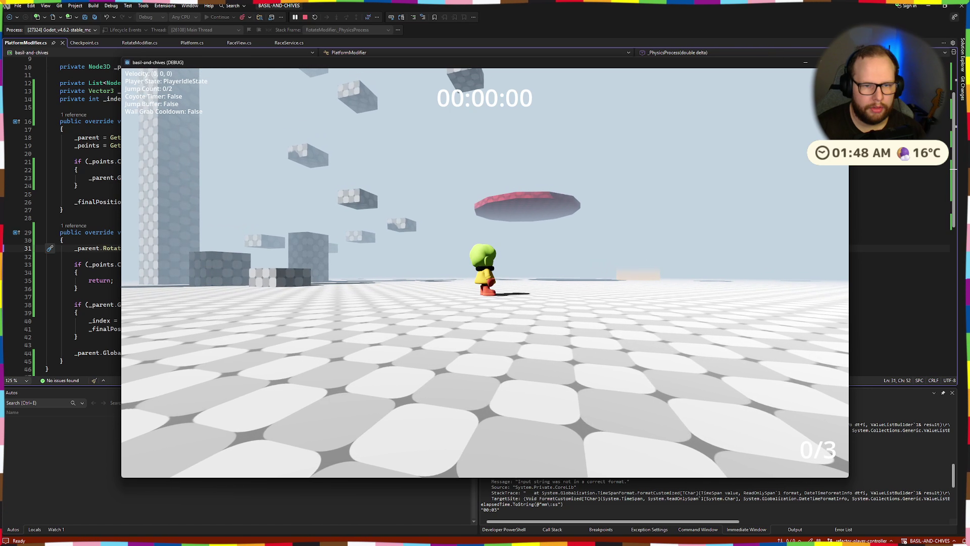
{"action": "key", "text": "space"}
{"action": "key", "text": "space"}
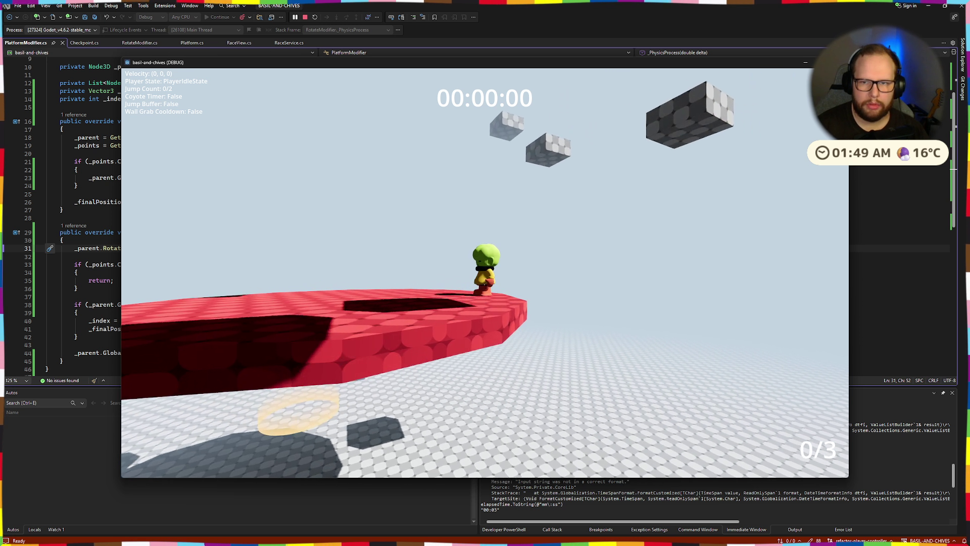
{"action": "key", "text": "alt+F4"}
{"action": "left_click", "coordinate": [389, 206]}
{"action": "key", "text": "ctrl+z"}
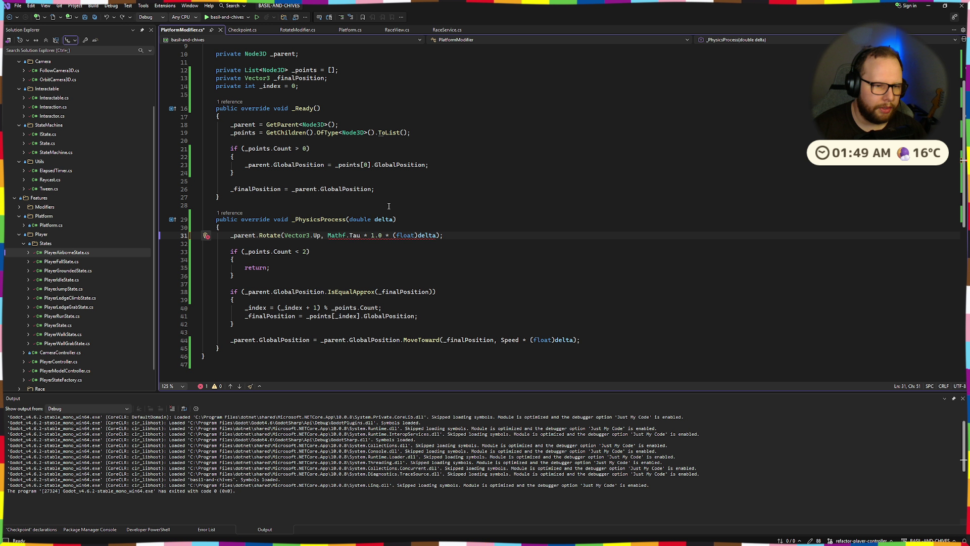
- Delete the Rotate line and leftover blank lines from _PhysicsProcess, save, and run with F5
{"action": "left_click_drag", "start_coordinate": [447, 235], "coordinate": [105, 237]}
{"action": "key", "text": "BackSpace"}
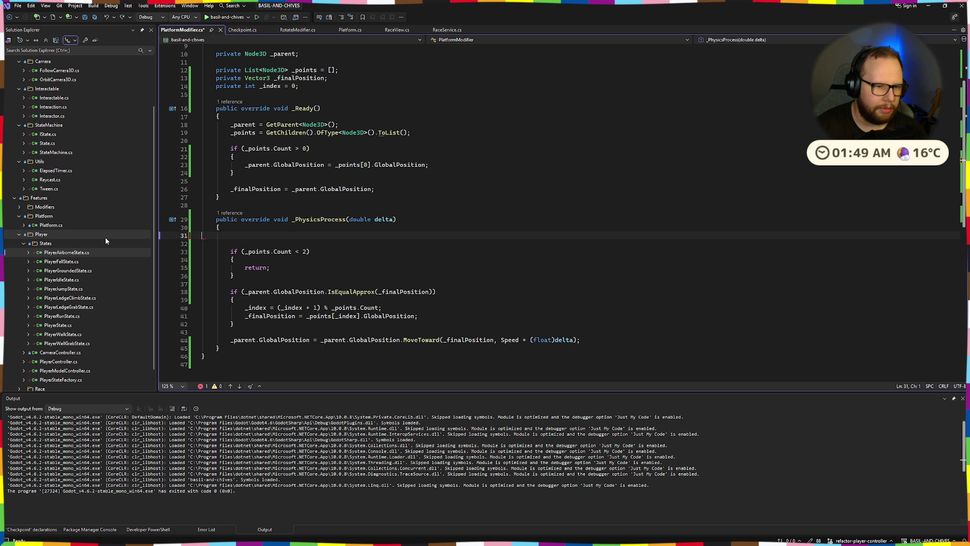
{"action": "key", "text": "BackSpace"}
{"action": "key", "text": "Delete"}
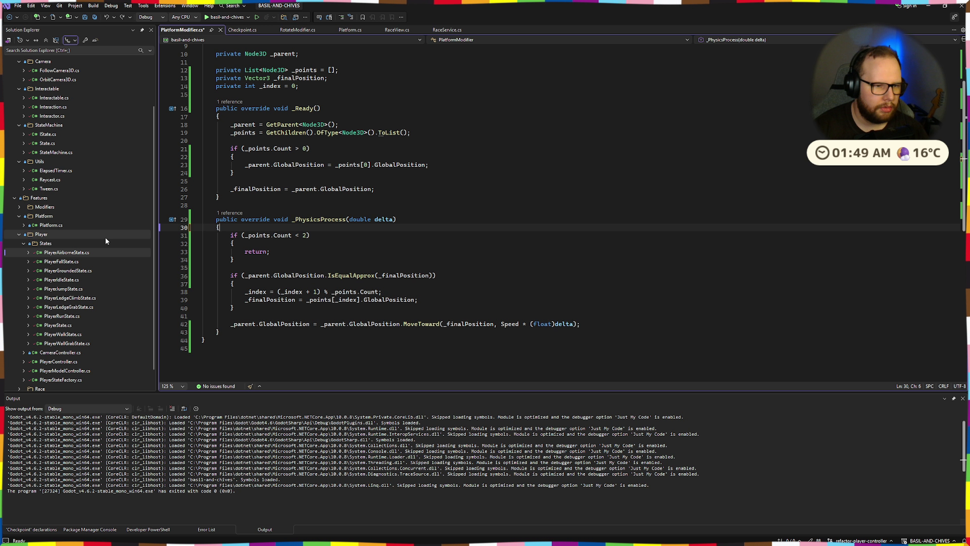
{"action": "key", "text": "ctrl+s"}
{"action": "key", "text": "F5"}
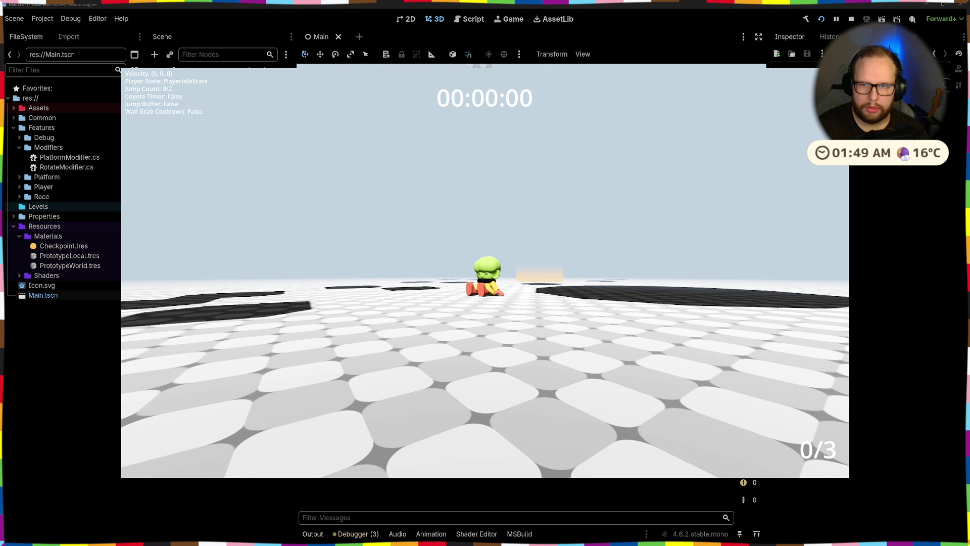
- Stop the game run and undo the deletion so RotateModifier returns under FunShape
{"action": "key", "text": "shift+F5"}
{"action": "key", "text": "ctrl+z"}
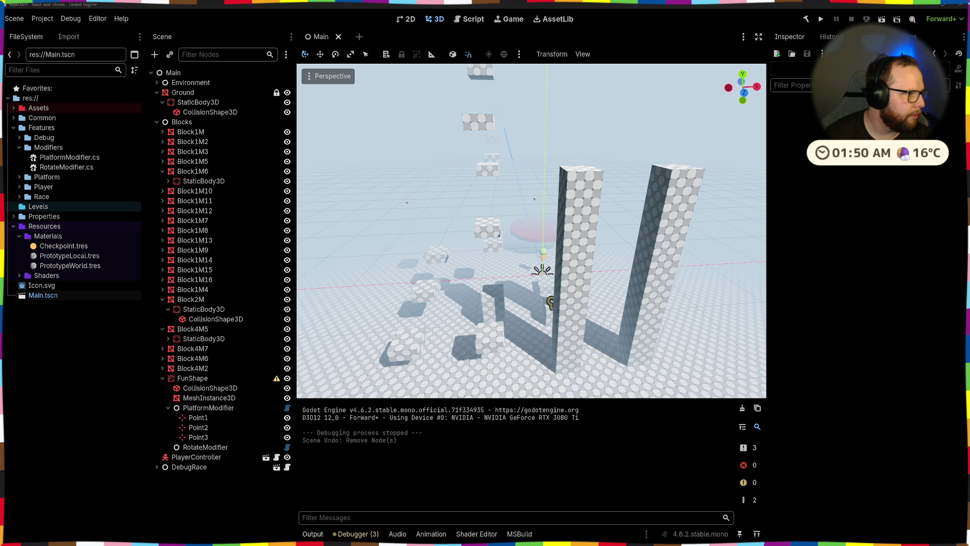
{"action": "key", "text": "alt+Tab"}
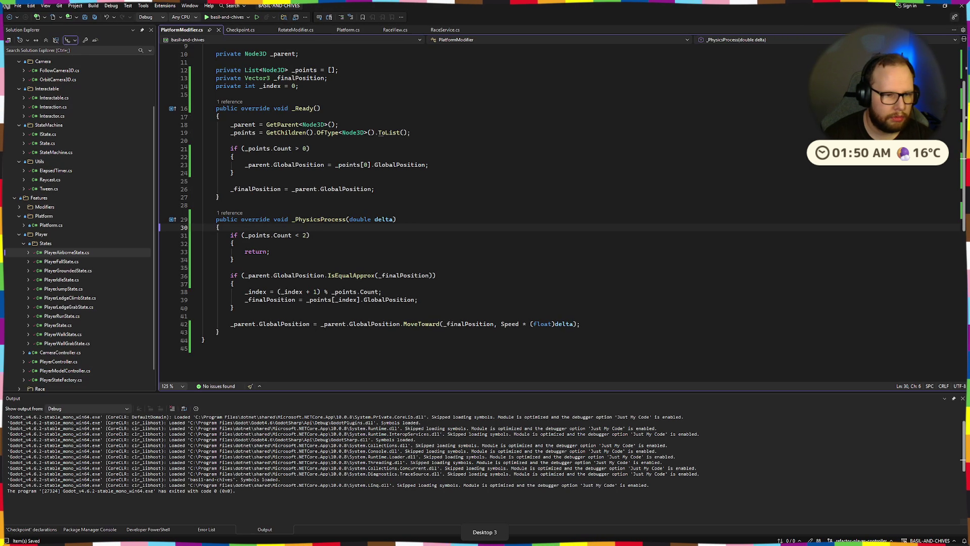
- Change line 17 of RotateModifier.cs to call _parent.GlobalRotate, save, and test-run the game
{"action": "left_click", "coordinate": [250, 30]}
{"action": "left_click", "coordinate": [295, 30]}
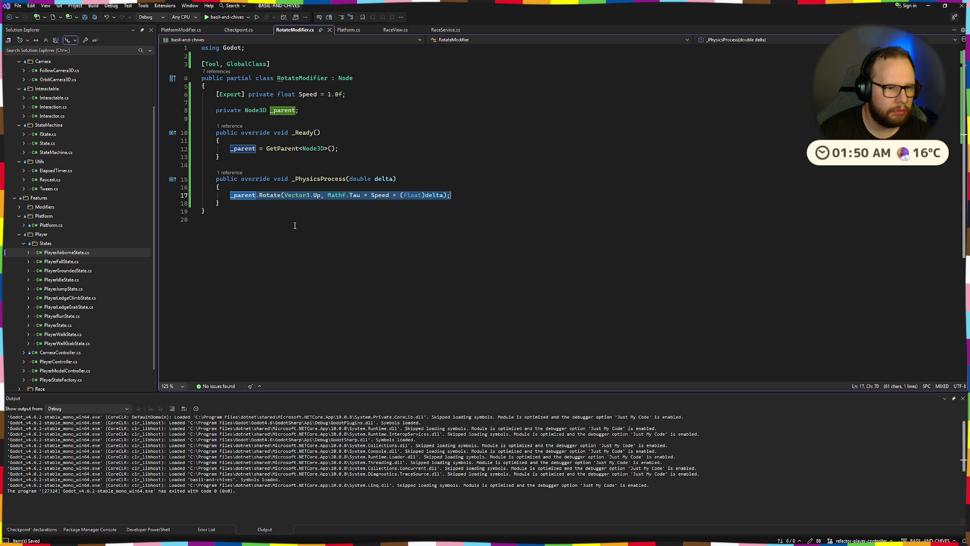
{"action": "left_click", "coordinate": [259, 196]}
{"action": "key", "text": "BackSpace"}
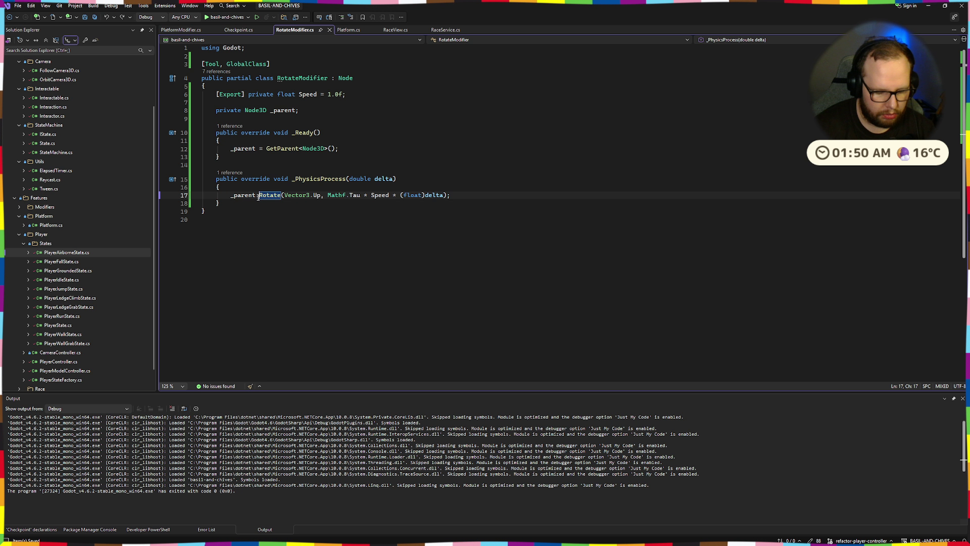
{"action": "type", "text": ".Global"}
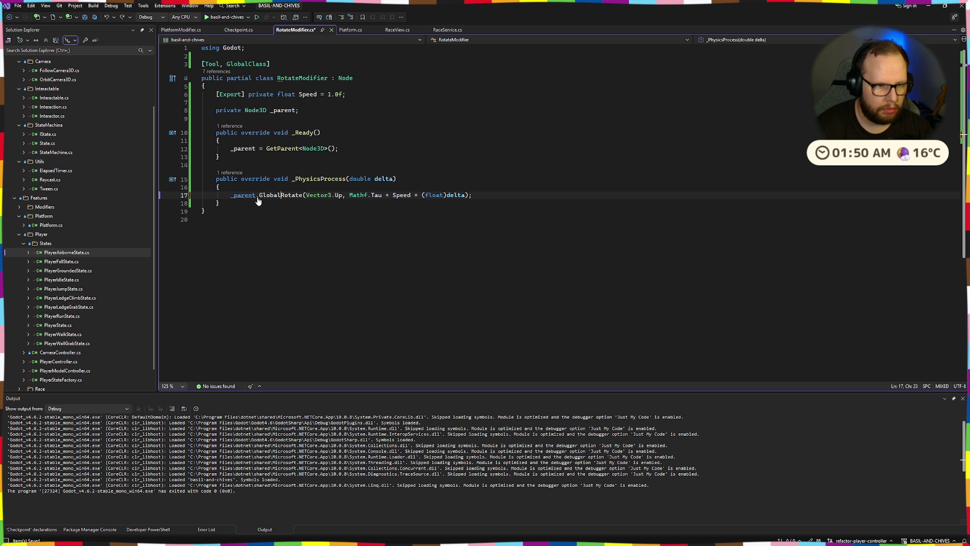
{"action": "key", "text": "ctrl+s"}
{"action": "left_click", "coordinate": [225, 19]}
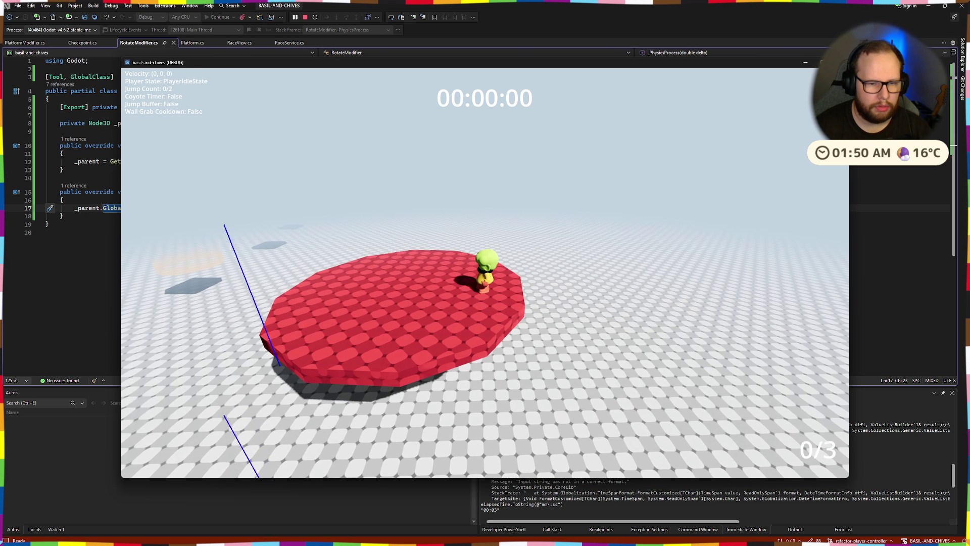
{"action": "key", "text": "alt+F4"}
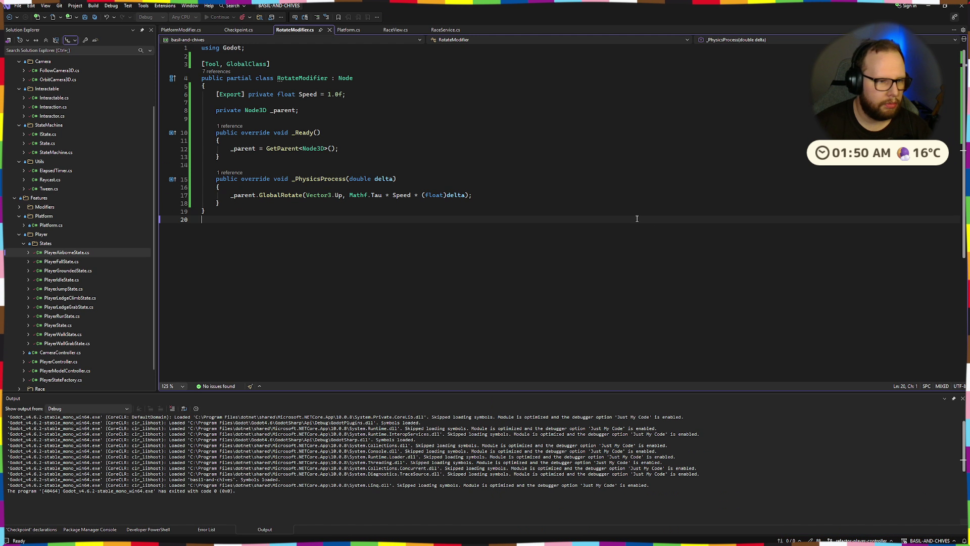
- Replace the line 17 call with _parent.RotateObjectLocal, save, and start the game
{"action": "key", "text": "BackSpace"}
{"action": "key", "text": "BackSpace"}
{"action": "key", "text": "BackSpace"}
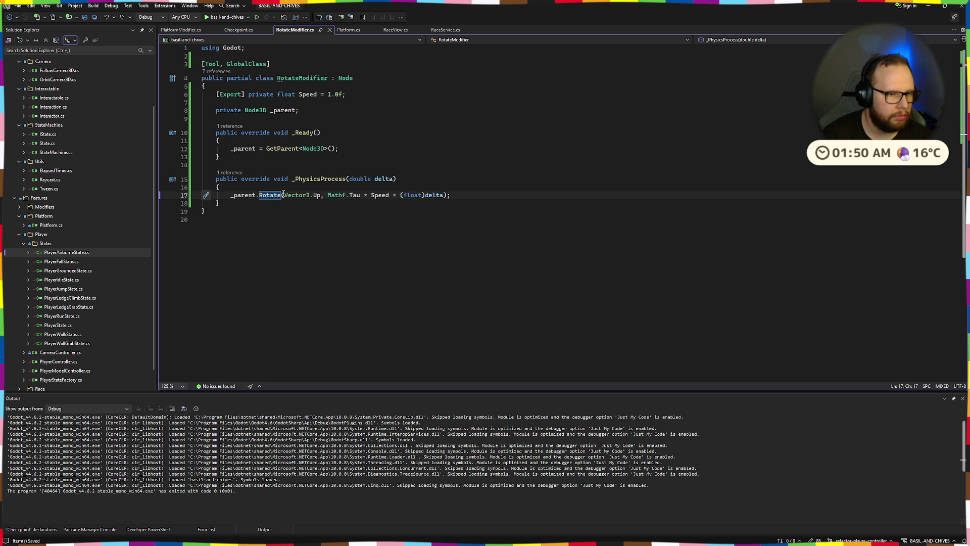
{"action": "type", "text": "RotateOb"}
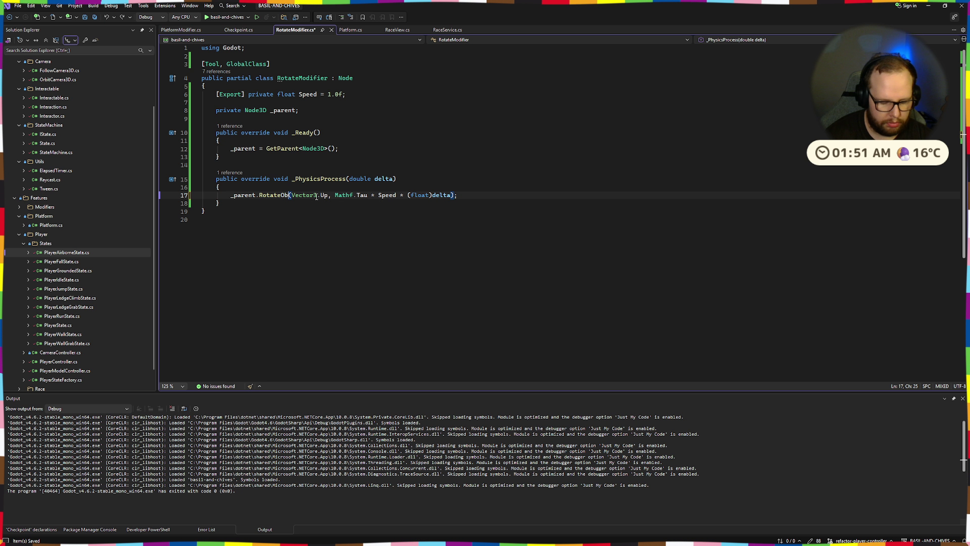
{"action": "type", "text": "jectLocal"}
{"action": "key", "text": "ctrl+s"}
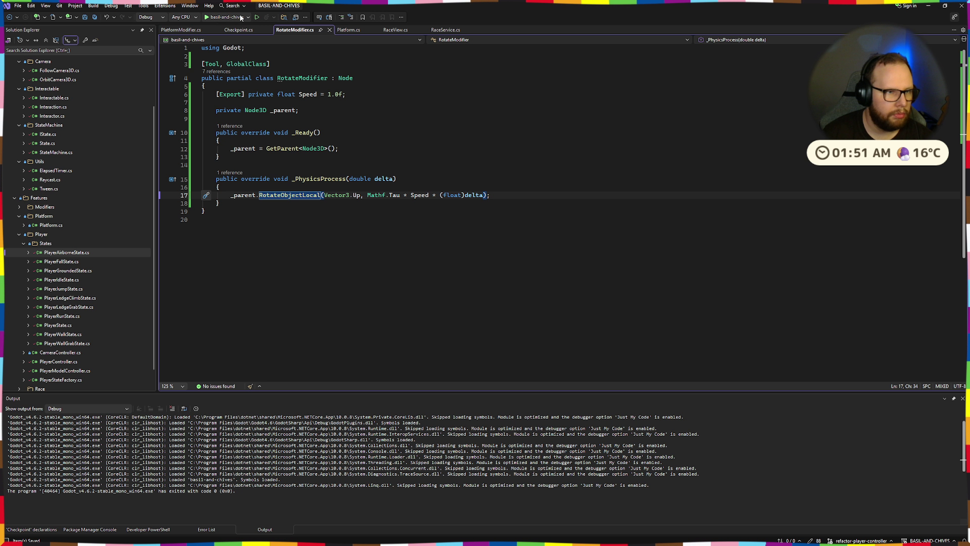
{"action": "left_click", "coordinate": [241, 17]}
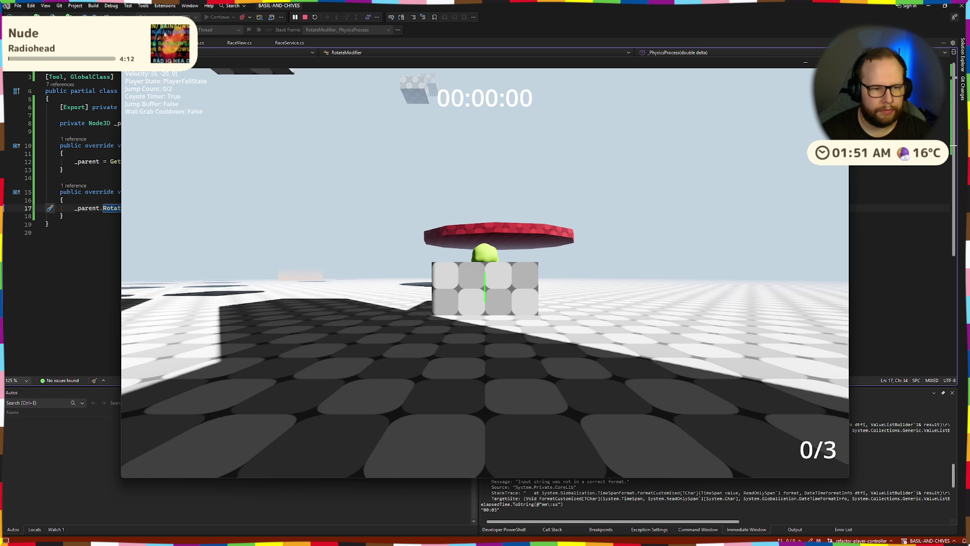
- Jump the character onto the red platform, then close the game
{"action": "key", "text": "space"}
{"action": "key", "text": "space"}
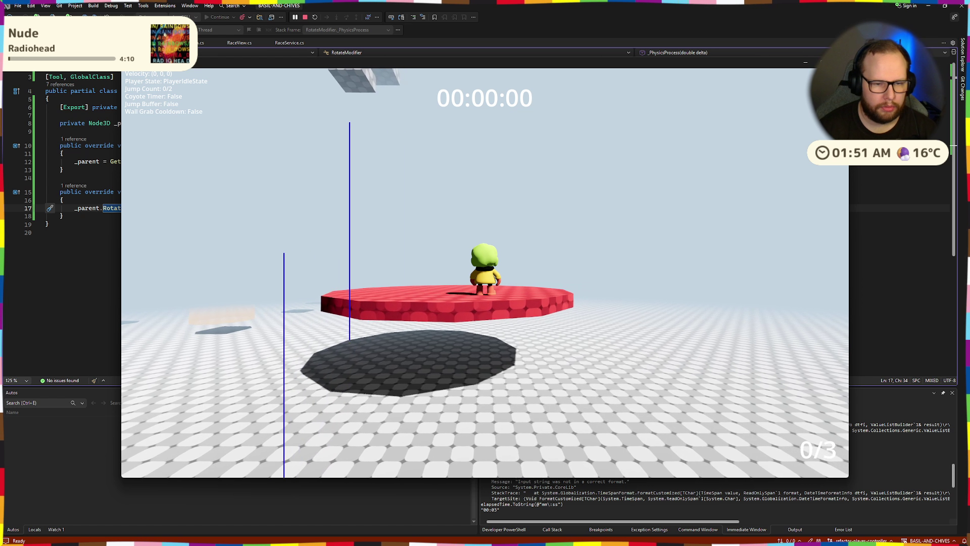
{"action": "key", "text": "alt+F4"}
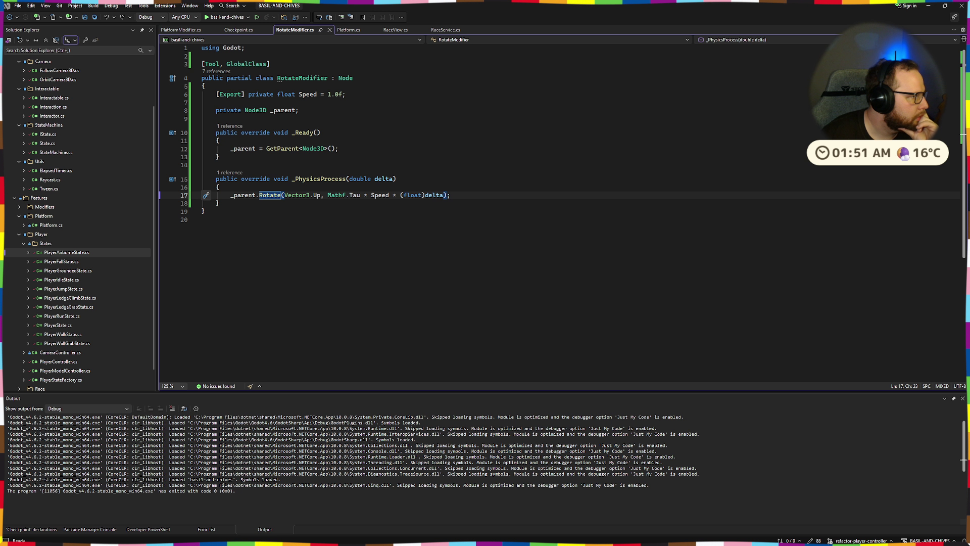
- Review the index-advancing lines 37–38 in PlatformModifier.cs's _PhysicsProcess
{"action": "left_click", "coordinate": [419, 195]}
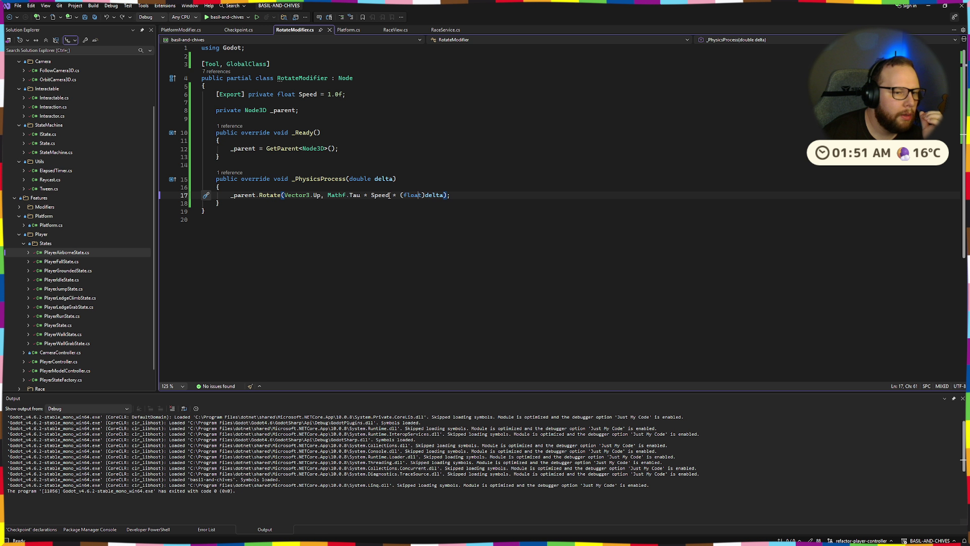
{"action": "left_click", "coordinate": [349, 30]}
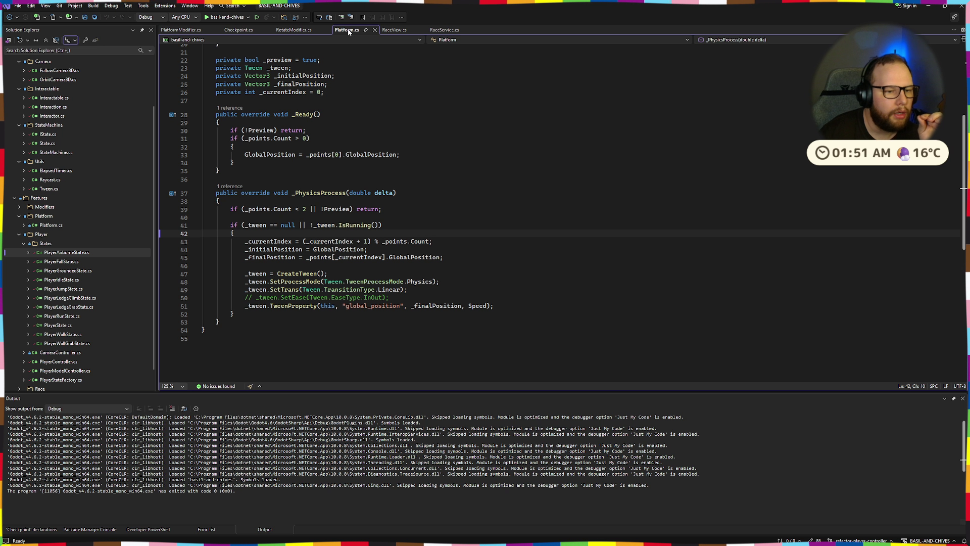
{"action": "left_click", "coordinate": [175, 33]}
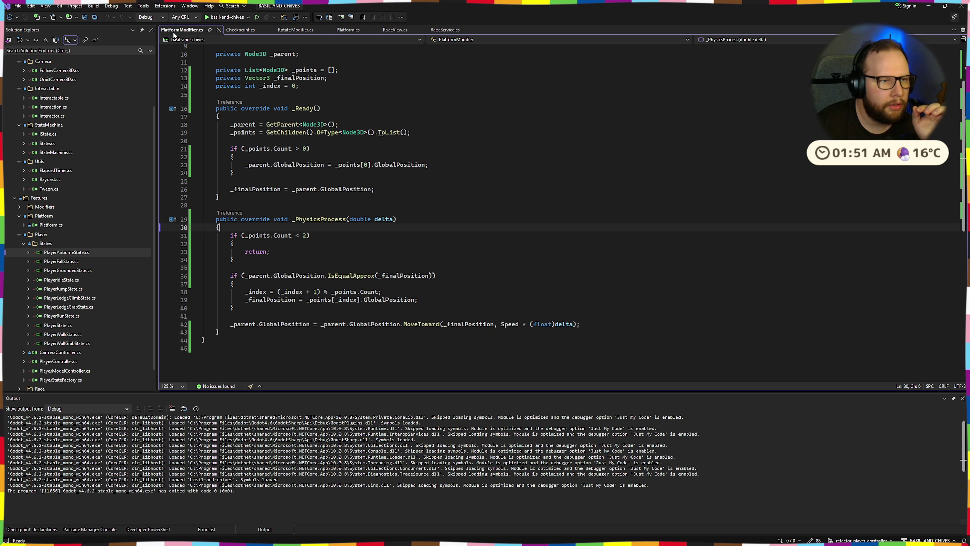
{"action": "left_click_drag", "start_coordinate": [404, 292], "coordinate": [500, 287]}
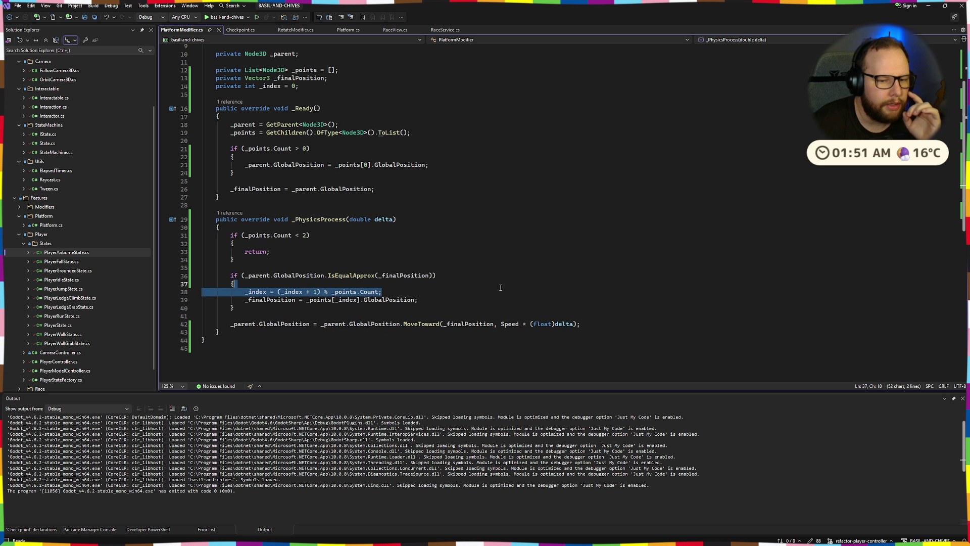
{"action": "key", "text": "Escape"}
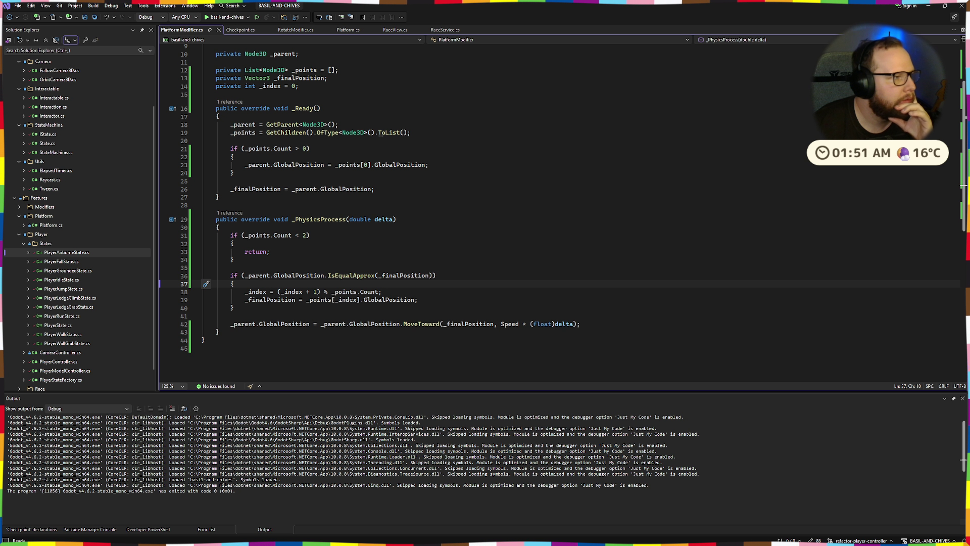
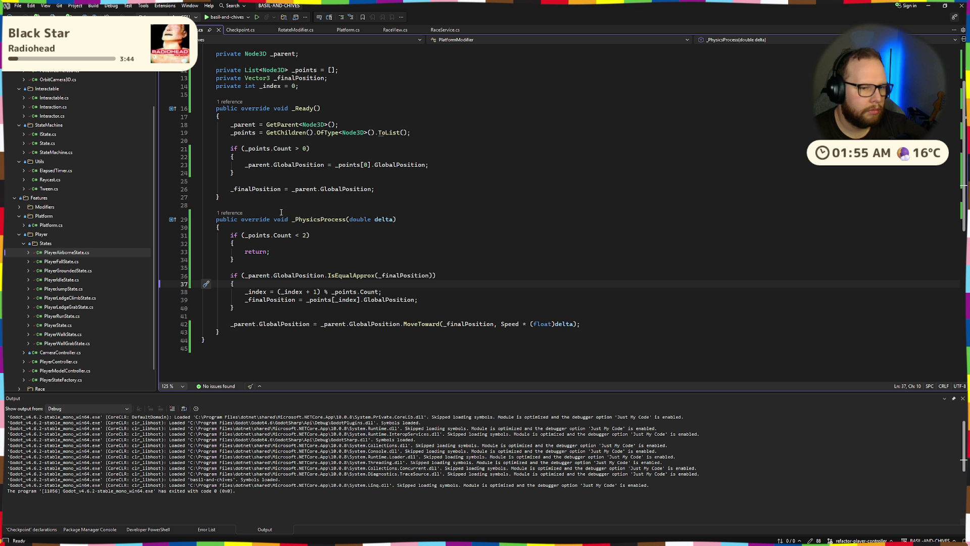
- Rename RotateModifier.cs's _PhysicsProcess override to _Process, comparing it against PlatformModifier.cs
{"action": "left_click", "coordinate": [285, 30]}
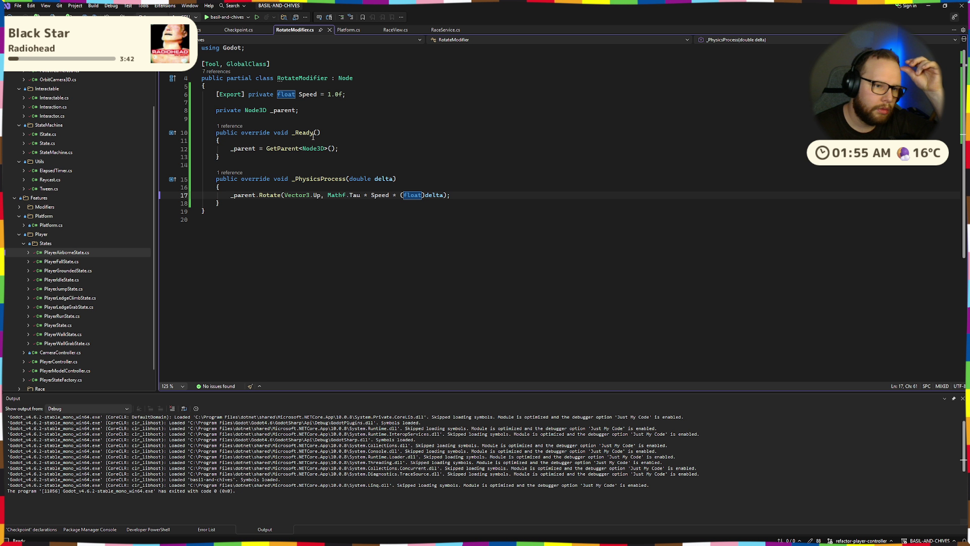
{"action": "left_click_drag", "start_coordinate": [294, 179], "coordinate": [320, 179]}
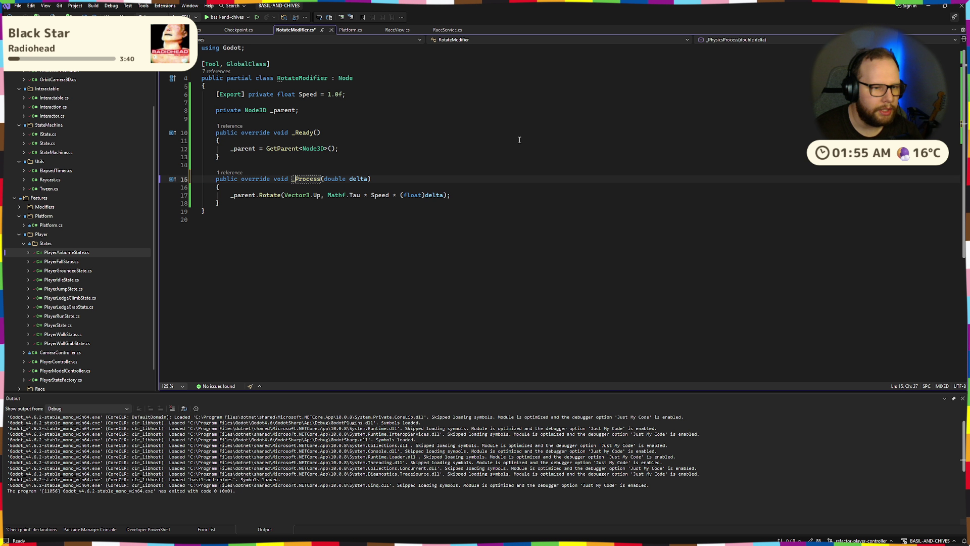
{"action": "left_click", "coordinate": [202, 30]}
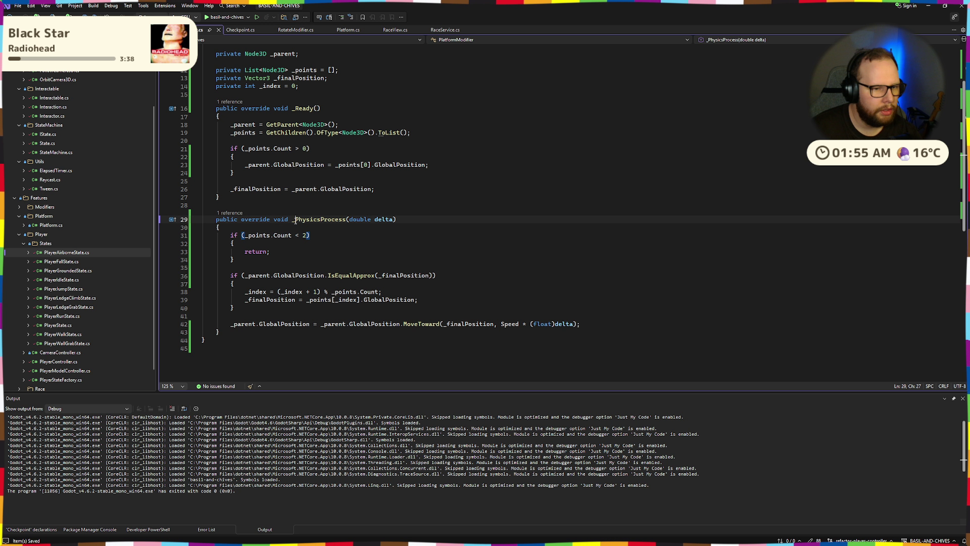
{"action": "mouse_move", "coordinate": [295, 219]}
{"action": "left_mouse_down"}
{"action": "mouse_move", "coordinate": [346, 220]}
{"action": "mouse_move", "coordinate": [321, 220]}
{"action": "left_mouse_up"}
{"action": "key", "text": "ctrl+super+Right"}
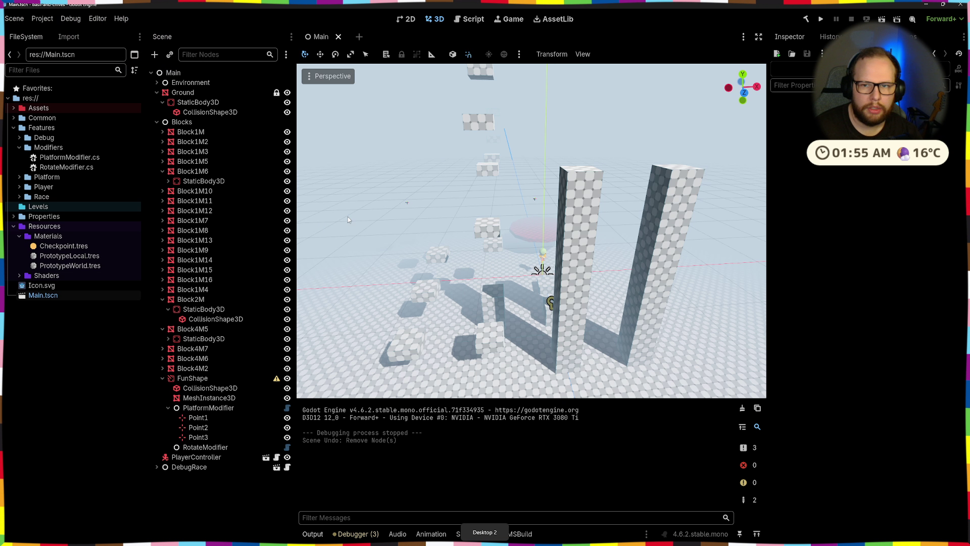
- Turn on Sync to Physics for the FunShape node
{"action": "left_click", "coordinate": [205, 388]}
{"action": "left_click", "coordinate": [192, 378]}
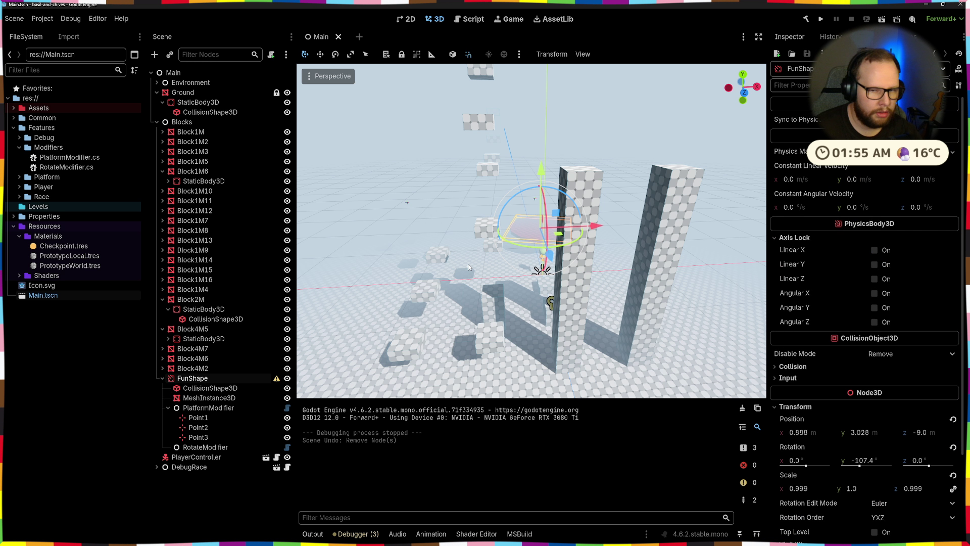
{"action": "left_click", "coordinate": [874, 119]}
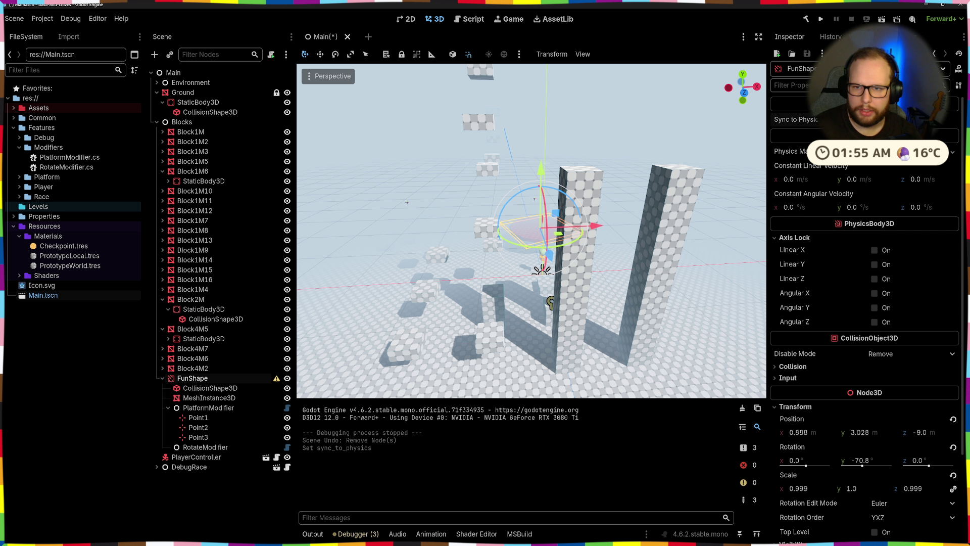
- Playtest the course by double-jumping onto the red platform's ledge, then stop the game
{"action": "left_click", "coordinate": [821, 19]}
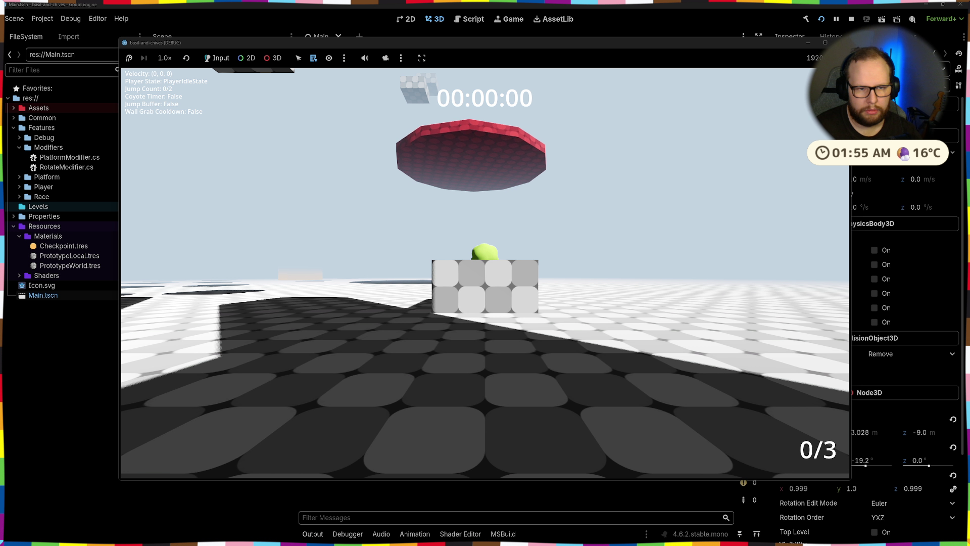
{"action": "key", "text": "w"}
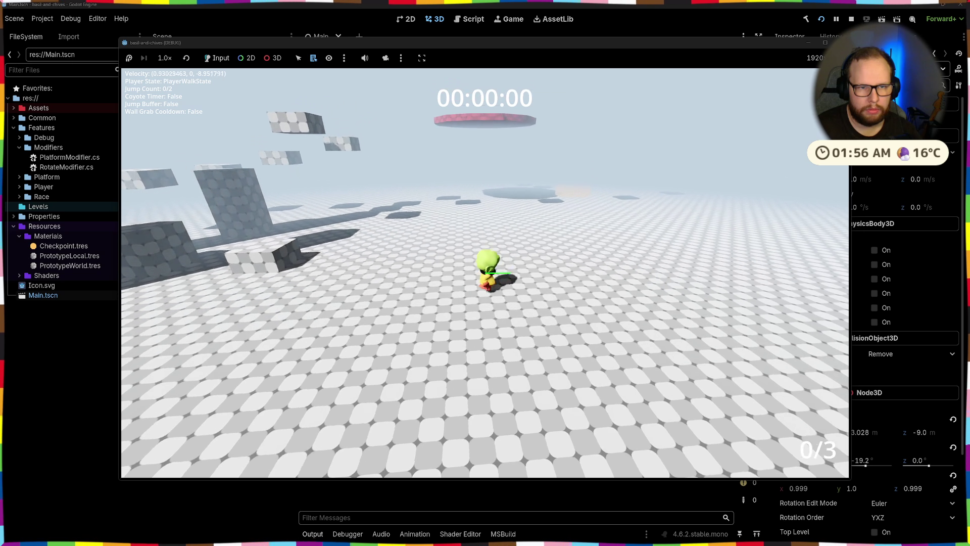
{"action": "key", "text": "space"}
{"action": "key", "text": "space"}
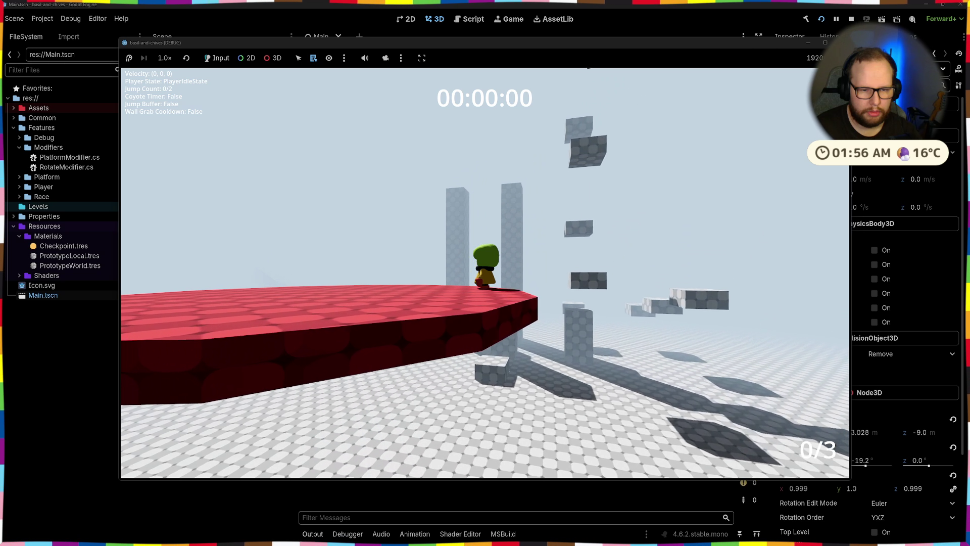
{"action": "key", "text": "s"}
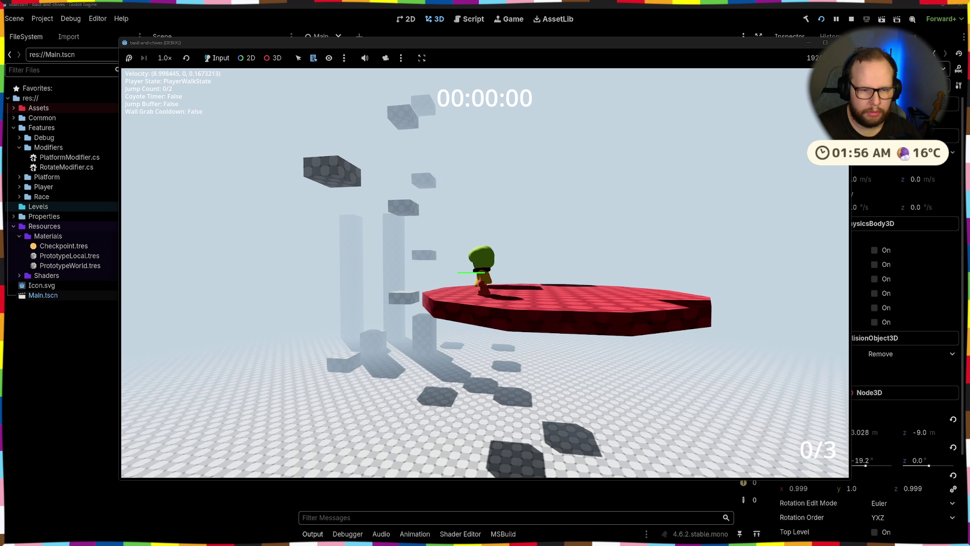
{"action": "key", "text": "space"}
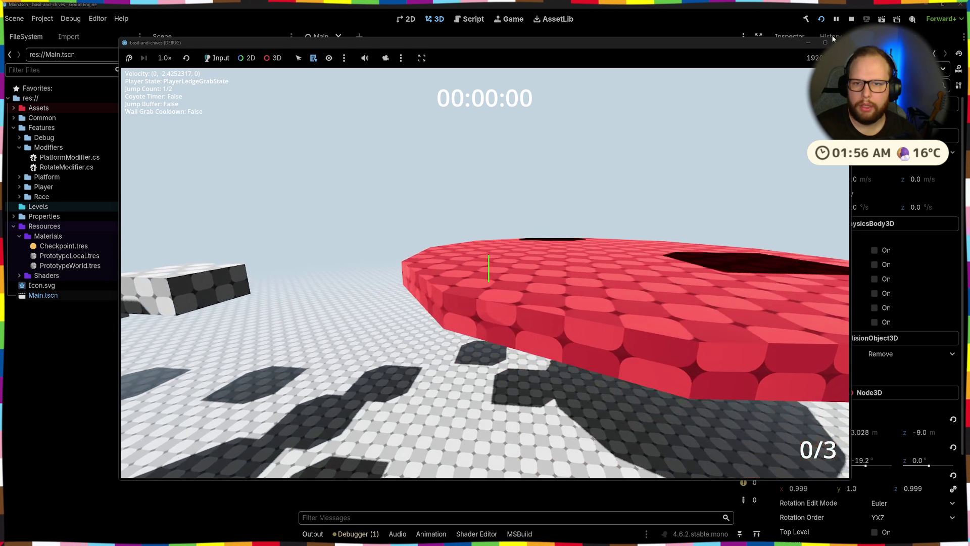
{"action": "key", "text": "F8"}
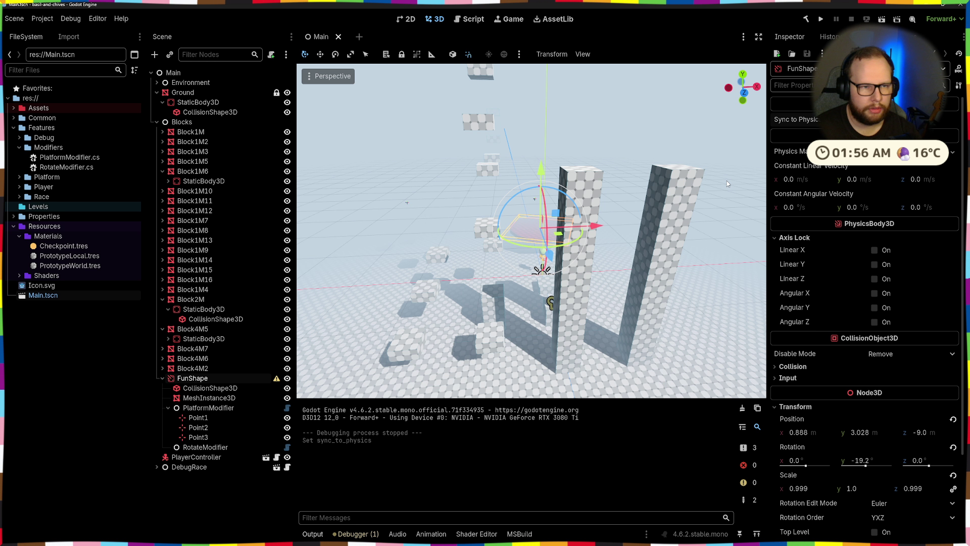
{"action": "key", "text": "alt+Tab"}
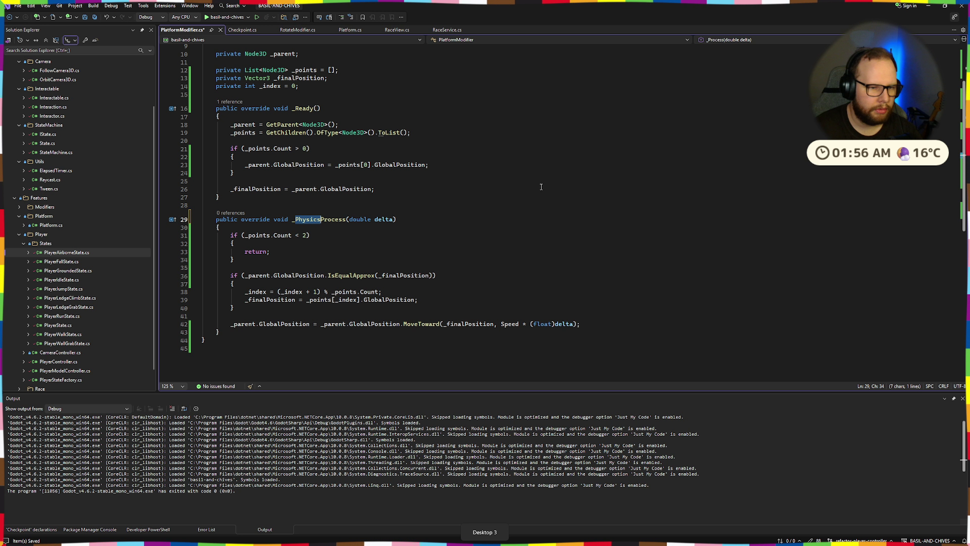
- Restore _PhysicsProcess in RotateModifier.cs, save it, and review its Speed field and class declaration
{"action": "left_click", "coordinate": [247, 30]}
{"action": "left_click", "coordinate": [286, 31]}
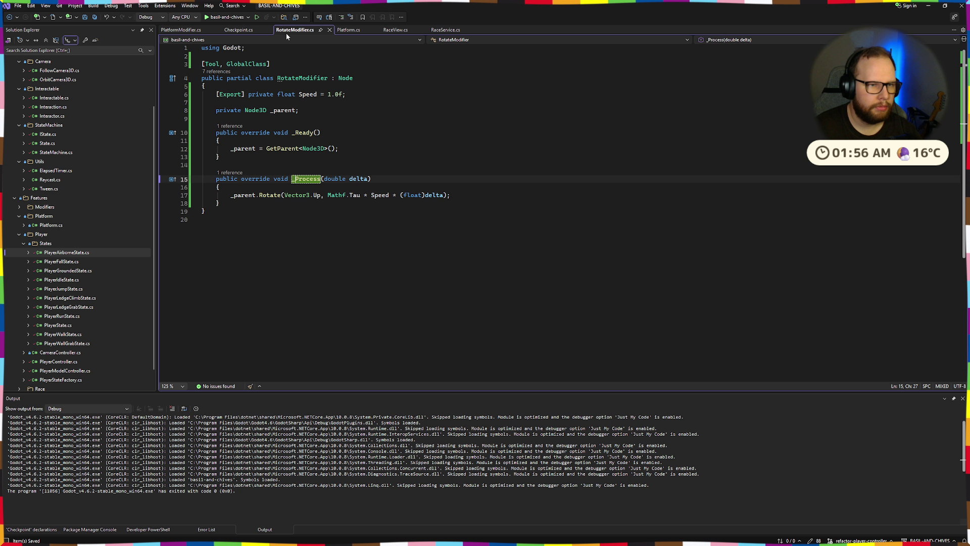
{"action": "type", "text": "hysicsP"}
{"action": "key", "text": "ctrl+s"}
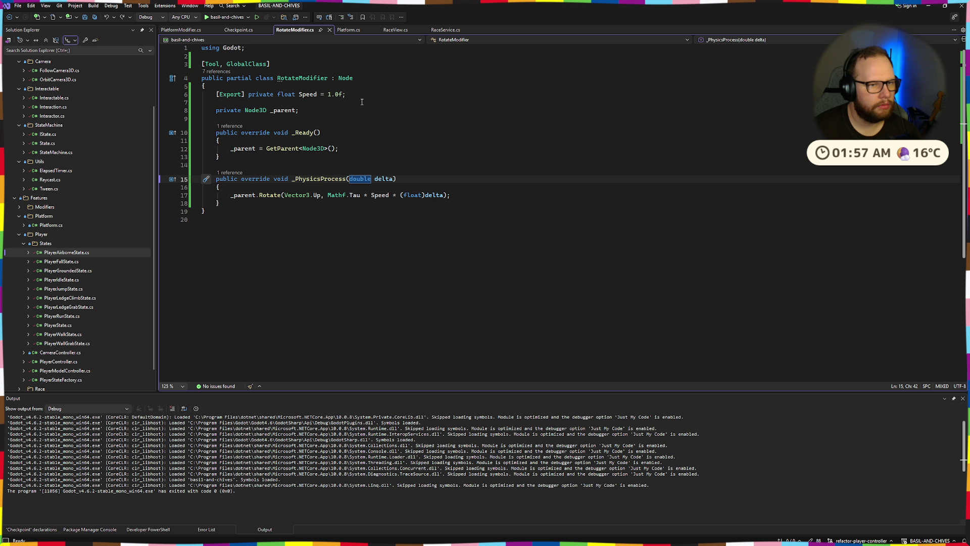
{"action": "left_click", "coordinate": [394, 94]}
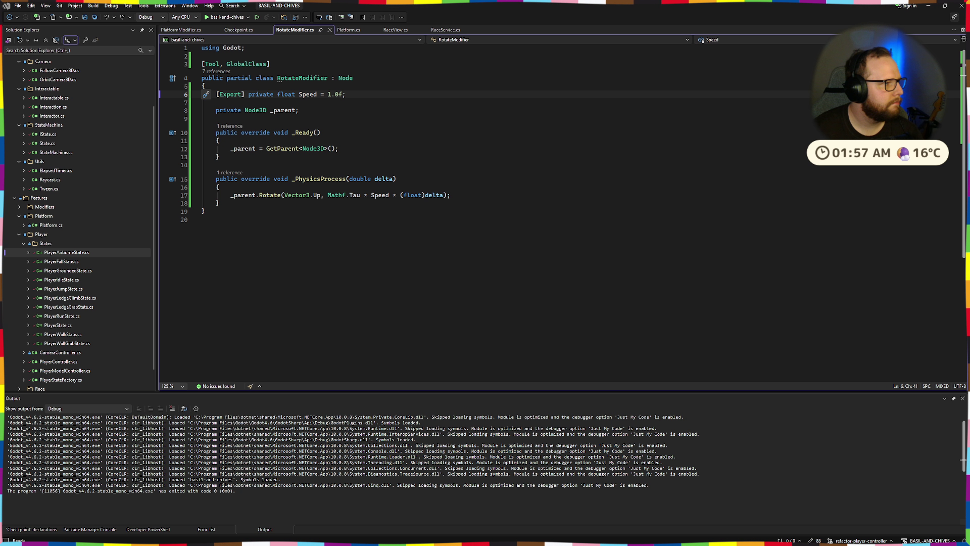
{"action": "left_click", "coordinate": [400, 69]}
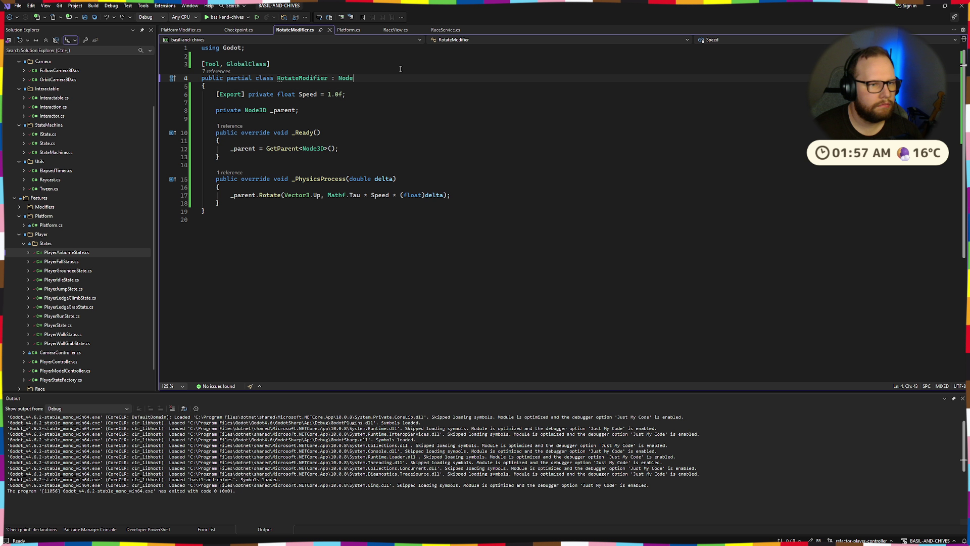
{"action": "key", "text": "ctrl+super+Right"}
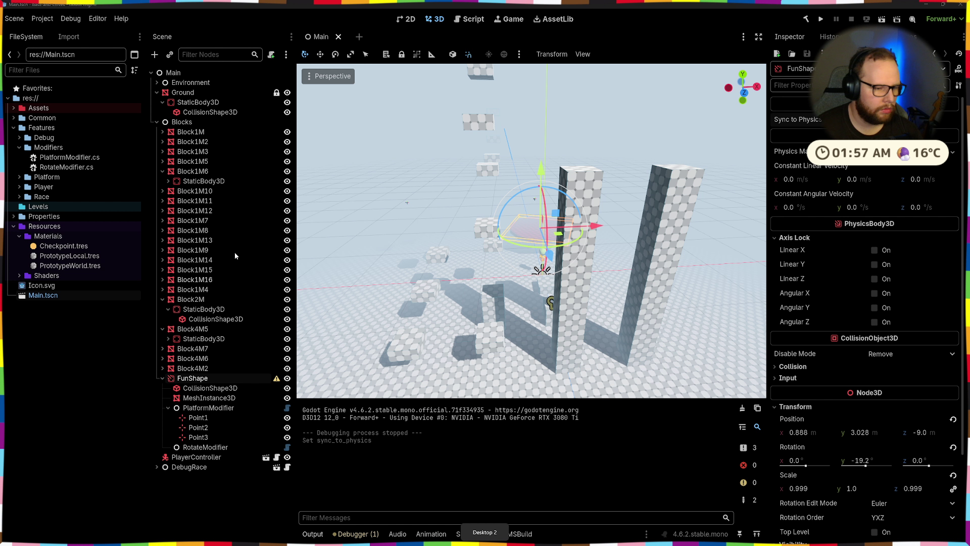
- Add a RemoteTransform3D child node under FunShape
{"action": "left_click", "coordinate": [202, 418]}
{"action": "left_click", "coordinate": [208, 409]}
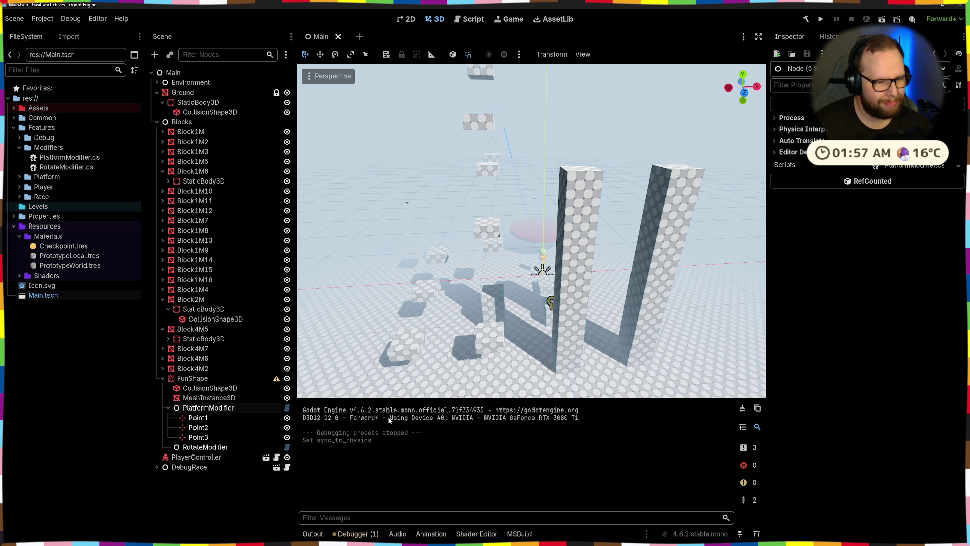
{"action": "left_click", "coordinate": [168, 408]}
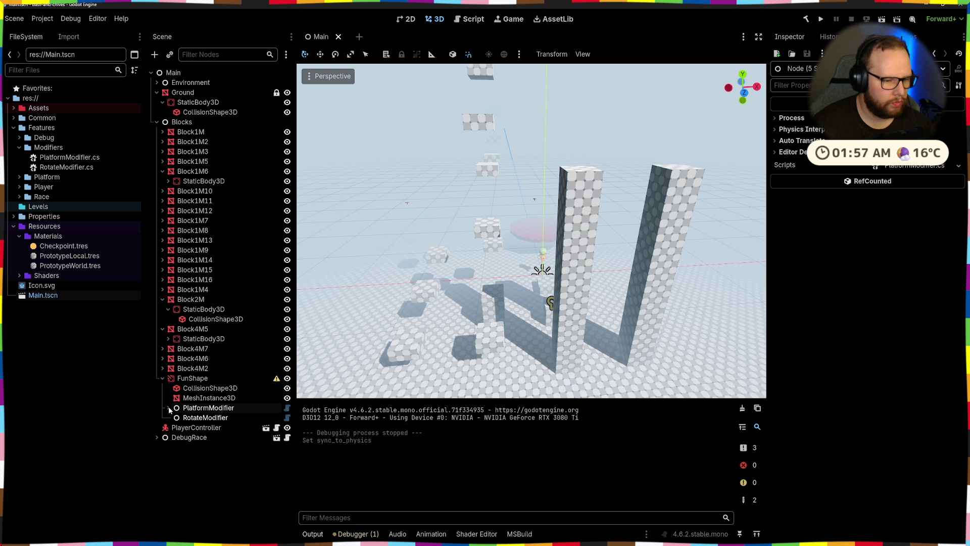
{"action": "right_click", "coordinate": [197, 378]}
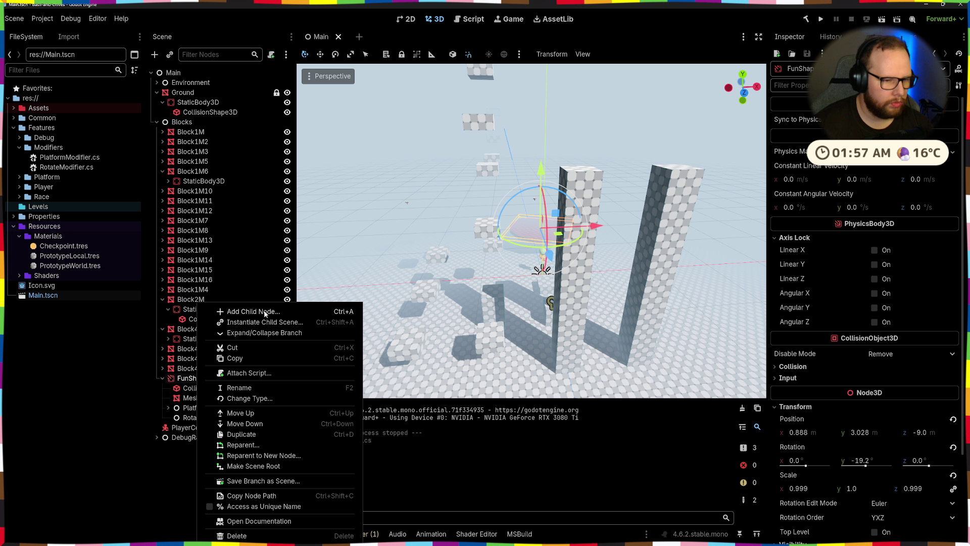
{"action": "left_click", "coordinate": [260, 311]}
{"action": "type", "text": "remote"}
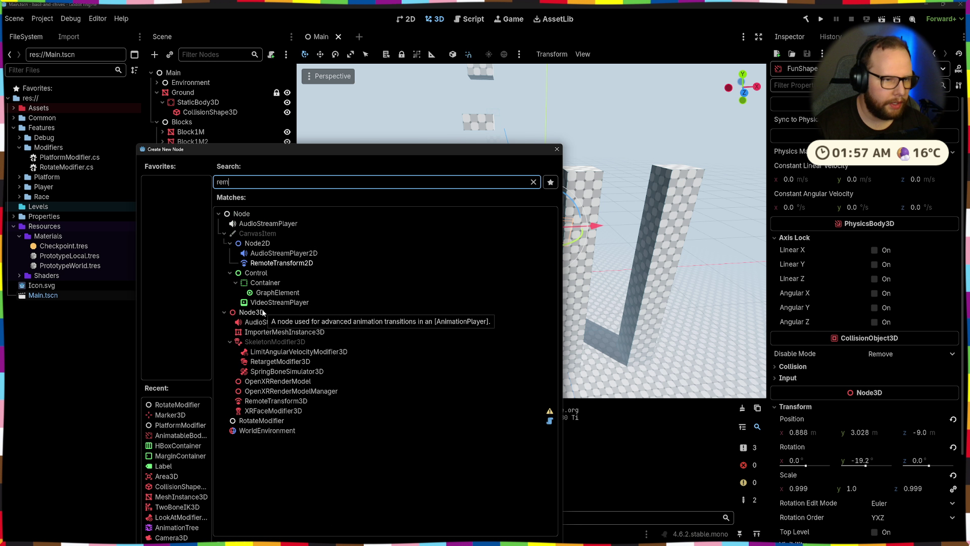
{"action": "key", "text": "Return"}
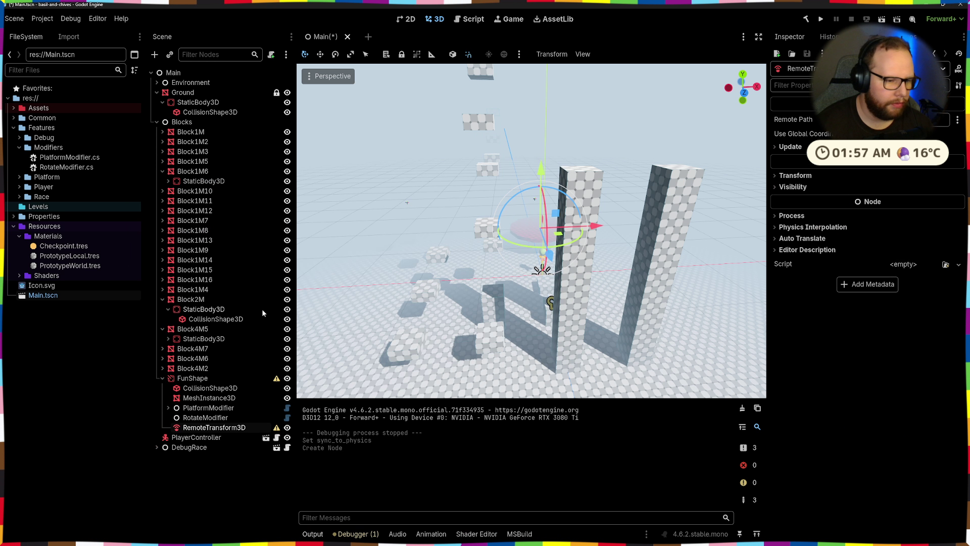
- Move PlatformModifier and RotateModifier into RemoteTransform3D, set its remote path, save and run
{"action": "left_click", "coordinate": [200, 417], "text": "shift"}
{"action": "left_click_drag", "start_coordinate": [197, 408], "coordinate": [208, 428]}
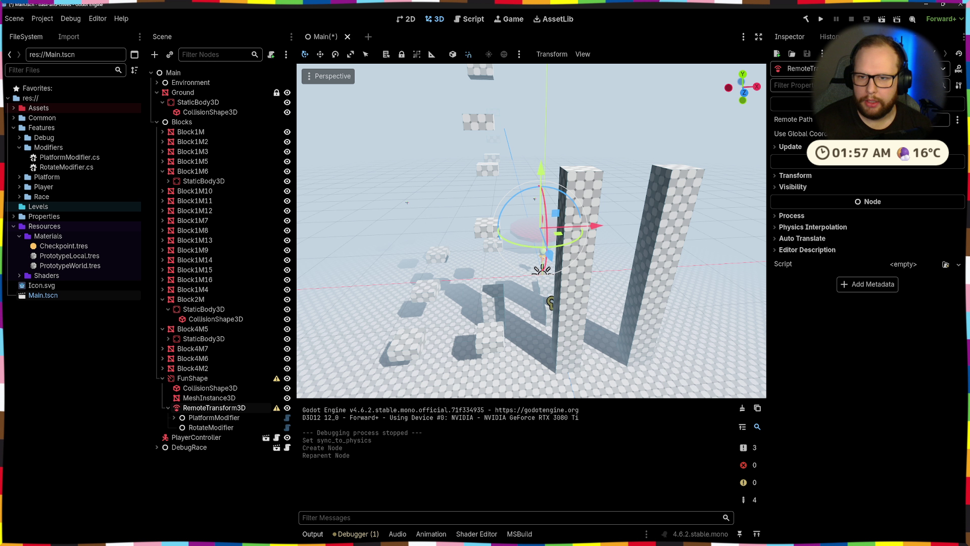
{"action": "left_click", "coordinate": [889, 119]}
{"action": "scroll", "coordinate": [474, 399], "scroll_direction": "down", "scroll_amount": 15}
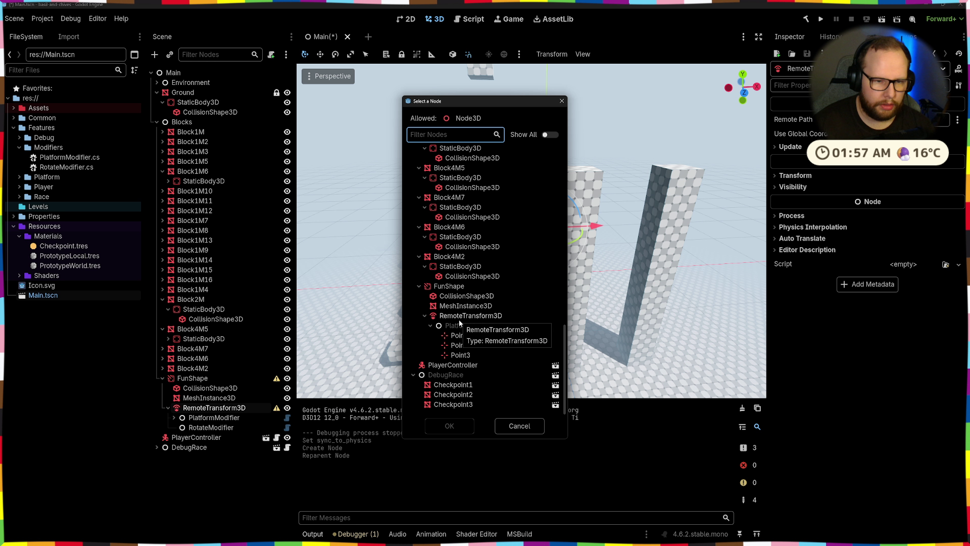
{"action": "double_click", "coordinate": [454, 301]}
{"action": "left_click", "coordinate": [201, 481]}
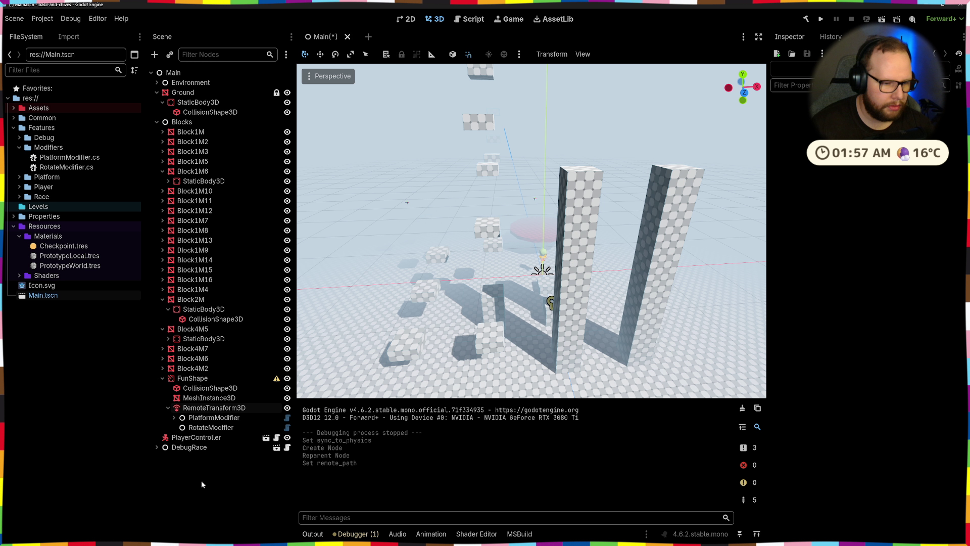
{"action": "key", "text": "ctrl+s"}
{"action": "left_click", "coordinate": [827, 20]}
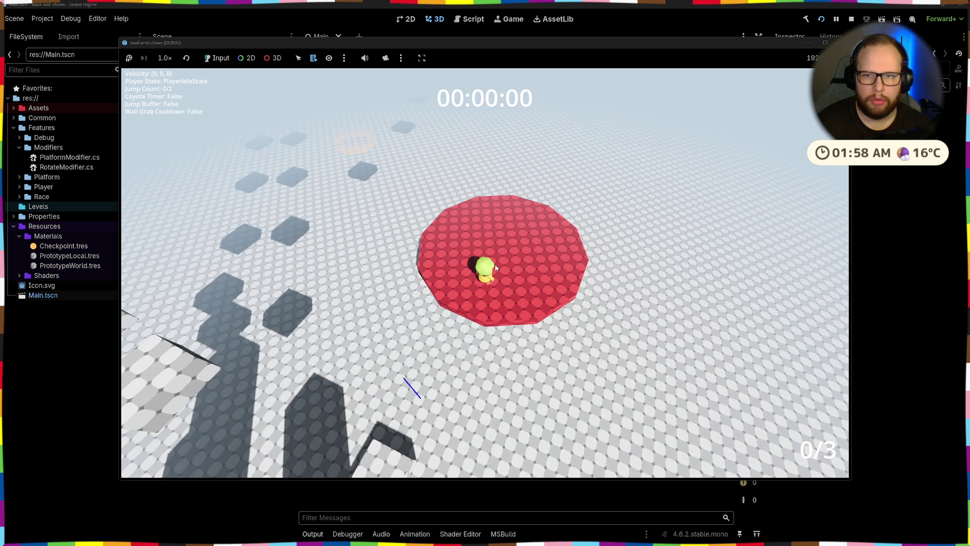
- Stop the game, inspect RemoteTransform3D's position, rotation and scale update options, and build
{"action": "key", "text": "Escape"}
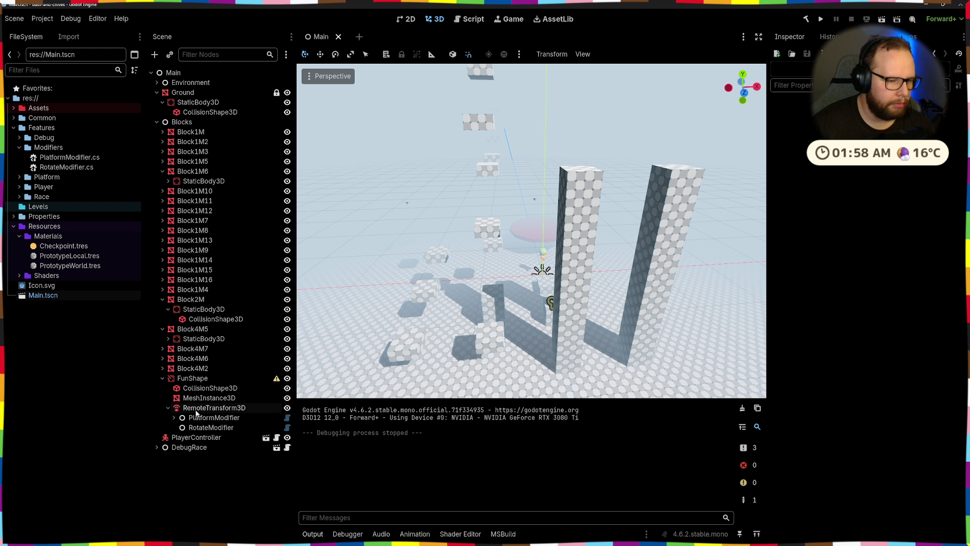
{"action": "left_click", "coordinate": [196, 411]}
{"action": "left_click", "coordinate": [789, 147]}
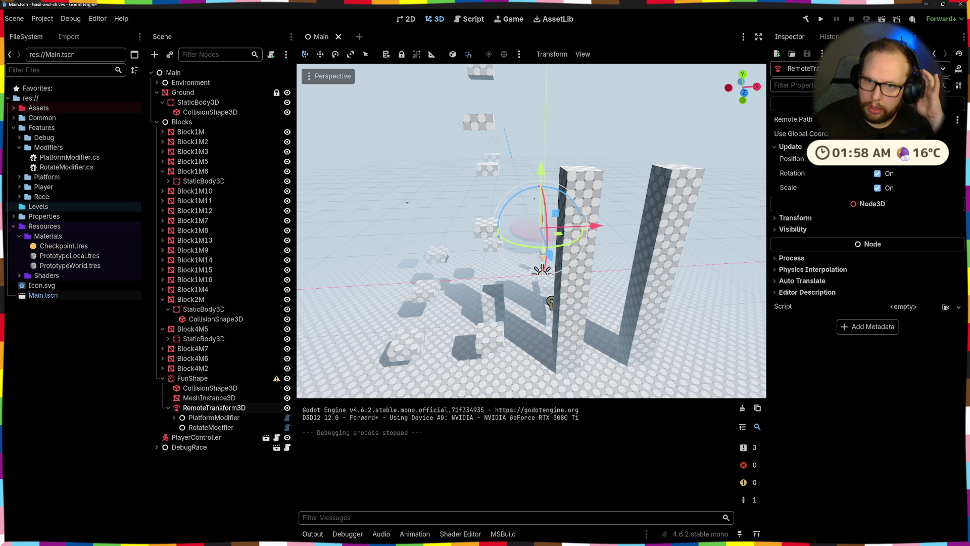
{"action": "key", "text": "f"}
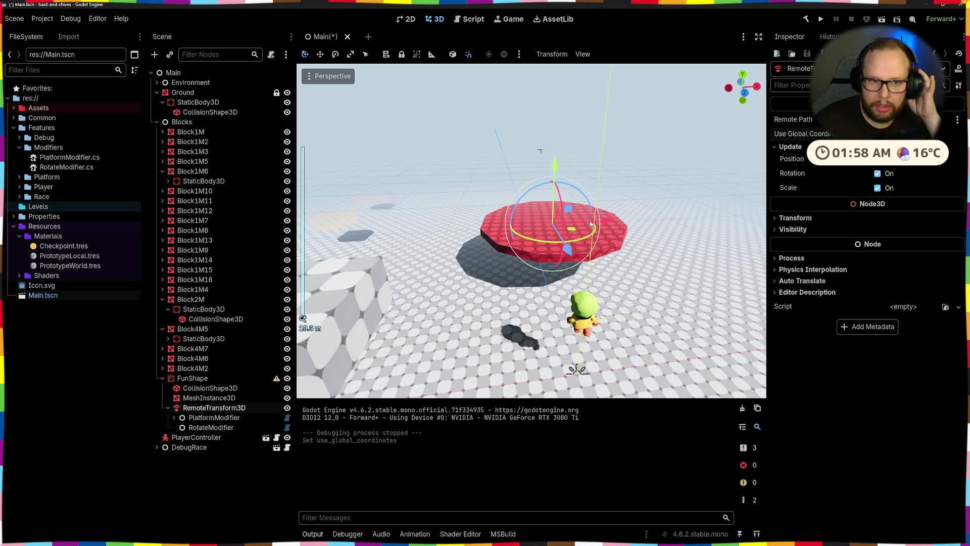
{"action": "left_click", "coordinate": [807, 20]}
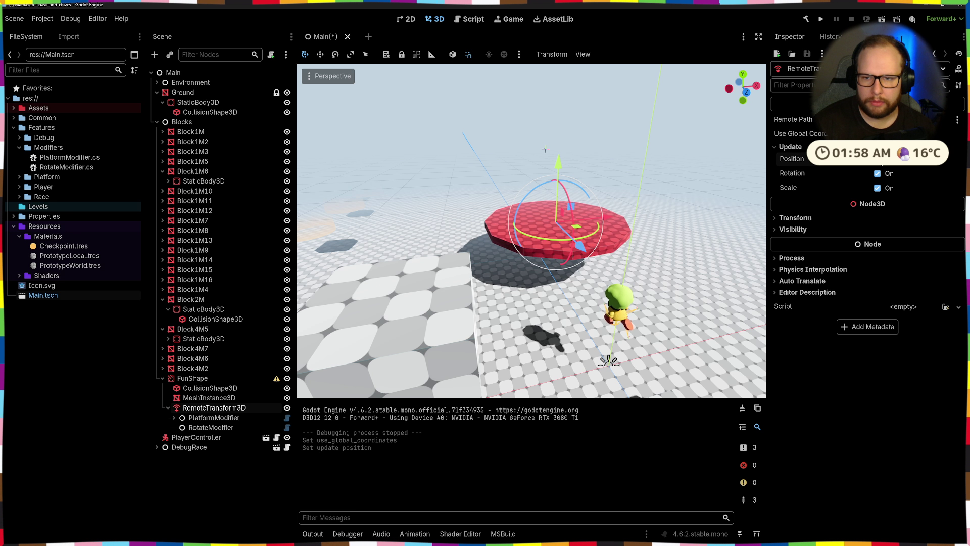
- Toggle RemoteTransform3D's Update Rotation and Update Scale, rebuild, then save and run with F5
{"action": "left_click", "coordinate": [877, 174]}
{"action": "left_click", "coordinate": [878, 188]}
{"action": "left_click", "coordinate": [806, 20]}
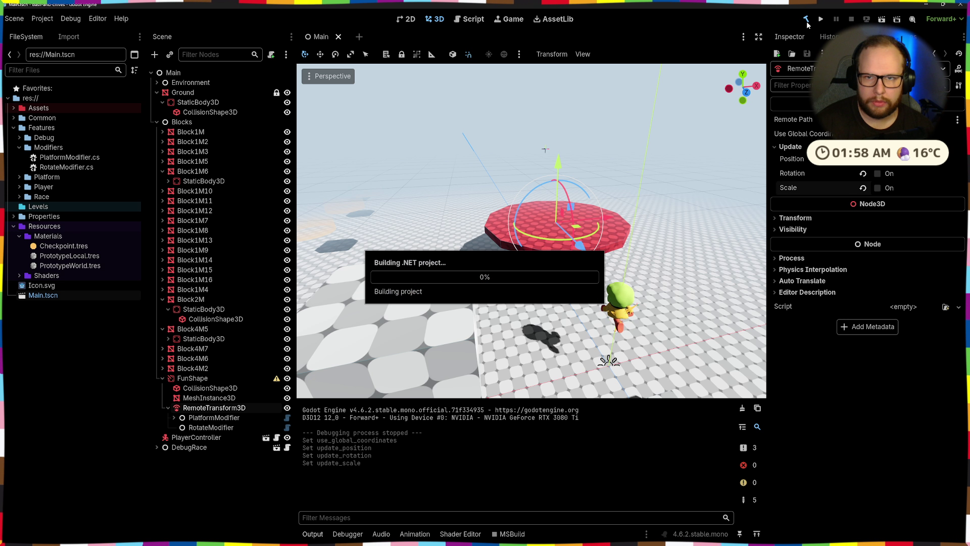
{"action": "key", "text": "ctrl+shift+p"}
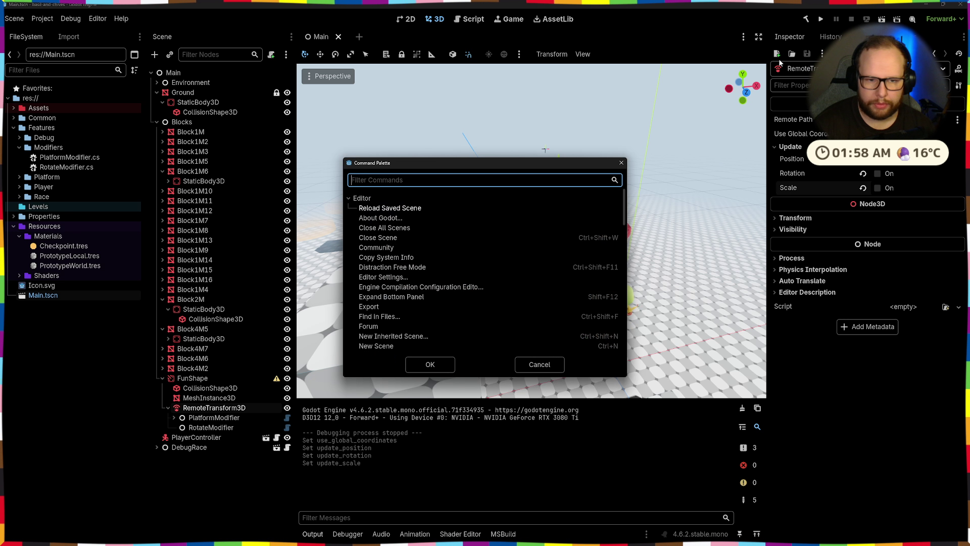
{"action": "type", "text": "relo"}
{"action": "key", "text": "Escape"}
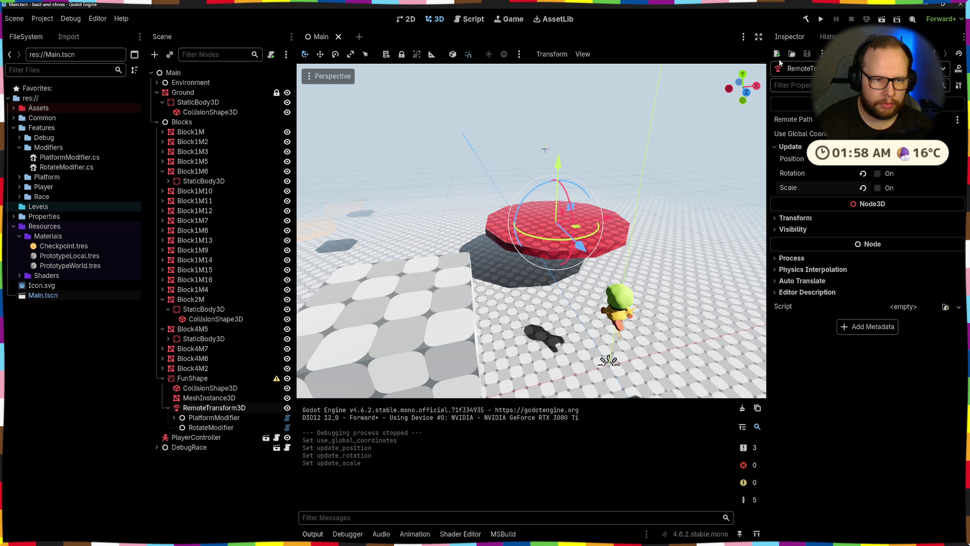
{"action": "mouse_move", "coordinate": [520, 278]}
{"action": "left_mouse_down"}
{"action": "mouse_move", "coordinate": [495, 338]}
{"action": "mouse_move", "coordinate": [419, 330]}
{"action": "mouse_move", "coordinate": [474, 335]}
{"action": "mouse_move", "coordinate": [505, 323]}
{"action": "left_mouse_up"}
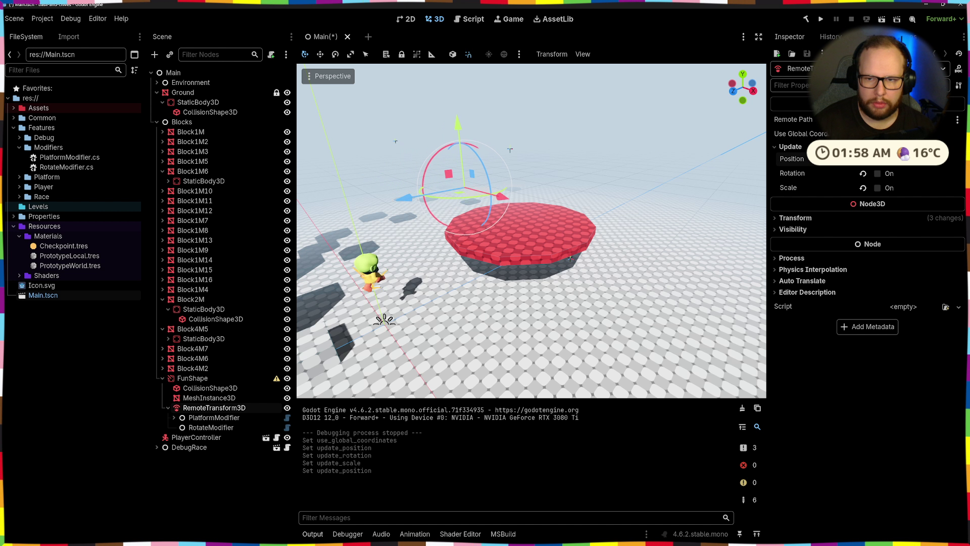
{"action": "key", "text": "F5"}
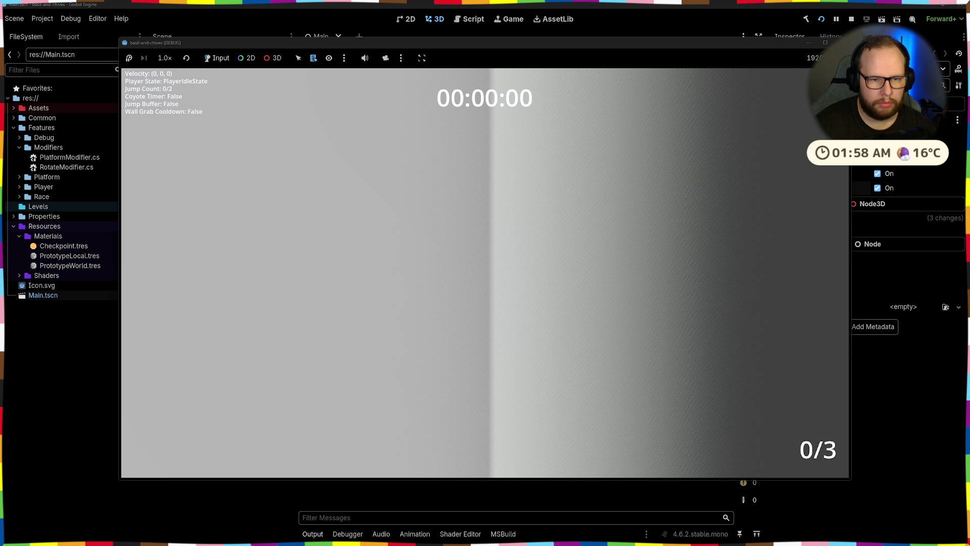
{"action": "key", "text": "w"}
{"action": "key", "text": "space"}
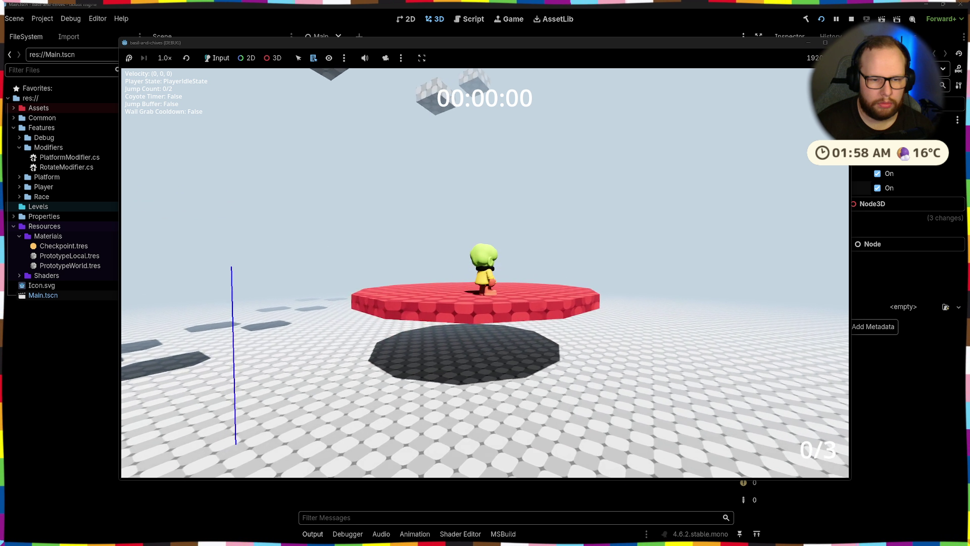
{"action": "mouse_move", "coordinate": [750, 123]}
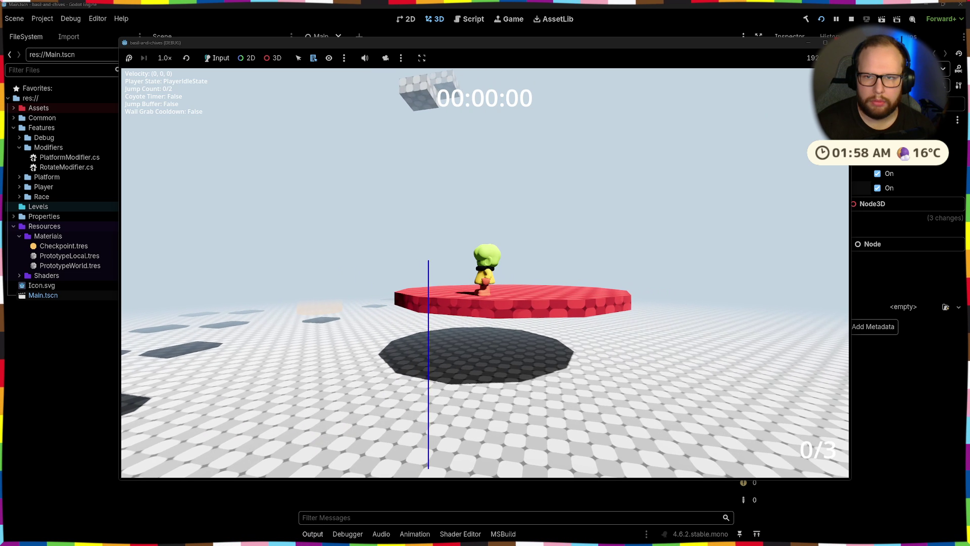
{"action": "key", "text": "F8"}
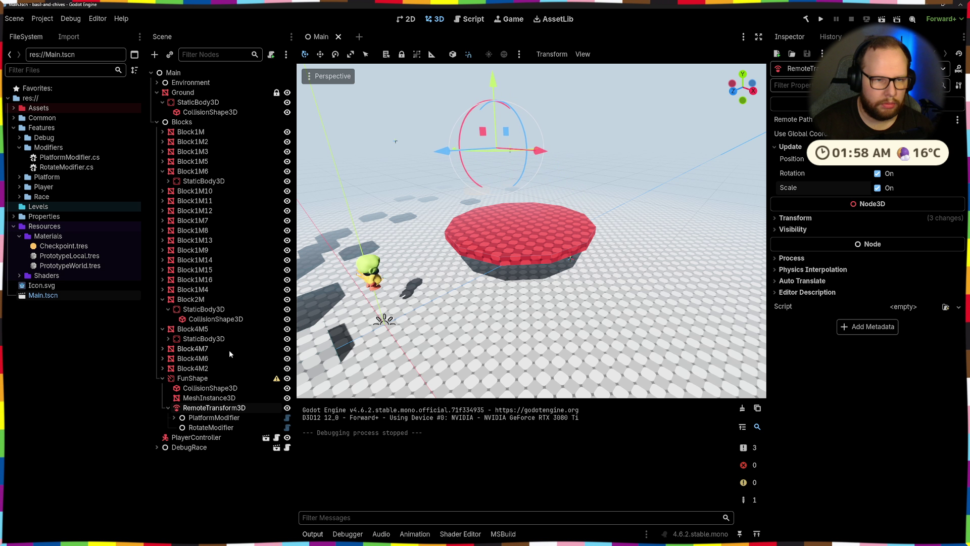
- Inspect FunShape's mesh, collision shape and body properties, plus the RemoteTransform3D settings
{"action": "left_click", "coordinate": [202, 398]}
{"action": "left_click", "coordinate": [206, 388]}
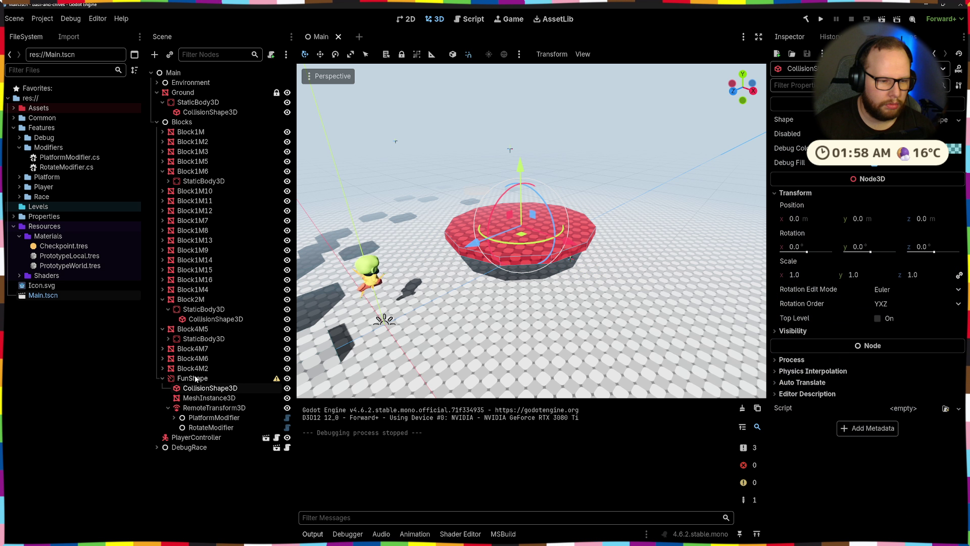
{"action": "left_click", "coordinate": [212, 377]}
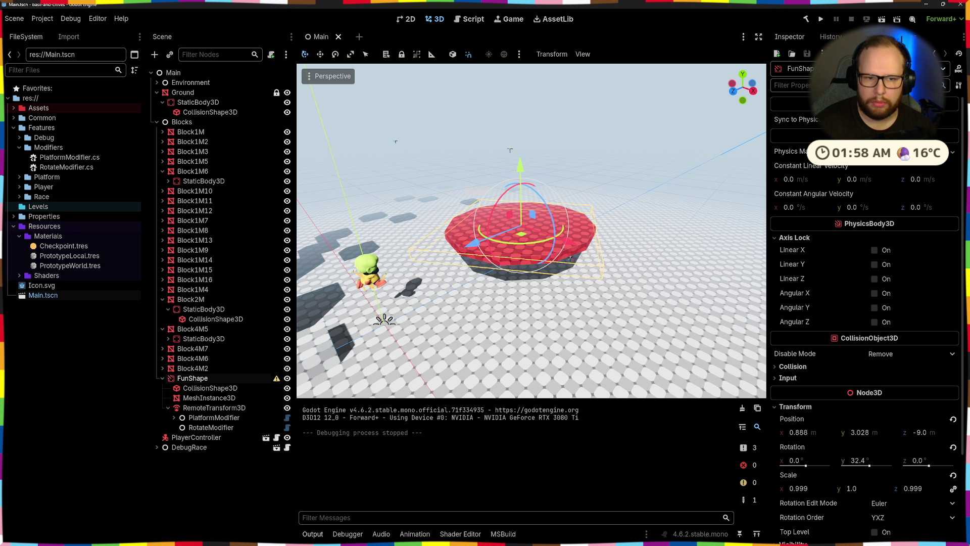
{"action": "mouse_move", "coordinate": [796, 119]}
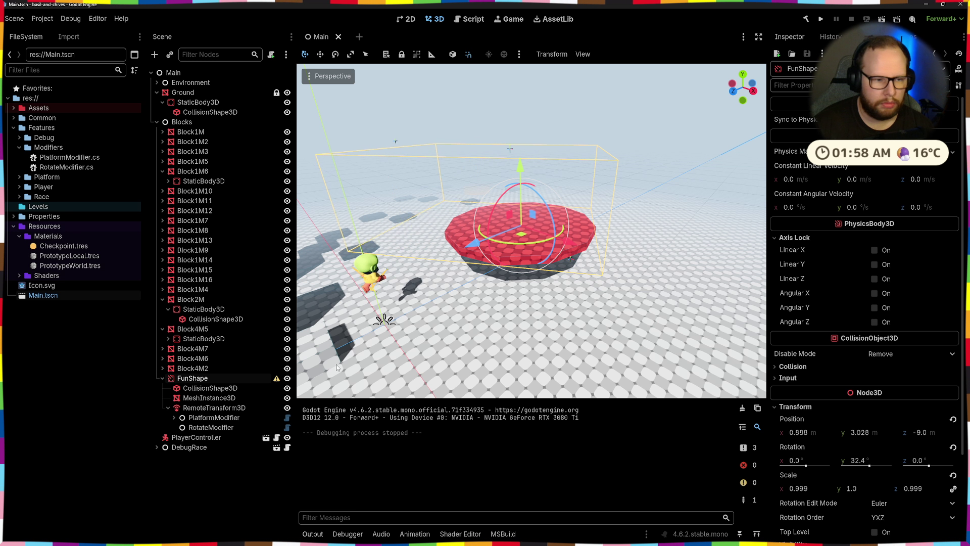
{"action": "left_click", "coordinate": [199, 391]}
{"action": "left_click", "coordinate": [200, 398]}
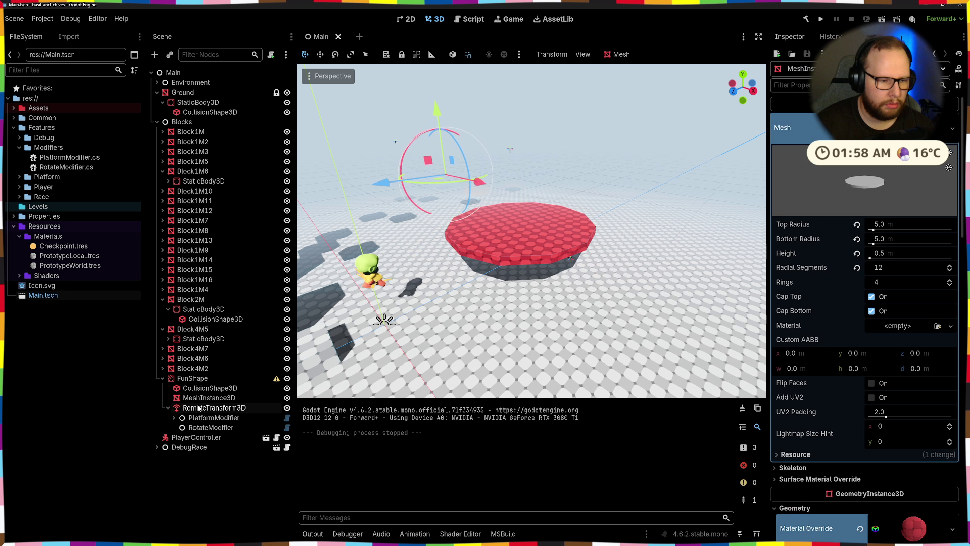
{"action": "left_click", "coordinate": [189, 407]}
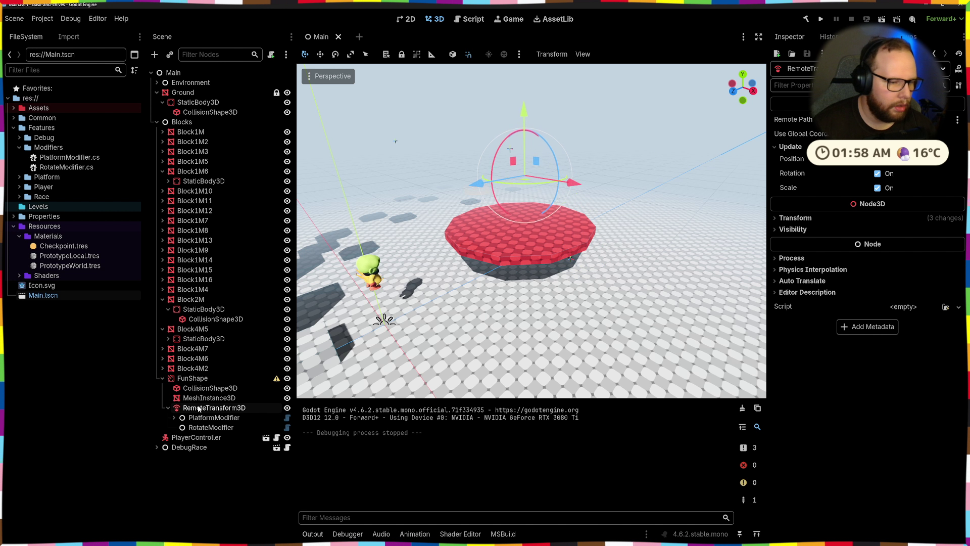
- Move RemoteTransform3D out of FunShape to sit under Blocks, save, and run the game
{"action": "left_click_drag", "start_coordinate": [189, 375], "coordinate": [189, 374]}
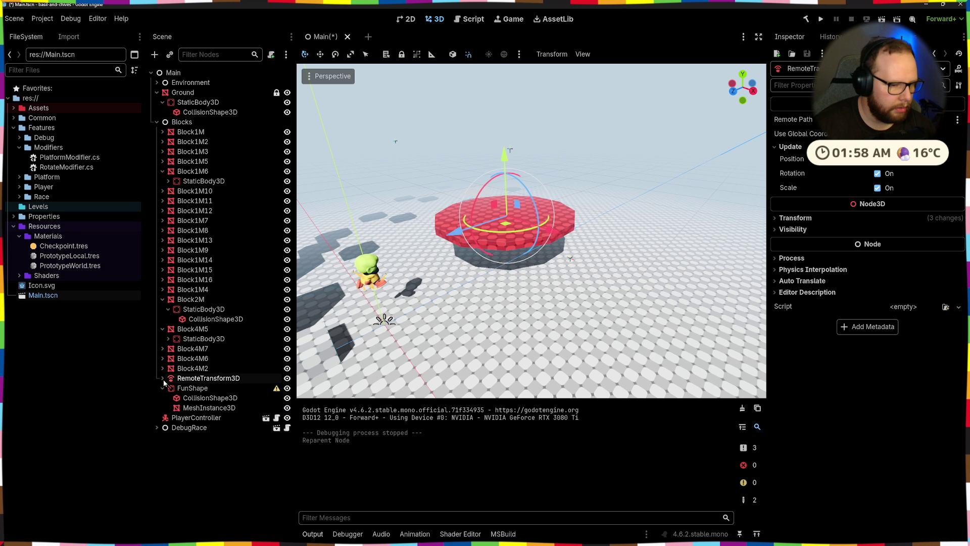
{"action": "key", "text": "ctrl+s"}
{"action": "left_click", "coordinate": [820, 20]}
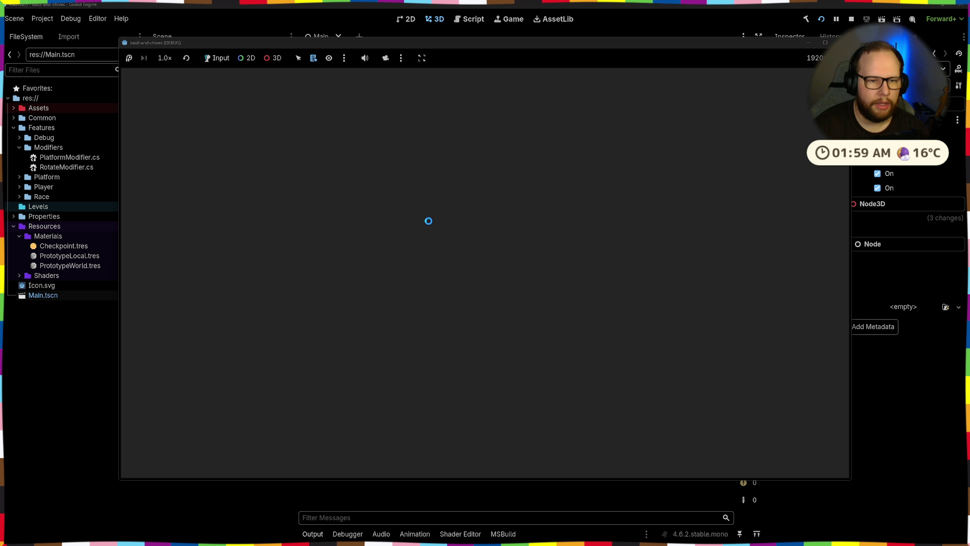
{"action": "key", "text": "w"}
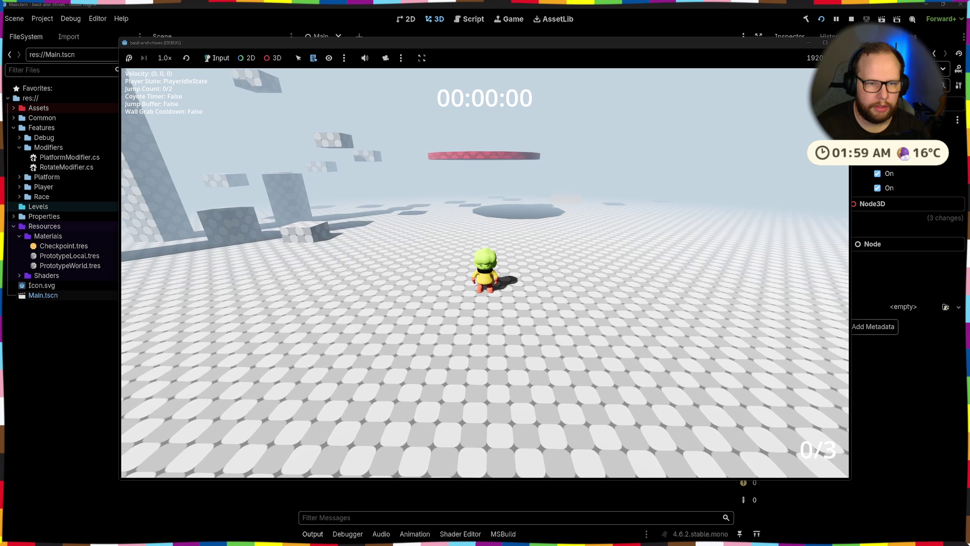
{"action": "key", "text": "space"}
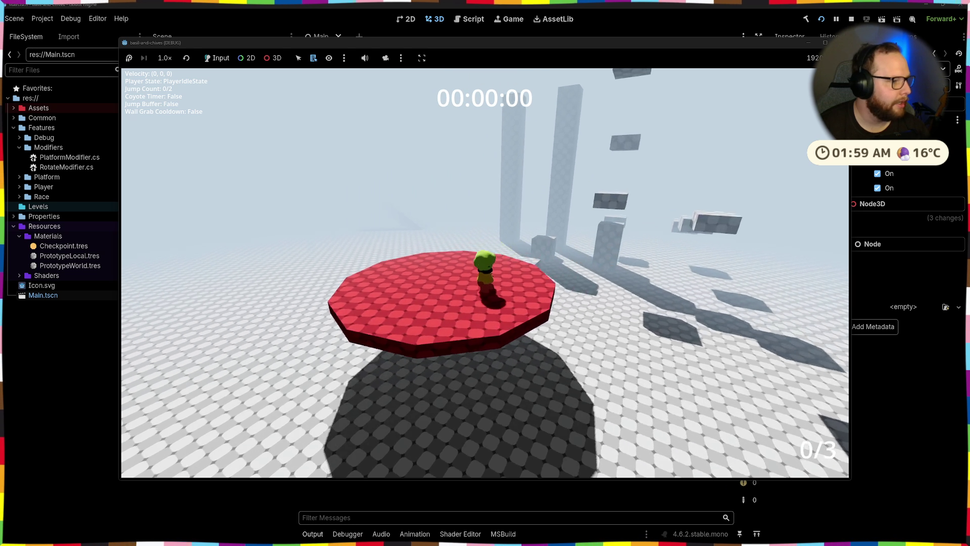
{"action": "key", "text": "w"}
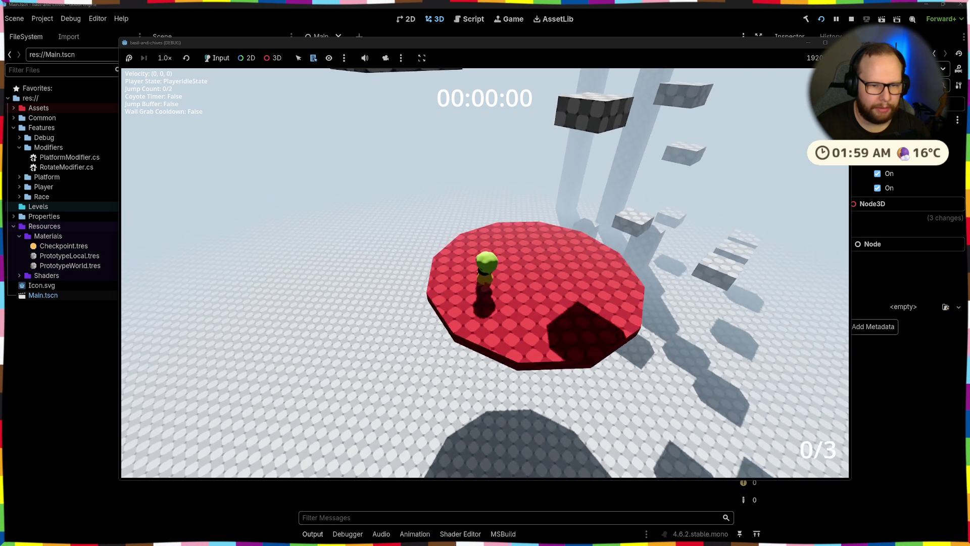
{"action": "key", "text": "w"}
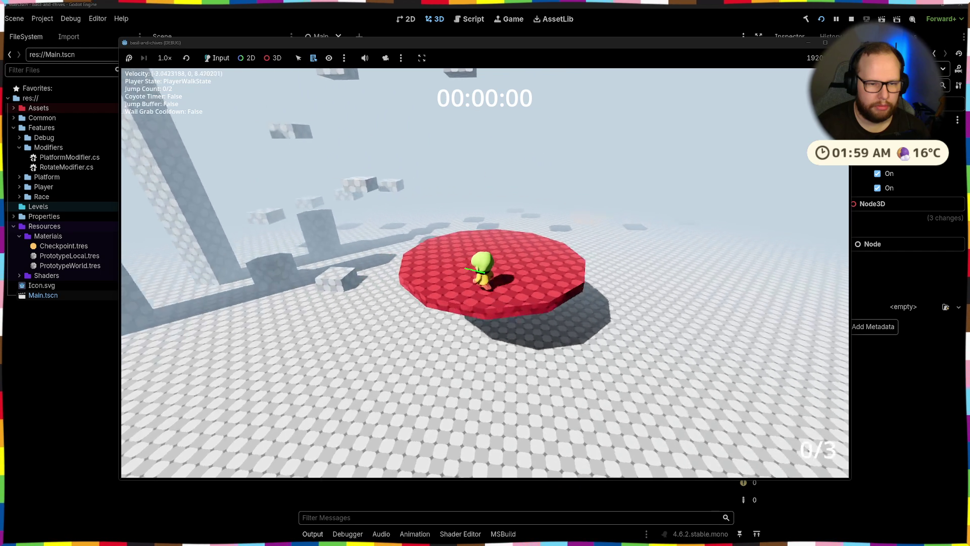
{"action": "key", "text": "shift"}
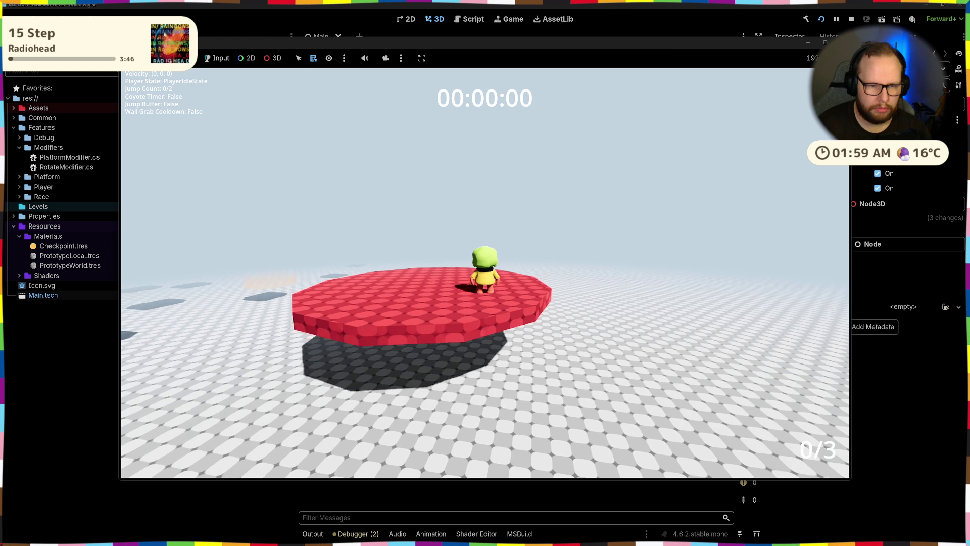
{"action": "key", "text": "space"}
{"action": "key", "text": "space"}
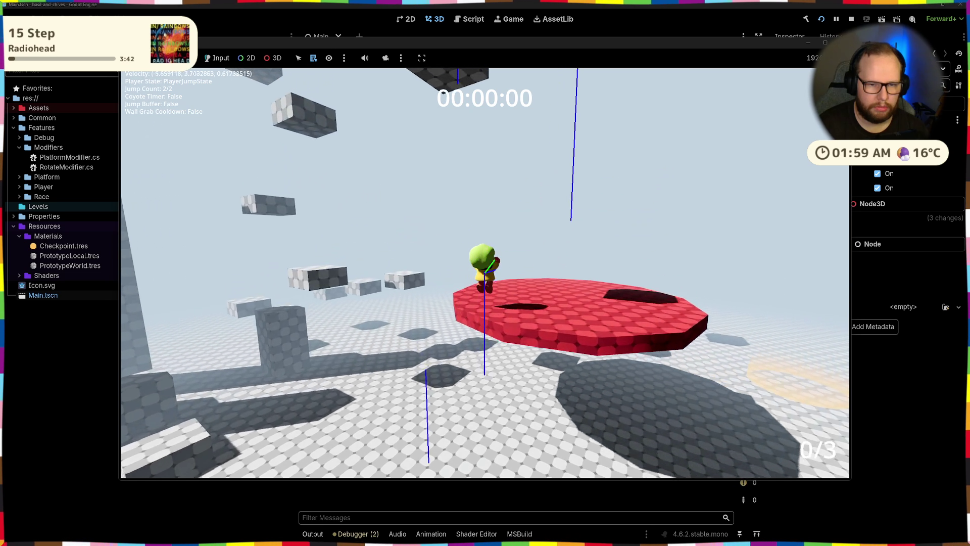
{"action": "key", "text": "space"}
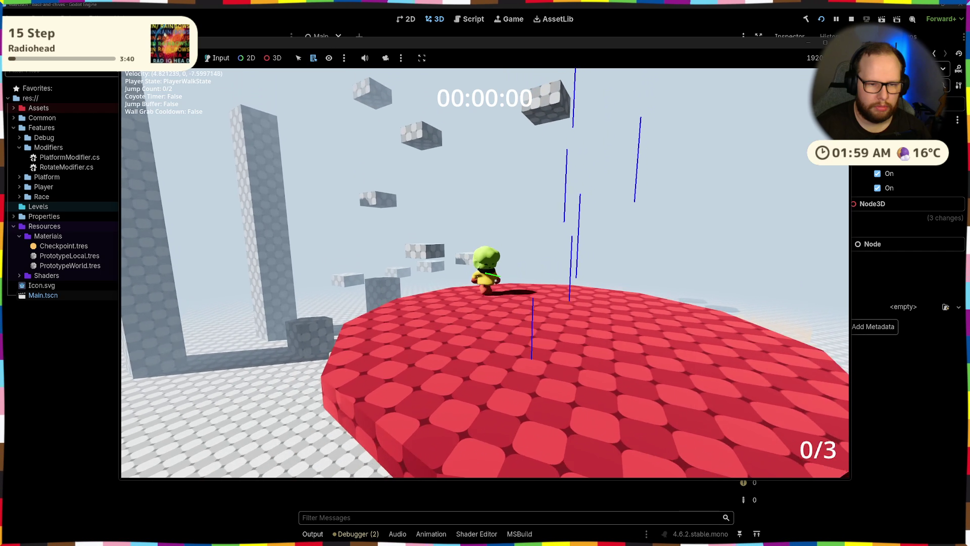
{"action": "key", "text": "space"}
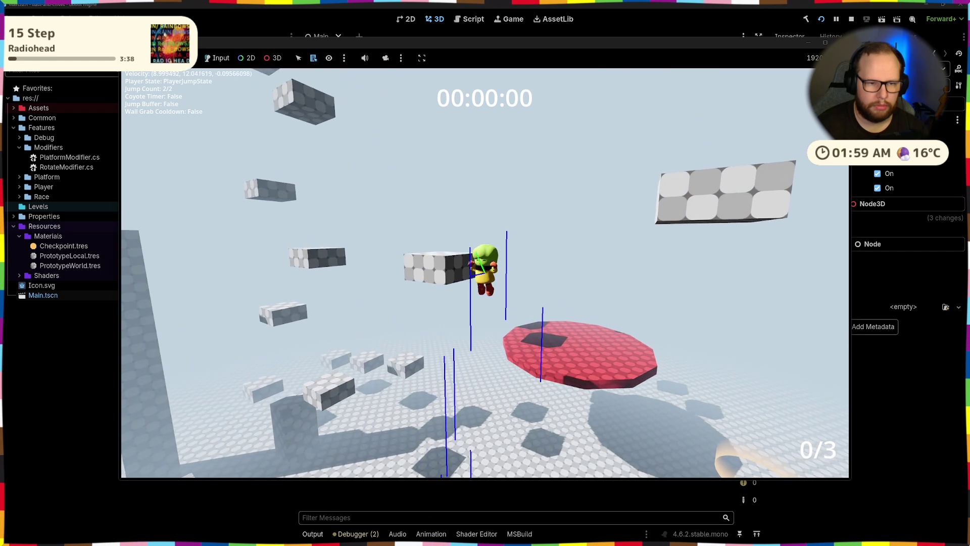
{"action": "key", "text": "w"}
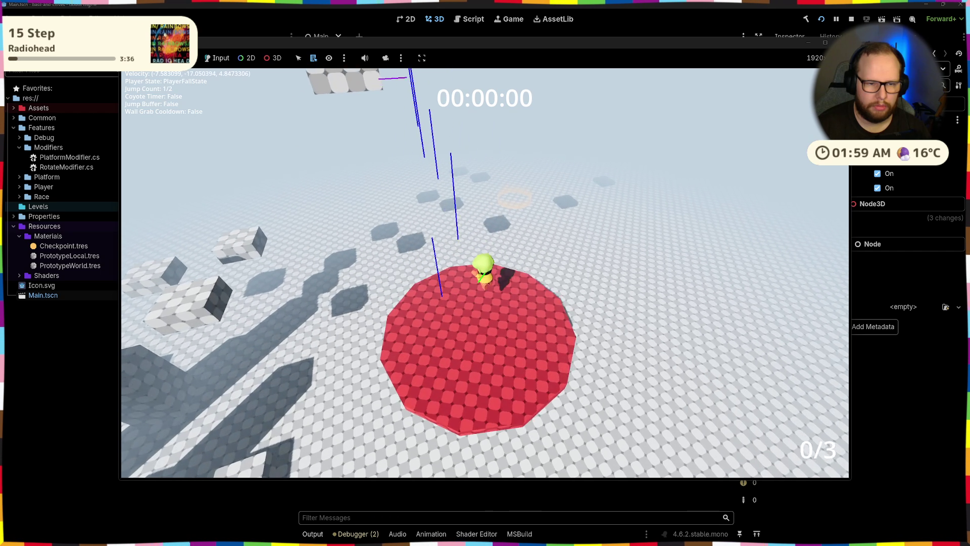
{"action": "key", "text": "space"}
{"action": "key", "text": "space"}
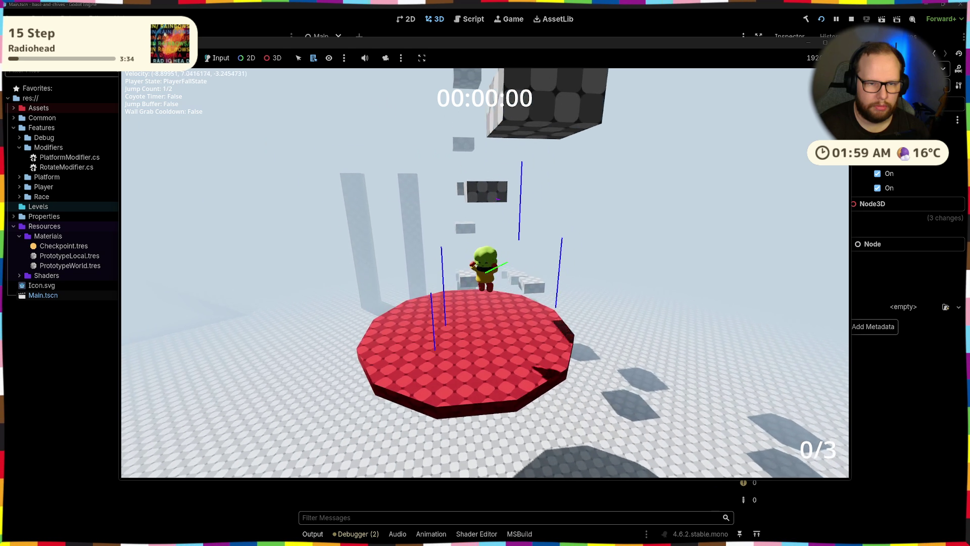
{"action": "key", "text": "space"}
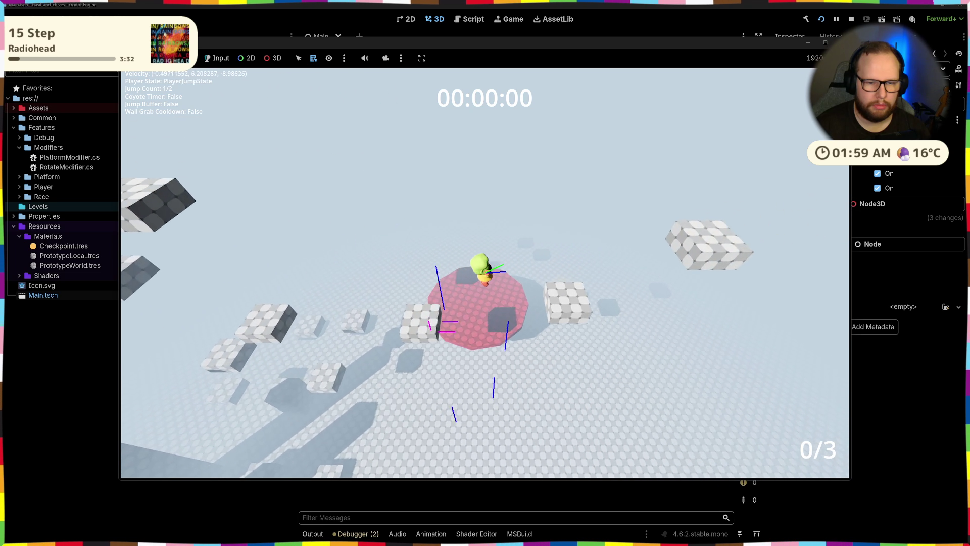
{"action": "key", "text": "s"}
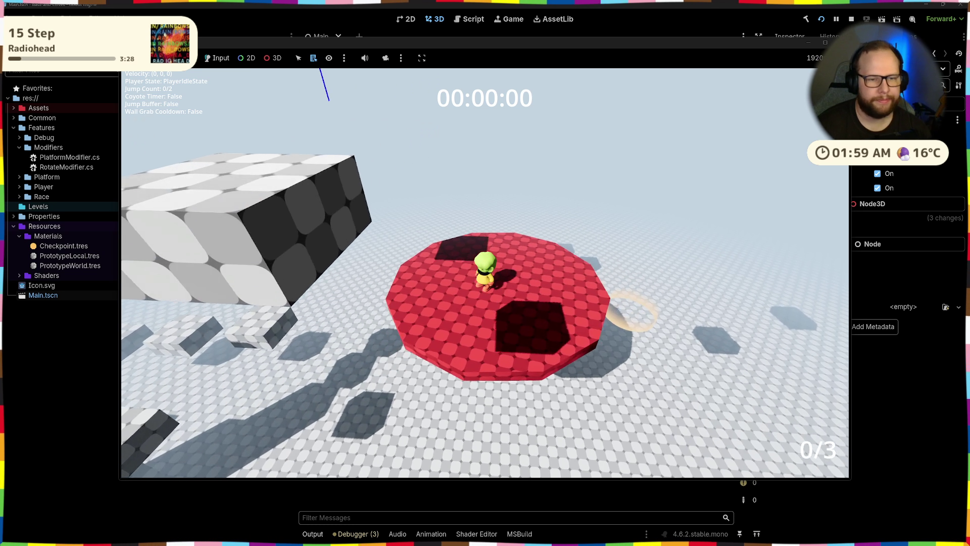
{"action": "left_click", "coordinate": [851, 19]}
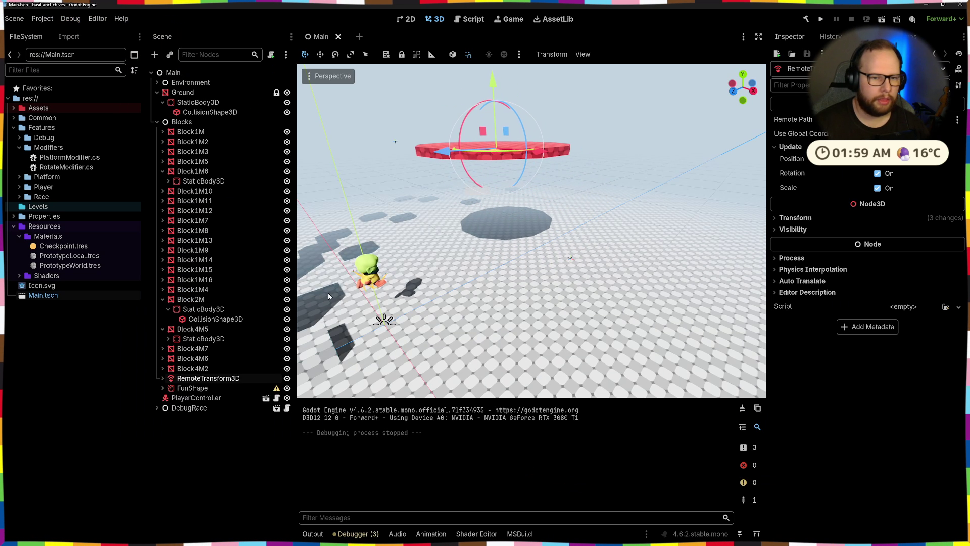
- Place RemoteTransform3D directly below FunShape in the Scene dock
{"action": "left_click_drag", "start_coordinate": [521, 257], "coordinate": [476, 393]}
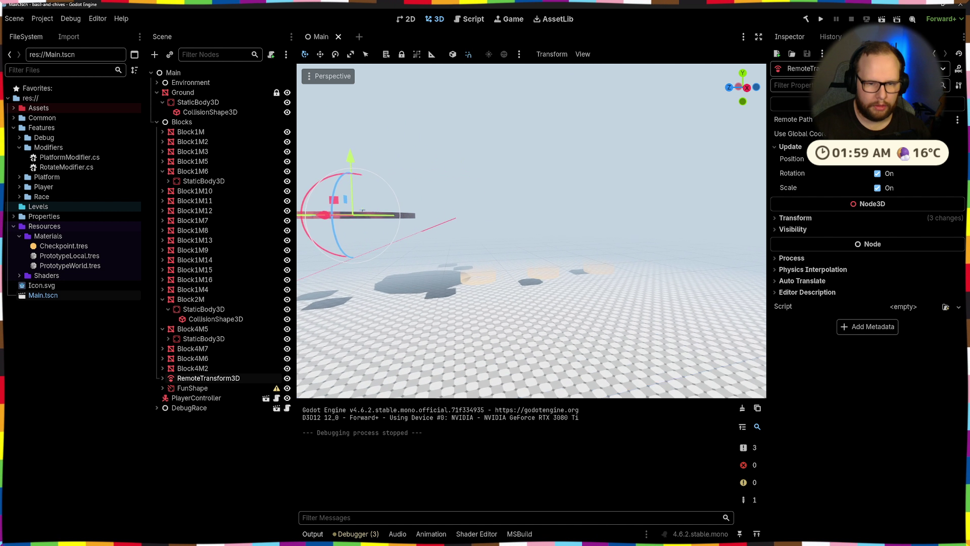
{"action": "mouse_move", "coordinate": [363, 211]}
{"action": "left_mouse_down"}
{"action": "mouse_move", "coordinate": [454, 160]}
{"action": "mouse_move", "coordinate": [566, 194]}
{"action": "left_mouse_up"}
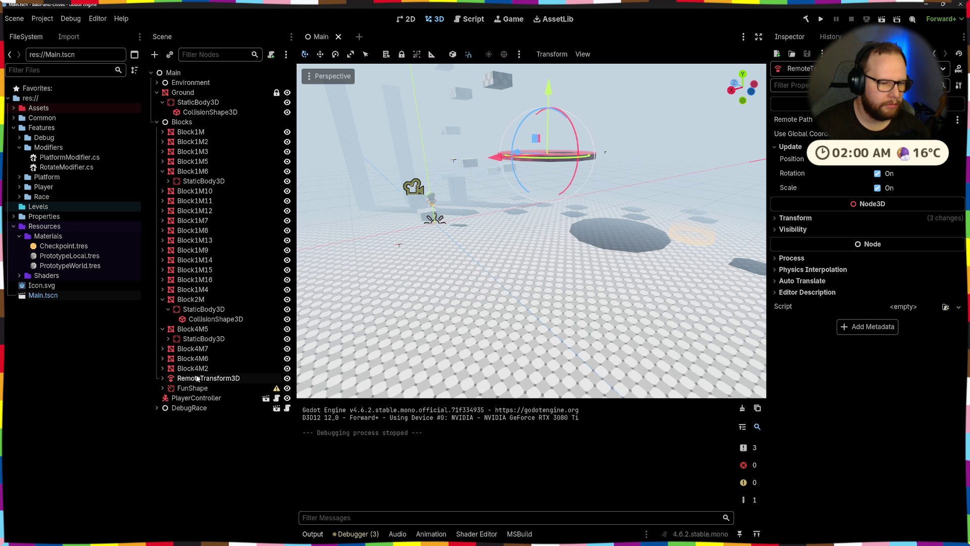
{"action": "left_click_drag", "start_coordinate": [188, 395], "coordinate": [188, 395]}
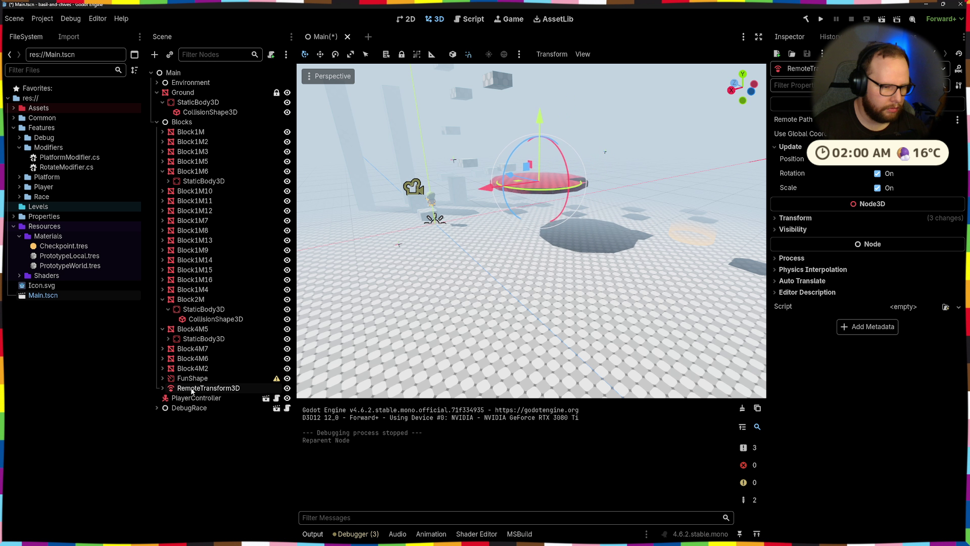
{"action": "left_click", "coordinate": [193, 379]}
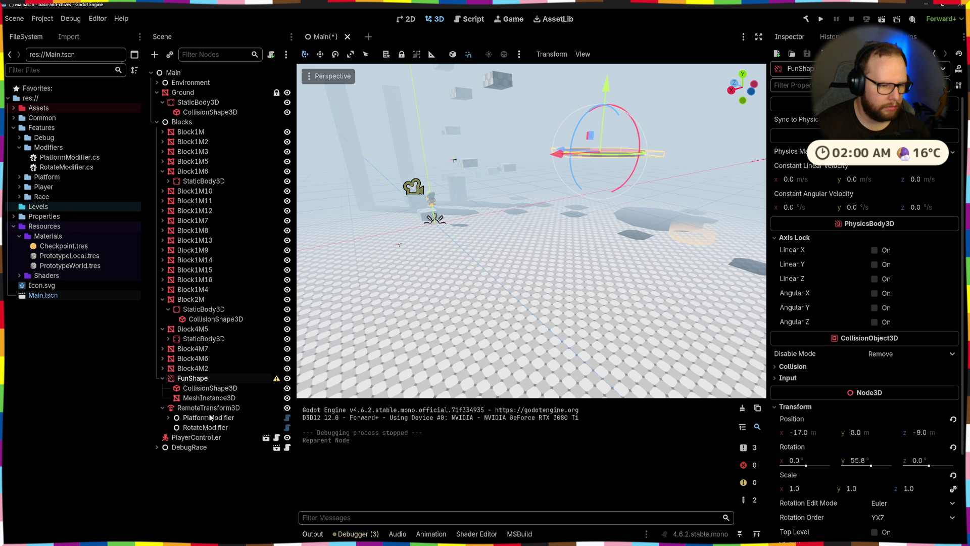
- Inspect the PlatformModifier, RotateModifier and RemoteTransform3D settings, then select the Blocks group
{"action": "left_click", "coordinate": [208, 417]}
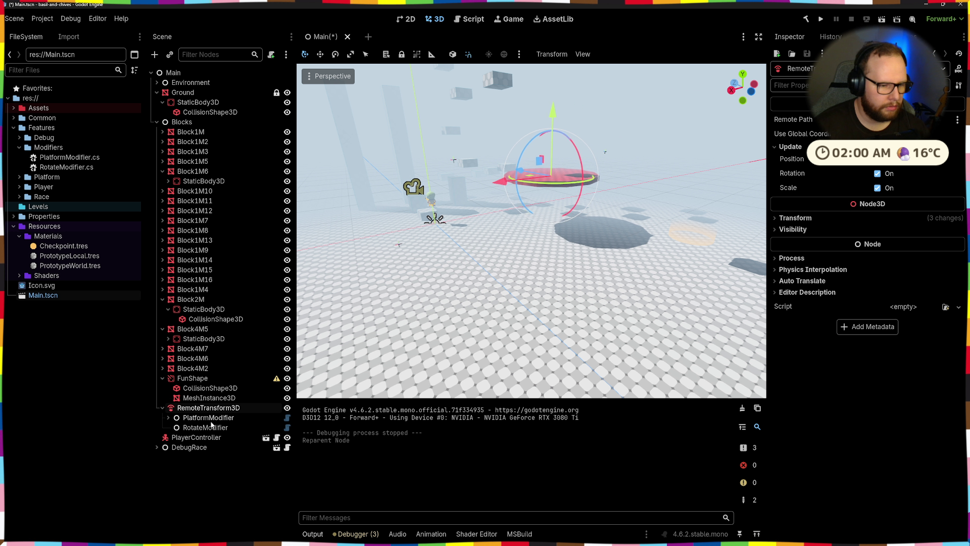
{"action": "left_click", "coordinate": [161, 378]}
{"action": "left_click", "coordinate": [197, 407]}
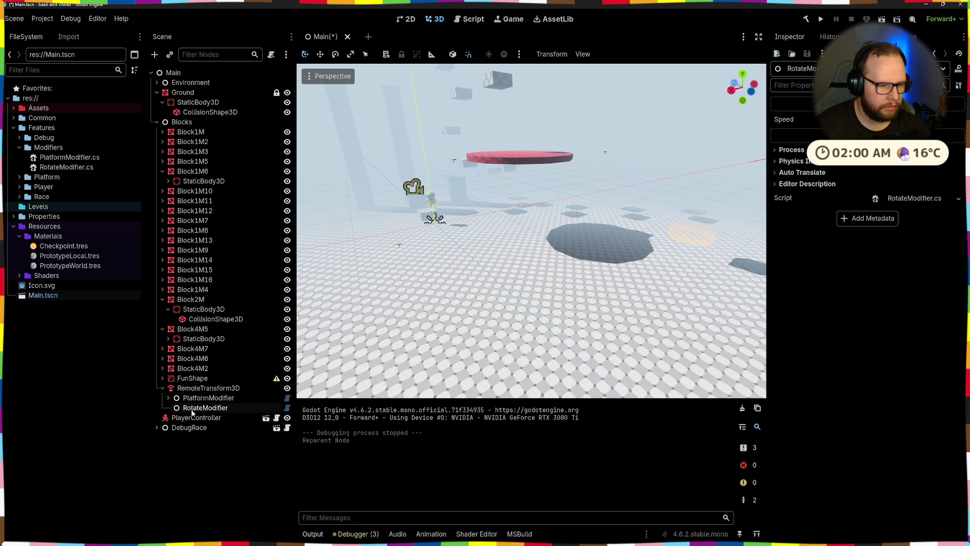
{"action": "left_click", "coordinate": [188, 389]}
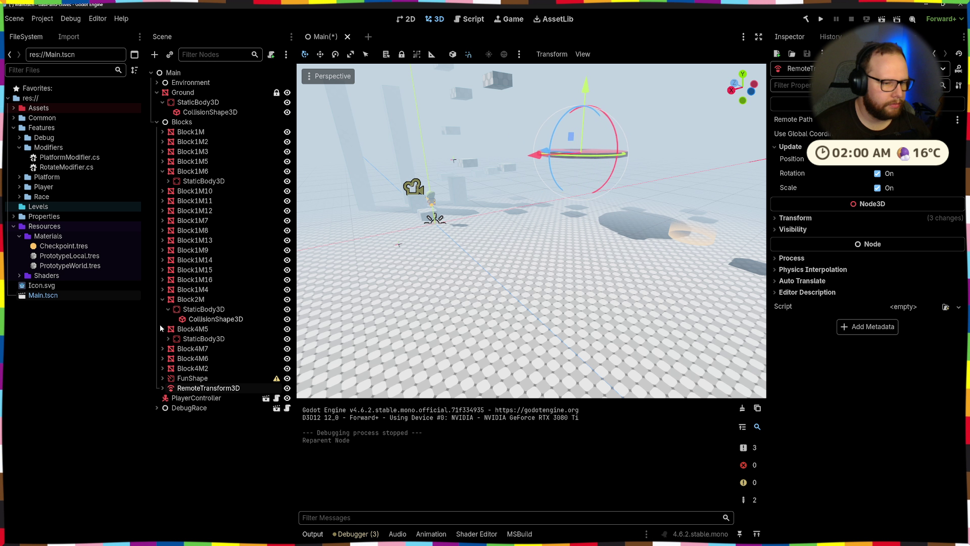
{"action": "left_click", "coordinate": [160, 300]}
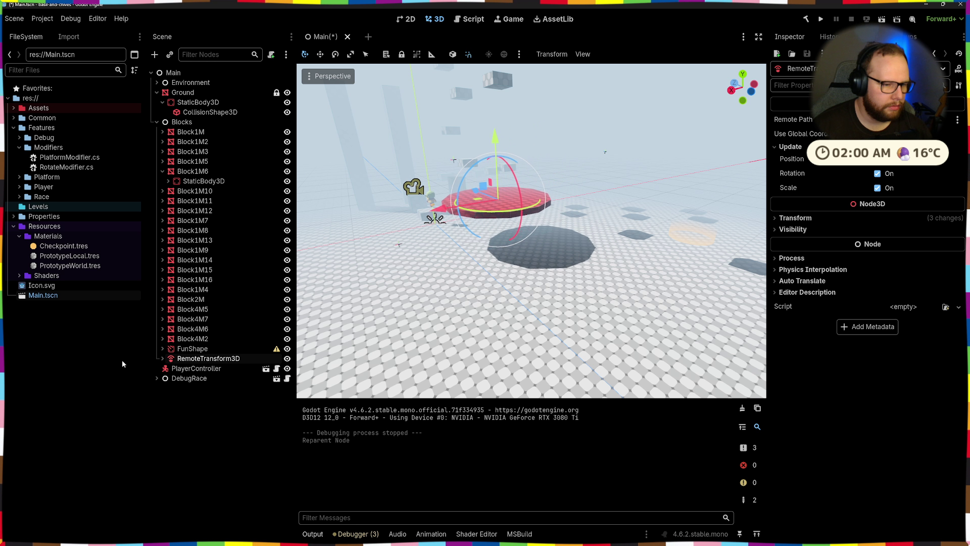
{"action": "left_click", "coordinate": [185, 350]}
{"action": "left_click", "coordinate": [183, 123]}
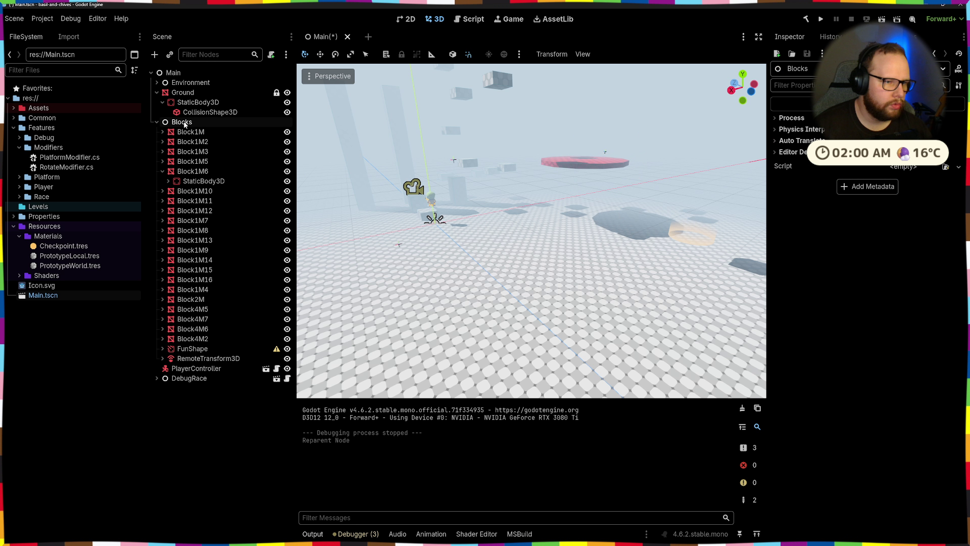
- Add a plain Node under Blocks, move FunShape and RemoteTransform3D into it, and save Main
{"action": "key", "text": "ctrl+a"}
{"action": "type", "text": "node"}
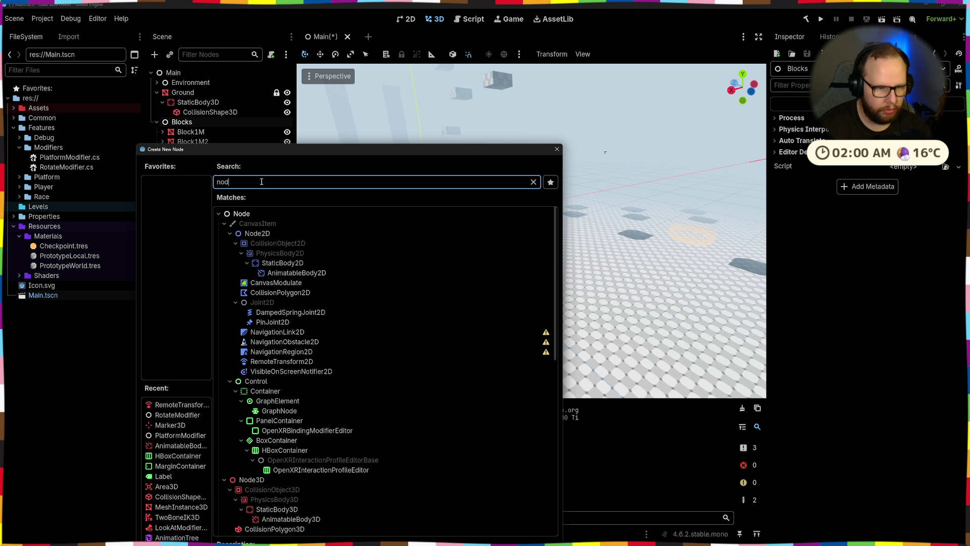
{"action": "key", "text": "Return"}
{"action": "type", "text": "FunShape2"}
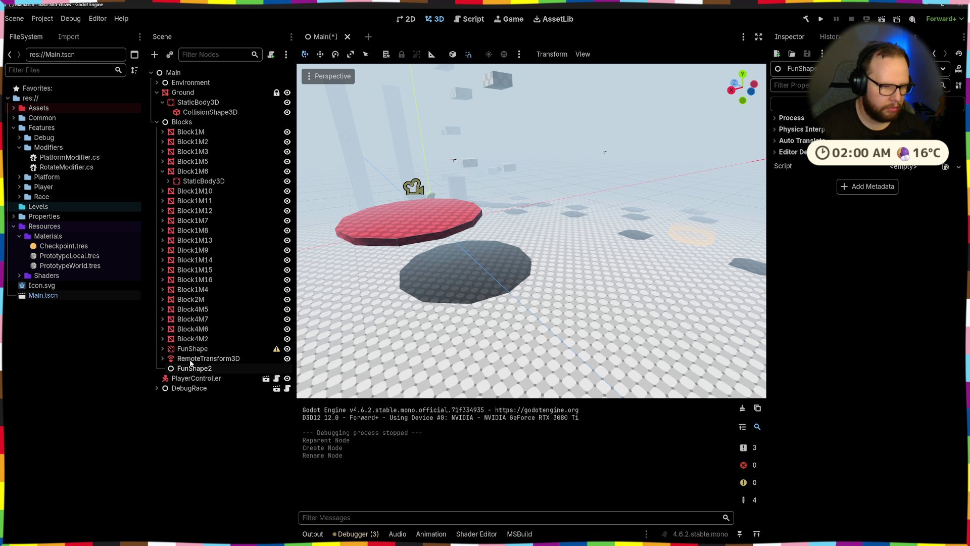
{"action": "left_click", "coordinate": [196, 359]}
{"action": "left_click", "coordinate": [193, 349], "text": "shift"}
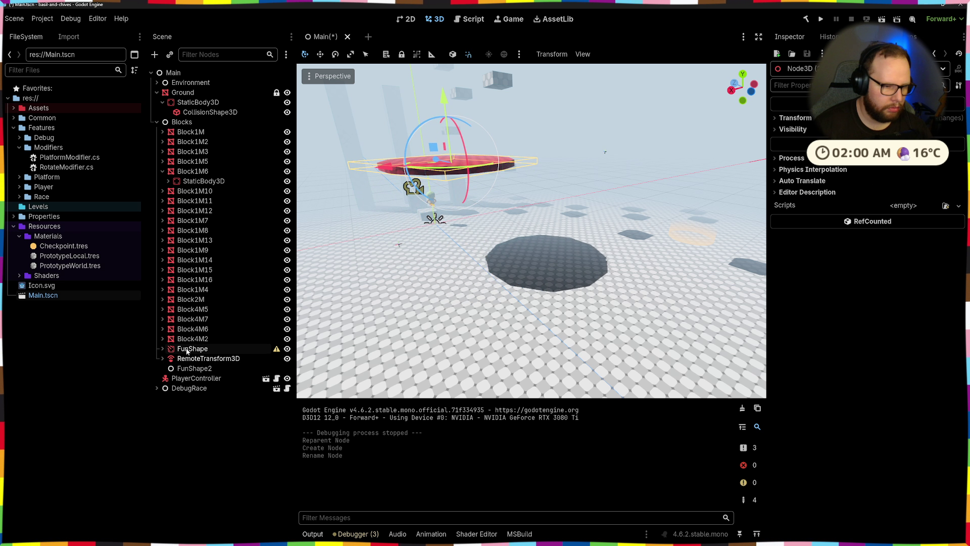
{"action": "left_click_drag", "start_coordinate": [193, 349], "coordinate": [201, 369]}
{"action": "left_click", "coordinate": [199, 349]}
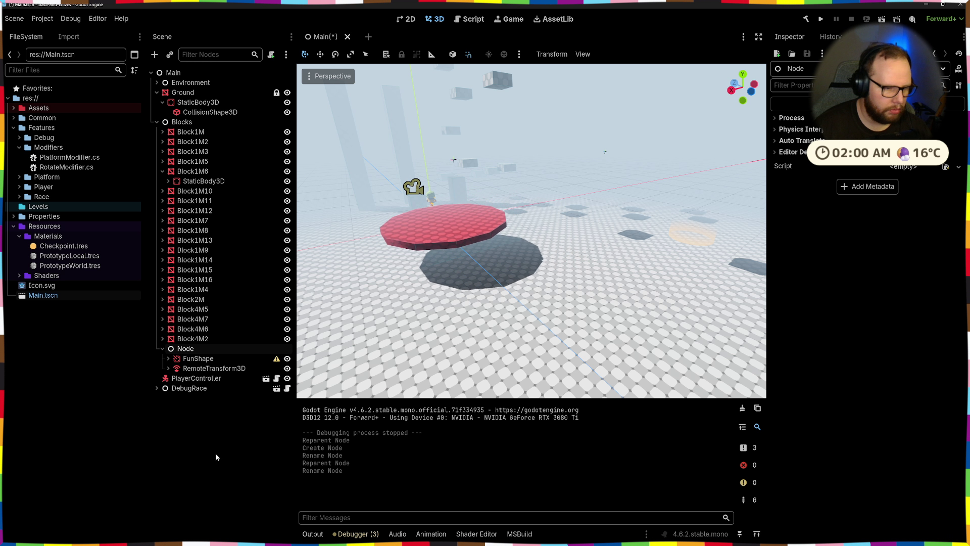
{"action": "key", "text": "ctrl+s"}
- Move Checkpoint1 to sit beside the player's starting spot
{"action": "key", "text": "w"}
{"action": "key", "text": "w"}
{"action": "key", "text": "w"}
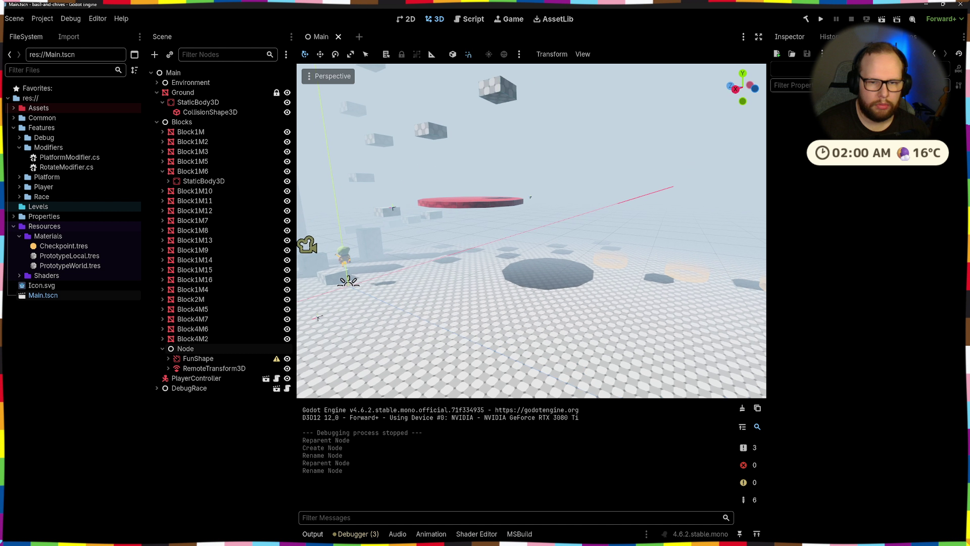
{"action": "key", "text": "w"}
{"action": "key", "text": "w"}
{"action": "key", "text": "w"}
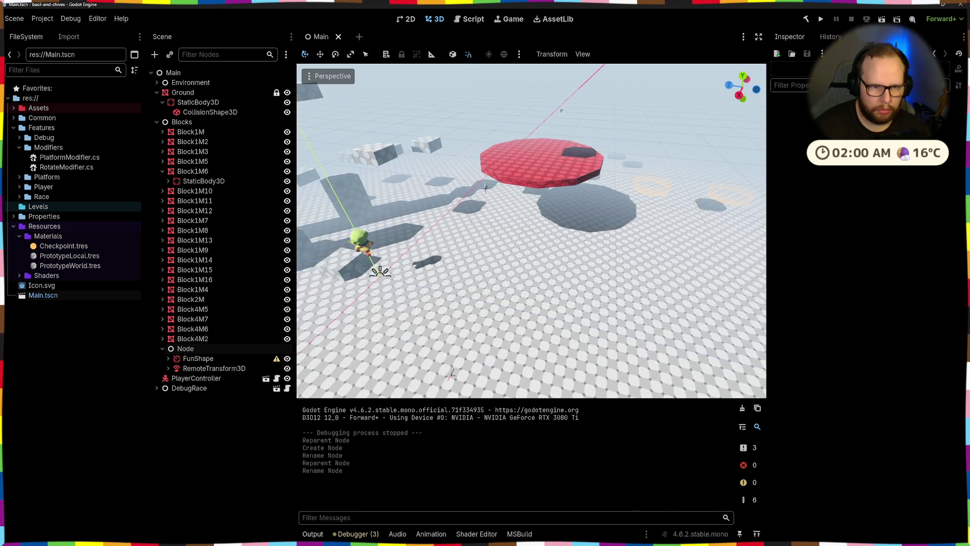
{"action": "left_click", "coordinate": [643, 215]}
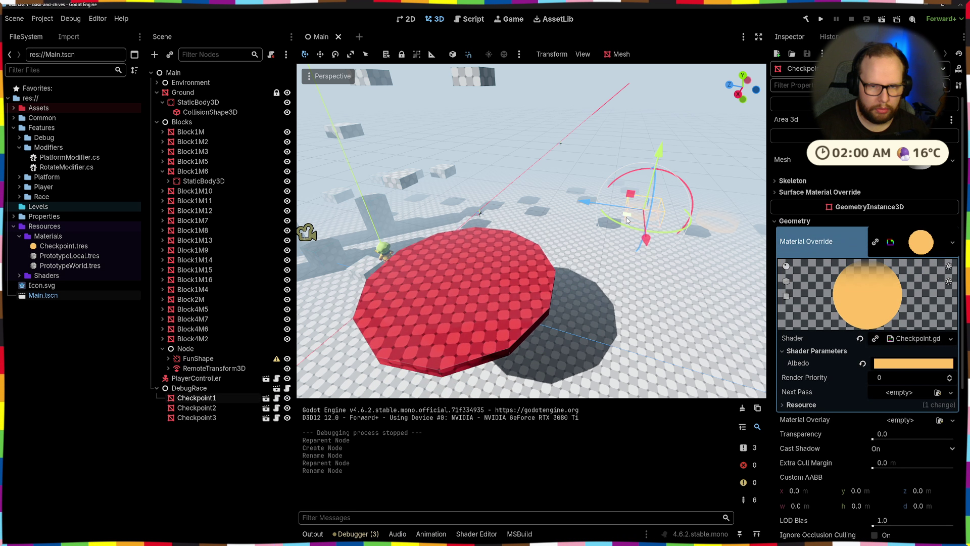
{"action": "key", "text": "g"}
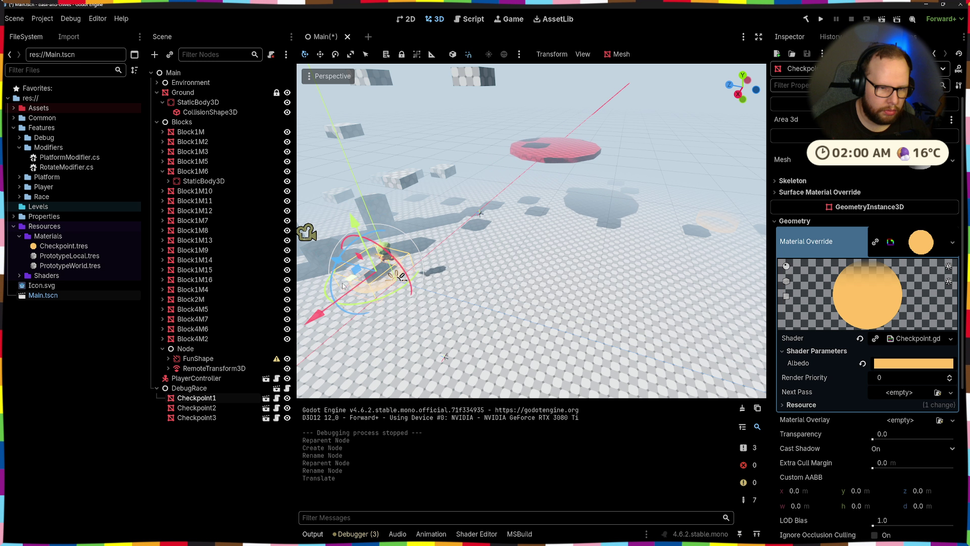
{"action": "key", "text": "f"}
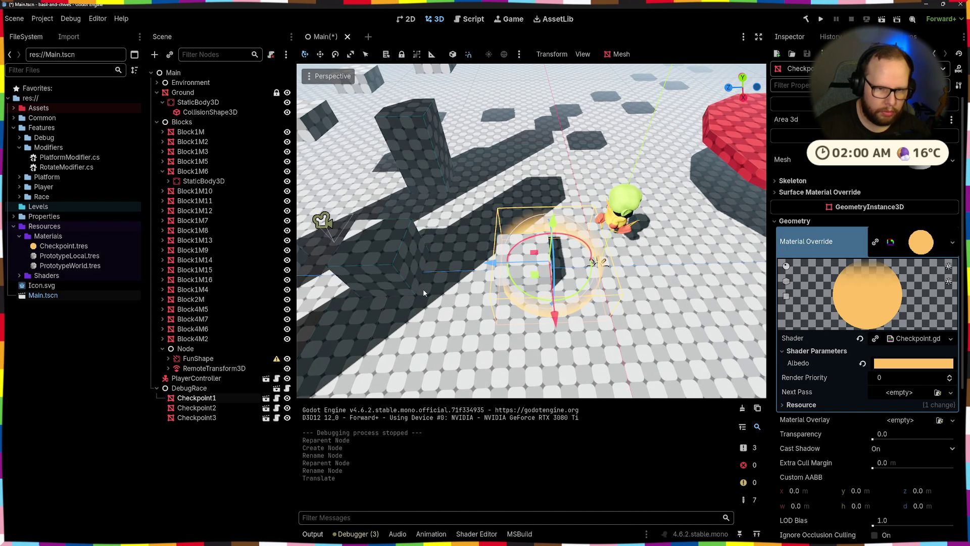
{"action": "left_click", "coordinate": [473, 271]}
- Drag Checkpoint2 over toward the red platform
{"action": "scroll", "coordinate": [473, 271], "scroll_direction": "down", "scroll_amount": 5}
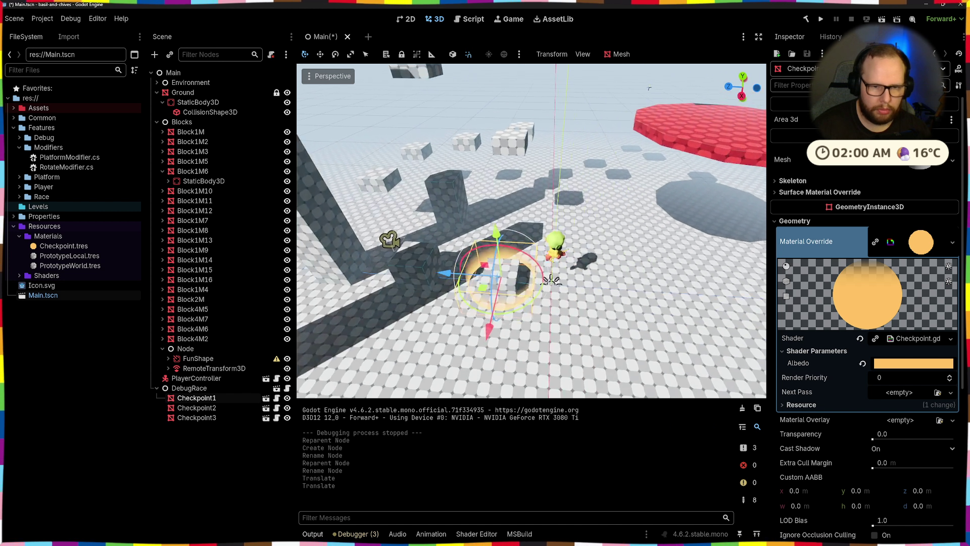
{"action": "left_click_drag", "start_coordinate": [576, 286], "coordinate": [576, 285]}
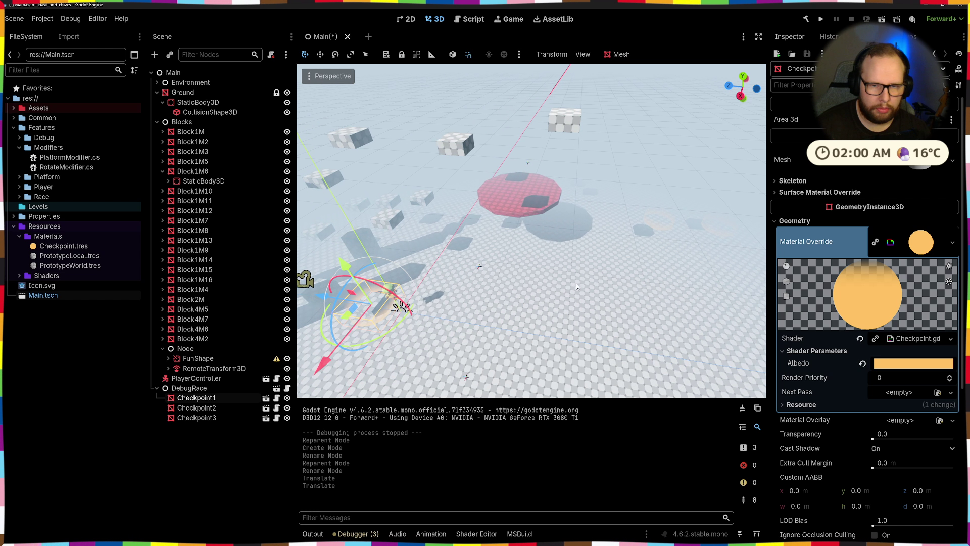
{"action": "left_click", "coordinate": [659, 223]}
{"action": "mouse_move", "coordinate": [649, 226]}
{"action": "left_mouse_down"}
{"action": "mouse_move", "coordinate": [379, 243]}
{"action": "mouse_move", "coordinate": [414, 268]}
{"action": "mouse_move", "coordinate": [417, 123]}
{"action": "left_mouse_up"}
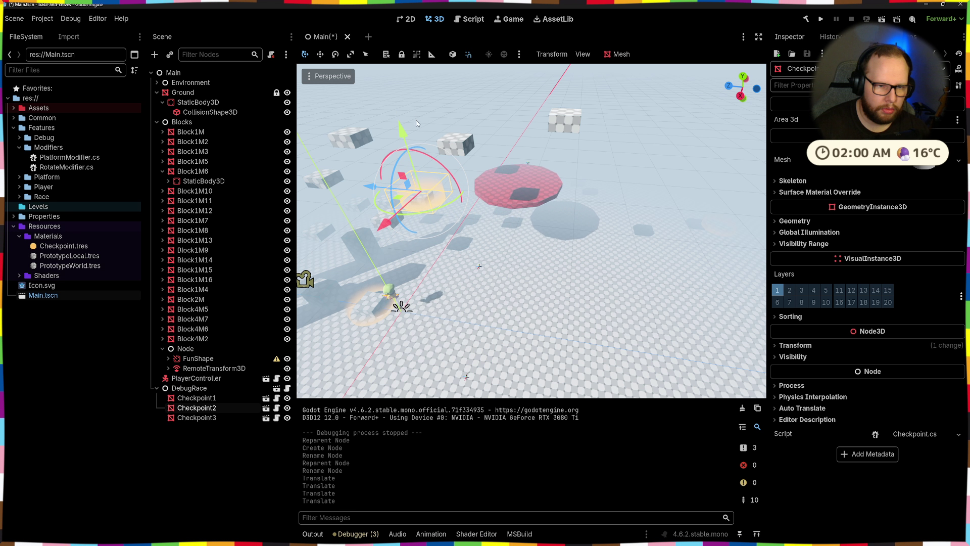
- Raise Checkpoint2 straight up onto the top of the large block
{"action": "key", "text": "f"}
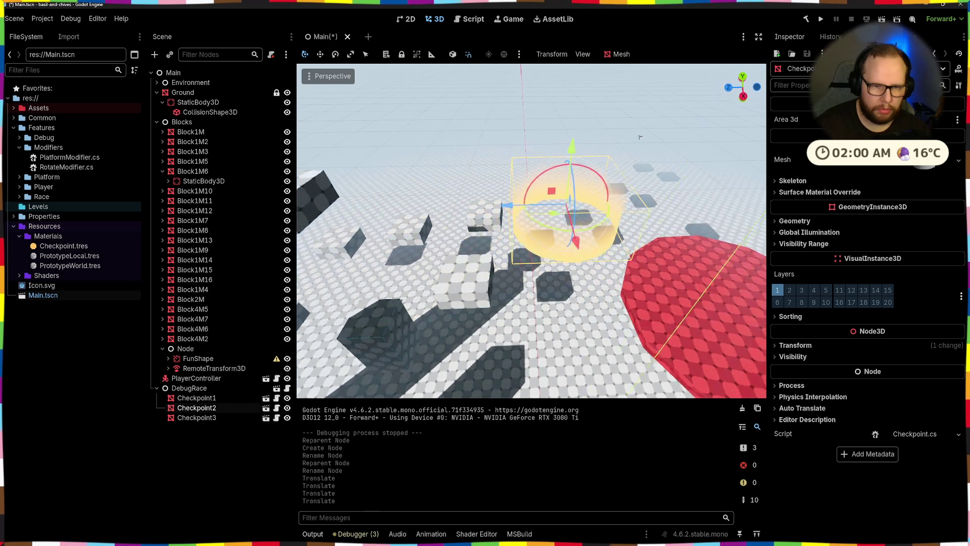
{"action": "scroll", "coordinate": [516, 259], "scroll_direction": "down", "scroll_amount": 4}
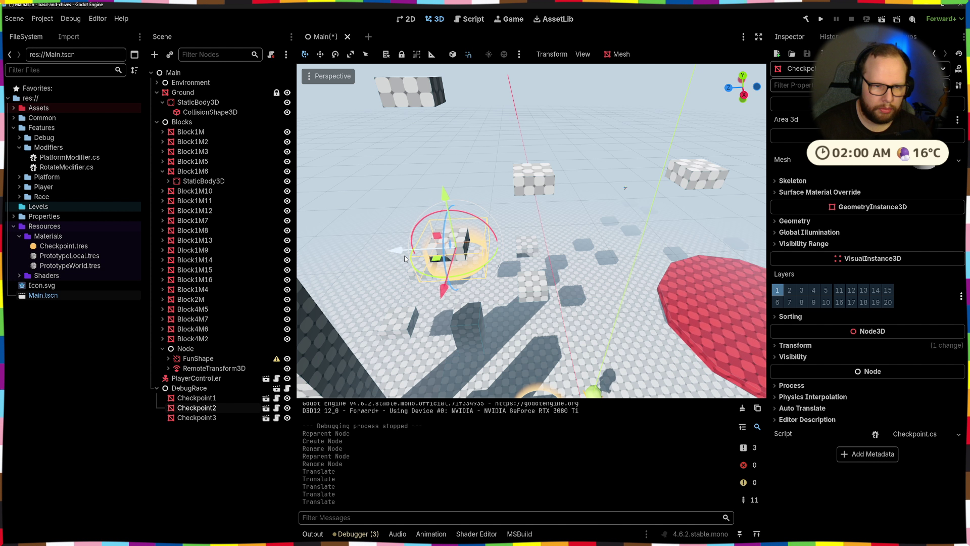
{"action": "mouse_move", "coordinate": [444, 290]}
{"action": "left_mouse_down"}
{"action": "mouse_move", "coordinate": [438, 299]}
{"action": "mouse_move", "coordinate": [497, 295]}
{"action": "left_mouse_up"}
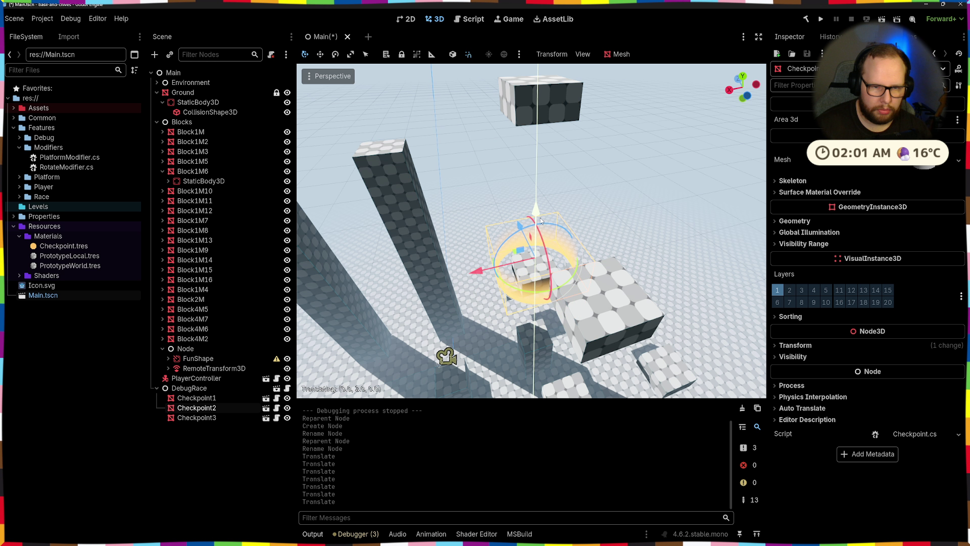
{"action": "mouse_move", "coordinate": [541, 220]}
{"action": "left_mouse_down"}
{"action": "mouse_move", "coordinate": [566, 200]}
{"action": "mouse_move", "coordinate": [536, 202]}
{"action": "left_mouse_up"}
{"action": "scroll", "coordinate": [532, 231], "scroll_direction": "up", "scroll_amount": 3}
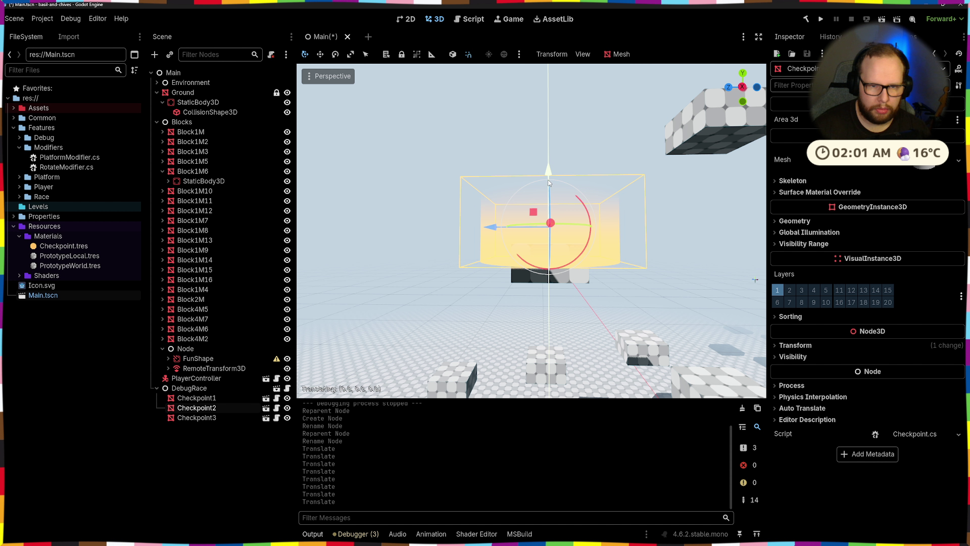
{"action": "left_click_drag", "start_coordinate": [549, 183], "coordinate": [549, 246]}
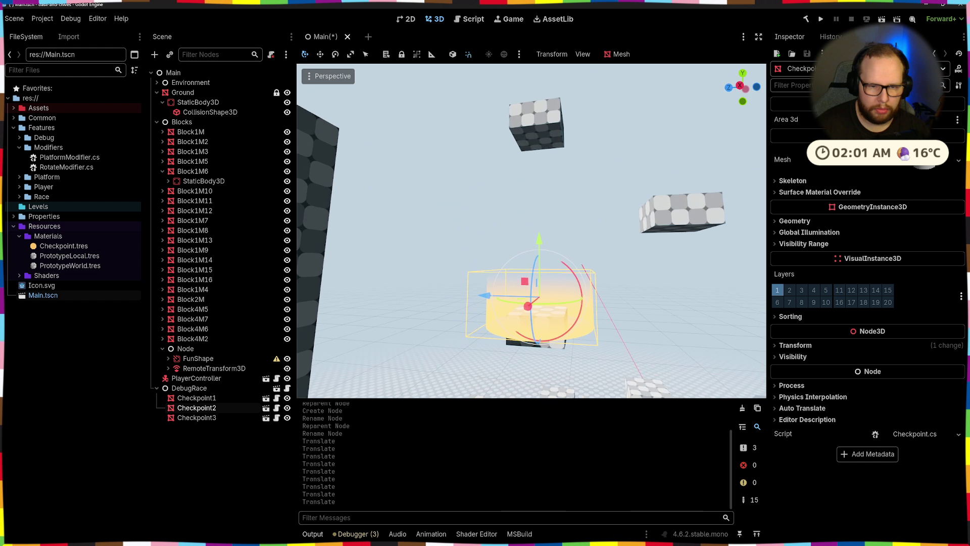
{"action": "scroll", "coordinate": [656, 307], "scroll_direction": "up", "scroll_amount": 3}
- Scale Checkpoint2 down to a smaller size, undoing and redoing attempts until it fits
{"action": "key", "text": "r"}
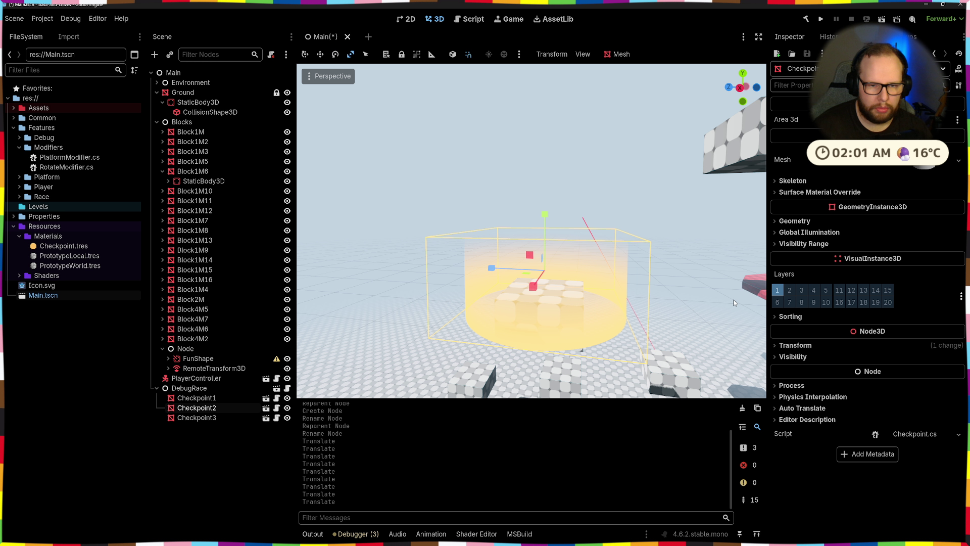
{"action": "mouse_move", "coordinate": [489, 269]}
{"action": "left_mouse_down"}
{"action": "mouse_move", "coordinate": [516, 271]}
{"action": "mouse_move", "coordinate": [508, 277]}
{"action": "mouse_move", "coordinate": [539, 262]}
{"action": "mouse_move", "coordinate": [529, 261]}
{"action": "mouse_move", "coordinate": [545, 270]}
{"action": "left_mouse_up"}
{"action": "key", "text": "ctrl+z"}
{"action": "key", "text": "ctrl+z"}
{"action": "key", "text": "ctrl+z"}
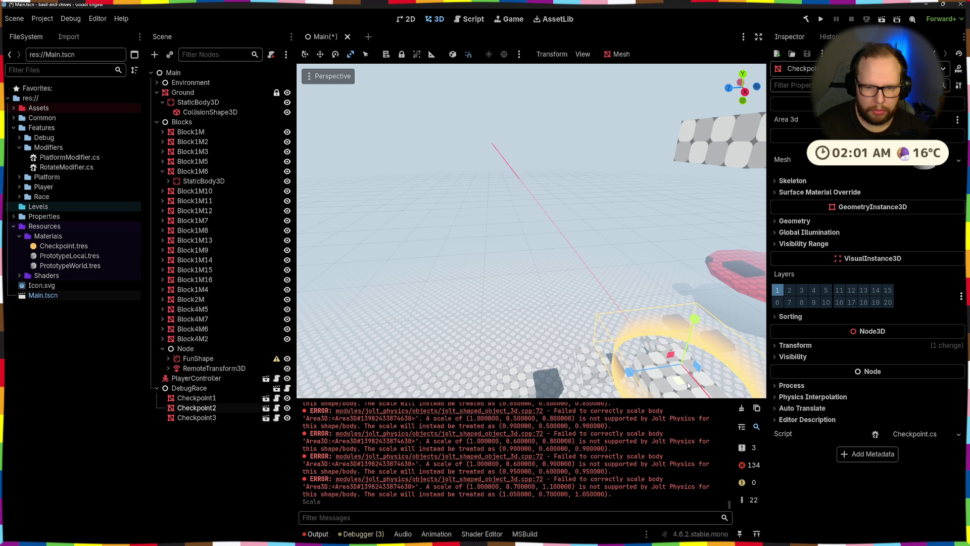
{"action": "left_click_drag", "start_coordinate": [687, 386], "coordinate": [677, 370]}
{"action": "key", "text": "ctrl+z"}
{"action": "key", "text": "ctrl+z"}
{"action": "key", "text": "f"}
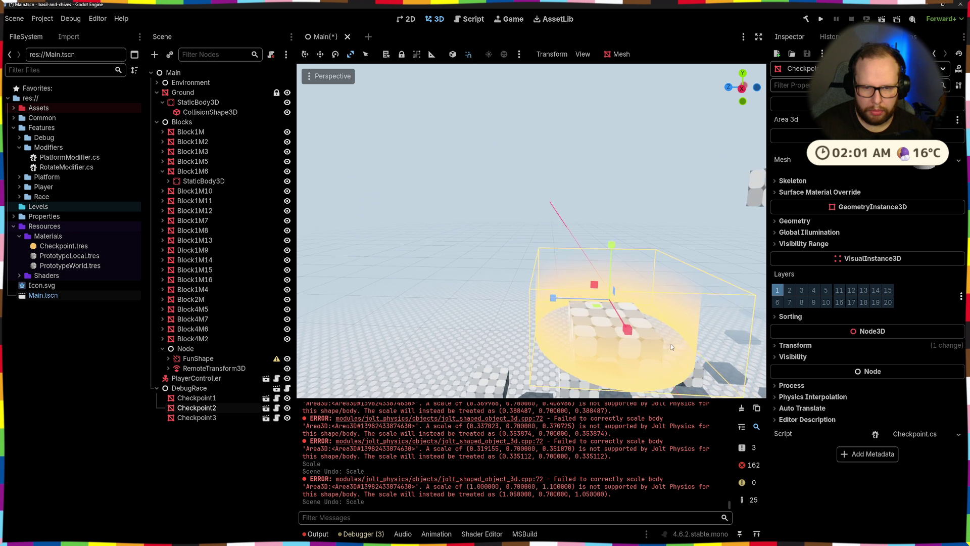
{"action": "key", "text": "ctrl+z"}
{"action": "key", "text": "ctrl+z"}
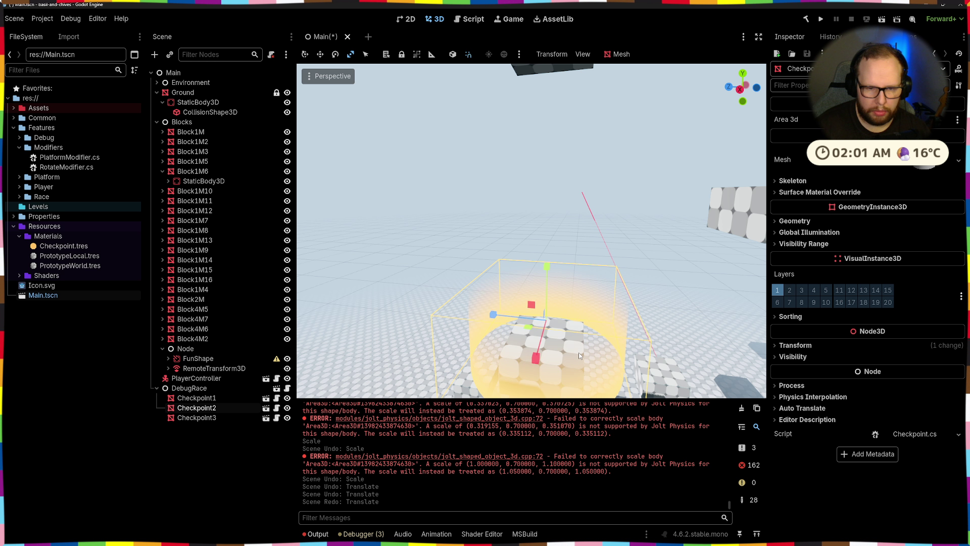
{"action": "key", "text": "ctrl+shift+z"}
{"action": "mouse_move", "coordinate": [530, 328]}
{"action": "left_mouse_down"}
{"action": "mouse_move", "coordinate": [542, 330]}
{"action": "mouse_move", "coordinate": [516, 321]}
{"action": "mouse_move", "coordinate": [541, 341]}
{"action": "mouse_move", "coordinate": [526, 315]}
{"action": "mouse_move", "coordinate": [606, 333]}
{"action": "mouse_move", "coordinate": [702, 405]}
{"action": "left_mouse_up"}
{"action": "key", "text": "ctrl+z"}
{"action": "key", "text": "f"}
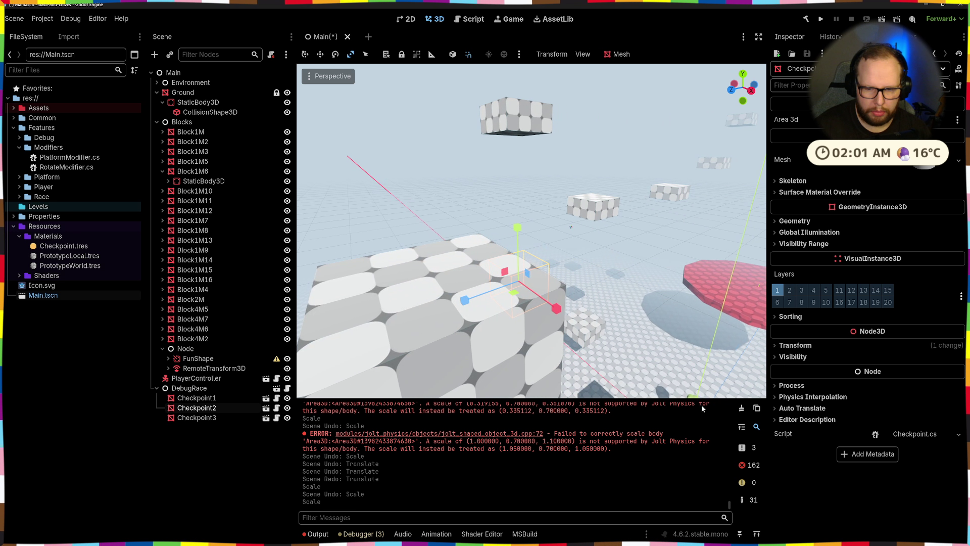
- Clear the error messages from the Output log
{"action": "left_click", "coordinate": [740, 409]}
{"action": "mouse_move", "coordinate": [582, 341]}
{"action": "left_mouse_down"}
{"action": "mouse_move", "coordinate": [580, 262]}
{"action": "mouse_move", "coordinate": [627, 310]}
{"action": "mouse_move", "coordinate": [594, 274]}
{"action": "mouse_move", "coordinate": [478, 340]}
{"action": "mouse_move", "coordinate": [535, 269]}
{"action": "left_mouse_up"}
{"action": "scroll", "coordinate": [580, 262], "scroll_direction": "down", "scroll_amount": 3}
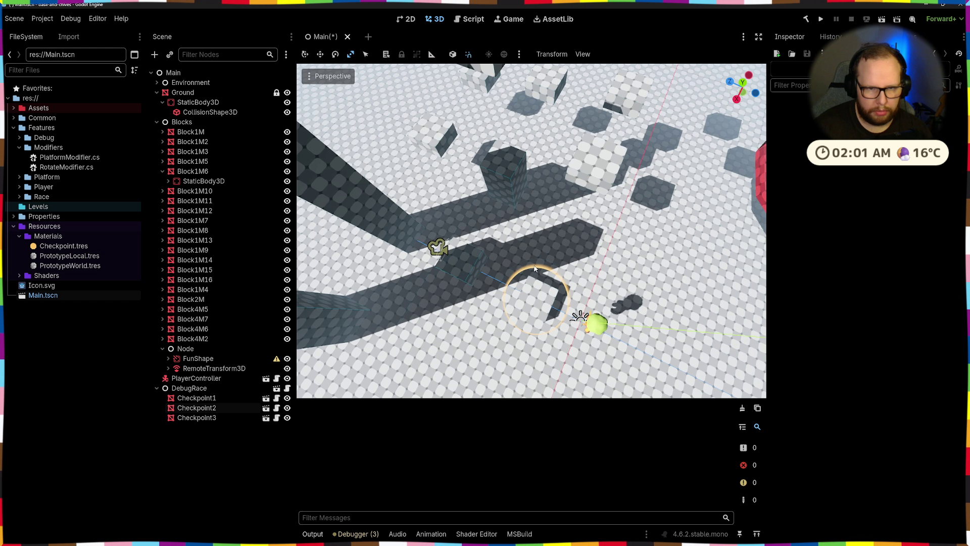
- Undo Checkpoint3's last scale change while keeping its earlier move
{"action": "scroll", "coordinate": [535, 269], "scroll_direction": "down", "scroll_amount": 10}
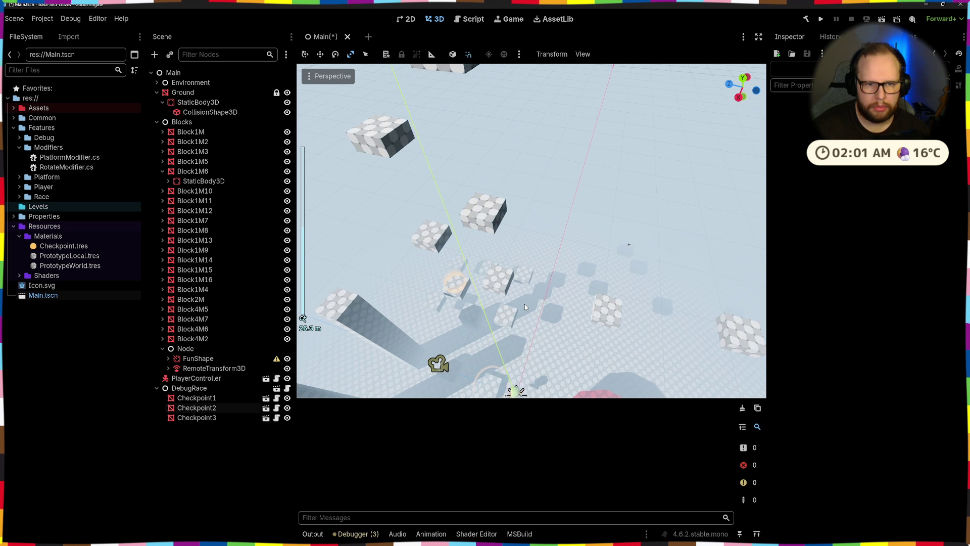
{"action": "left_click_drag", "start_coordinate": [504, 298], "coordinate": [537, 239]}
{"action": "key", "text": "ctrl+z"}
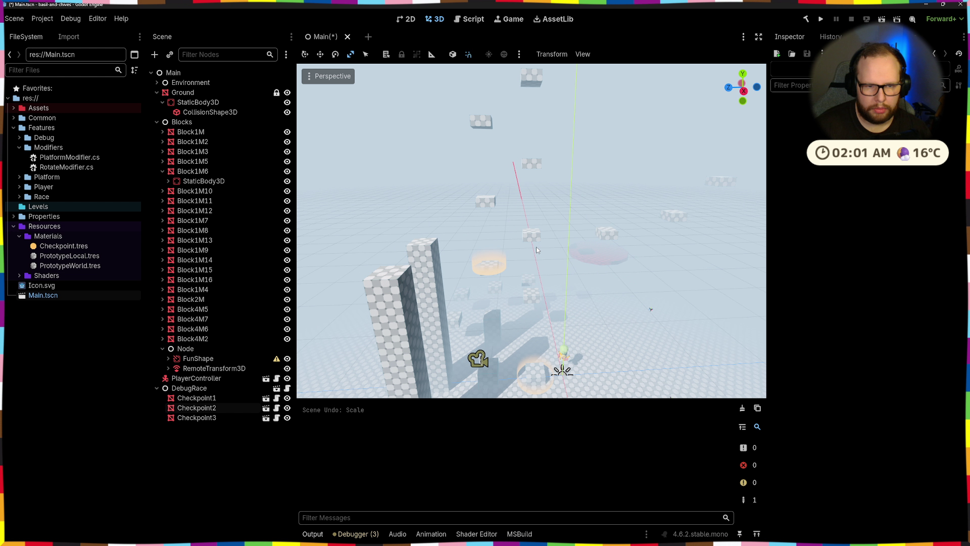
{"action": "key", "text": "ctrl+z"}
{"action": "key", "text": "ctrl+shift+z"}
- Select Checkpoint3 in the viewport and switch to the Move tool
{"action": "scroll", "coordinate": [537, 249], "scroll_direction": "up", "scroll_amount": 3}
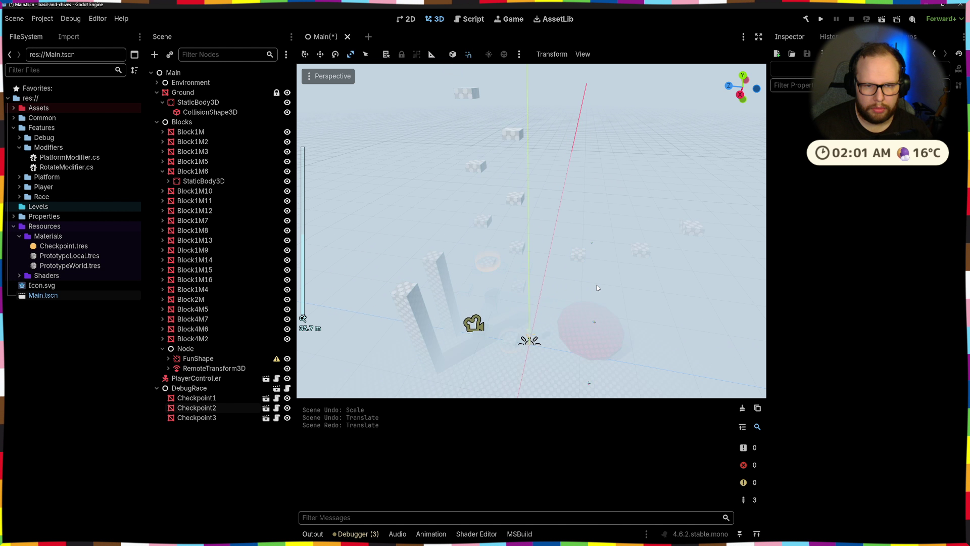
{"action": "scroll", "coordinate": [557, 208], "scroll_direction": "up", "scroll_amount": 3}
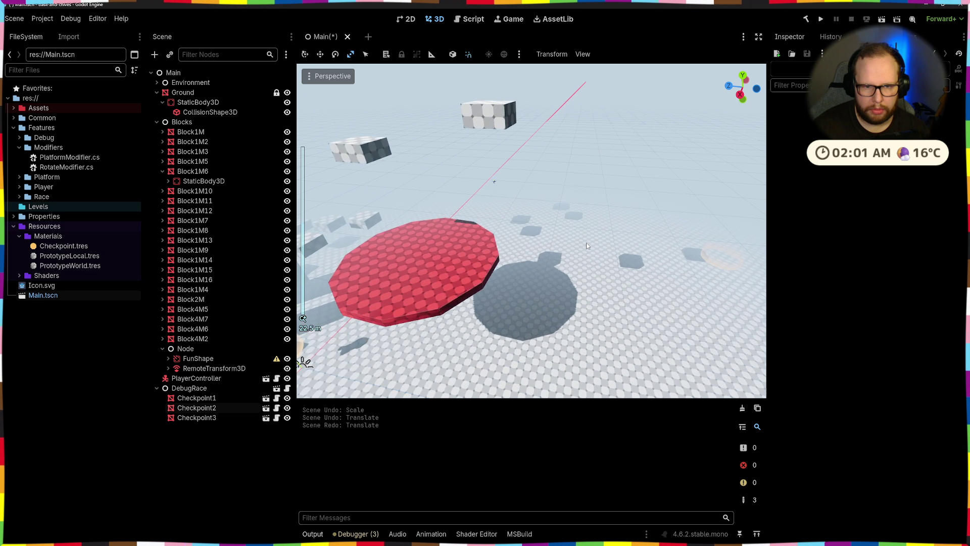
{"action": "left_click", "coordinate": [738, 260]}
{"action": "key", "text": "w"}
{"action": "scroll", "coordinate": [707, 256], "scroll_direction": "down", "scroll_amount": 3}
{"action": "scroll", "coordinate": [677, 255], "scroll_direction": "up", "scroll_amount": 3}
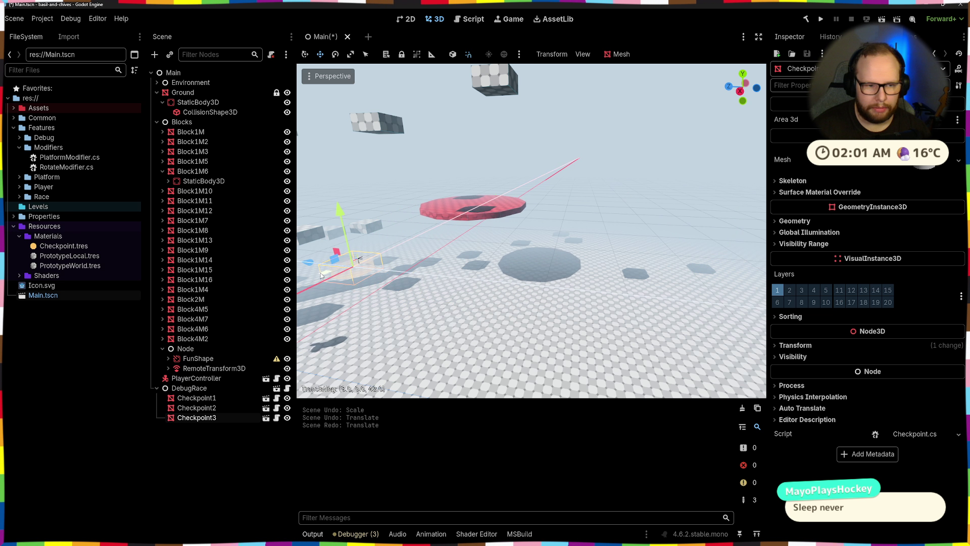
- Reselect Checkpoint3, raise it along the Y axis and frame it
{"action": "scroll", "coordinate": [362, 256], "scroll_direction": "down", "scroll_amount": 5}
{"action": "scroll", "coordinate": [361, 257], "scroll_direction": "up", "scroll_amount": 6}
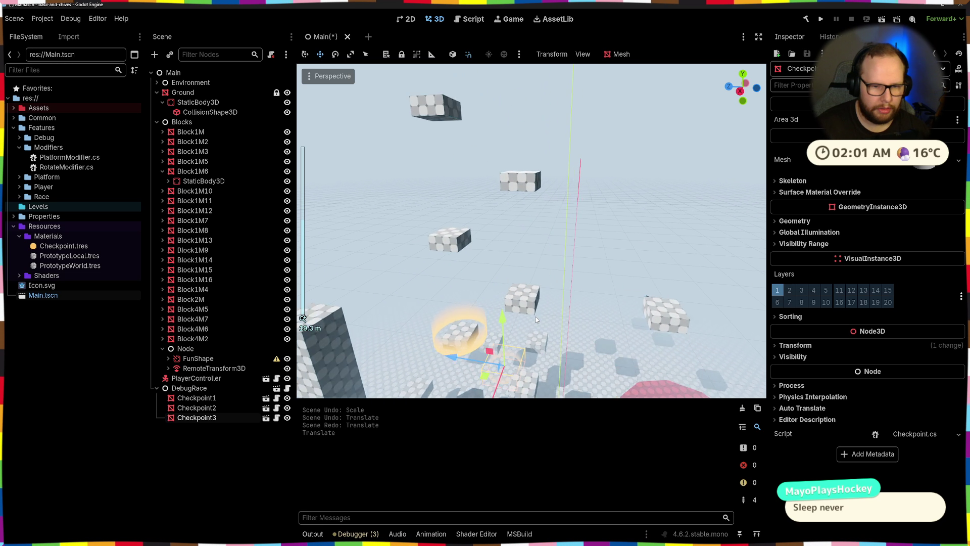
{"action": "scroll", "coordinate": [514, 168], "scroll_direction": "down", "scroll_amount": 2}
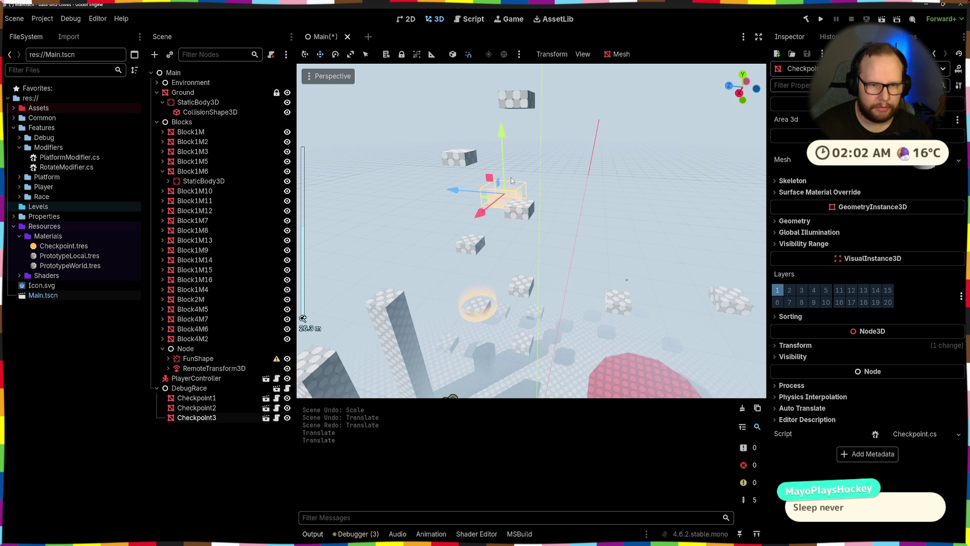
{"action": "left_click", "coordinate": [498, 350]}
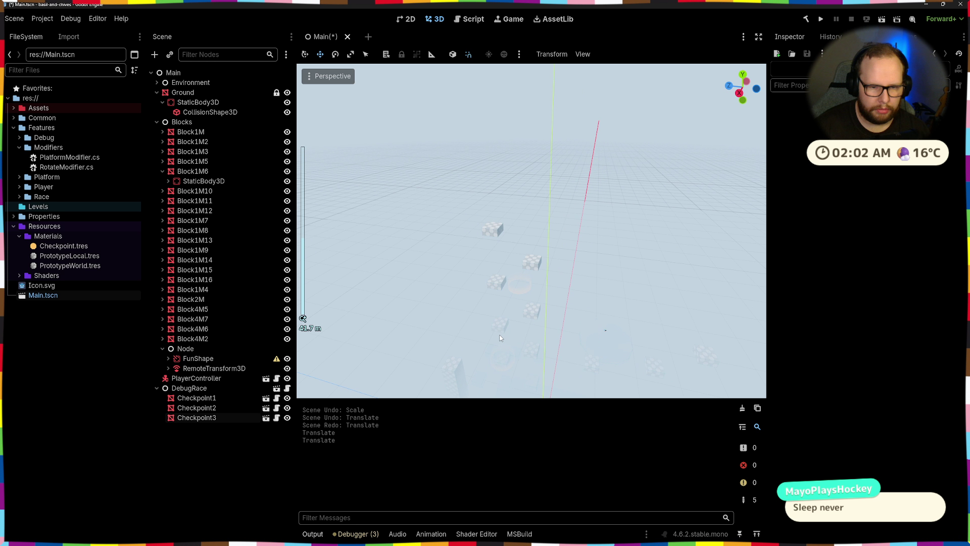
{"action": "left_click", "coordinate": [524, 294]}
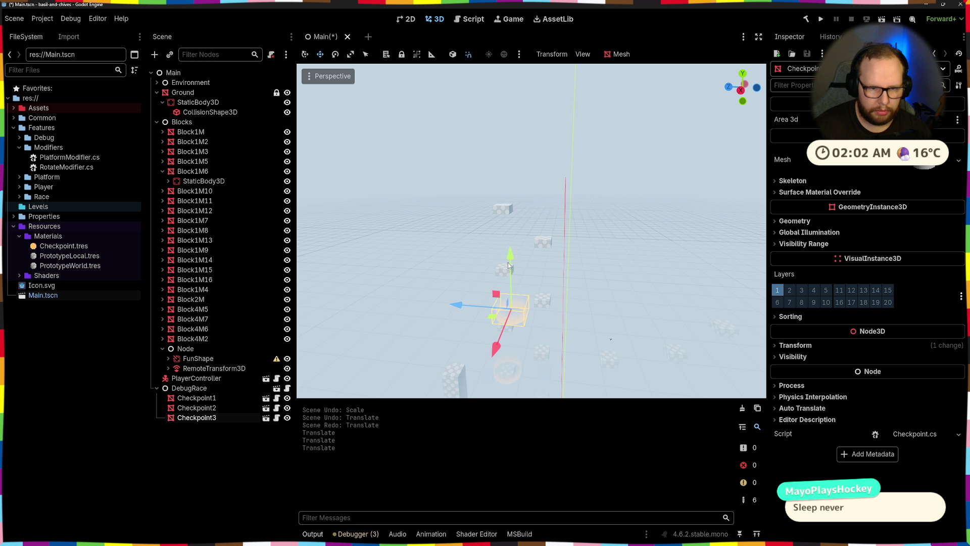
{"action": "scroll", "coordinate": [508, 156], "scroll_direction": "up", "scroll_amount": 2}
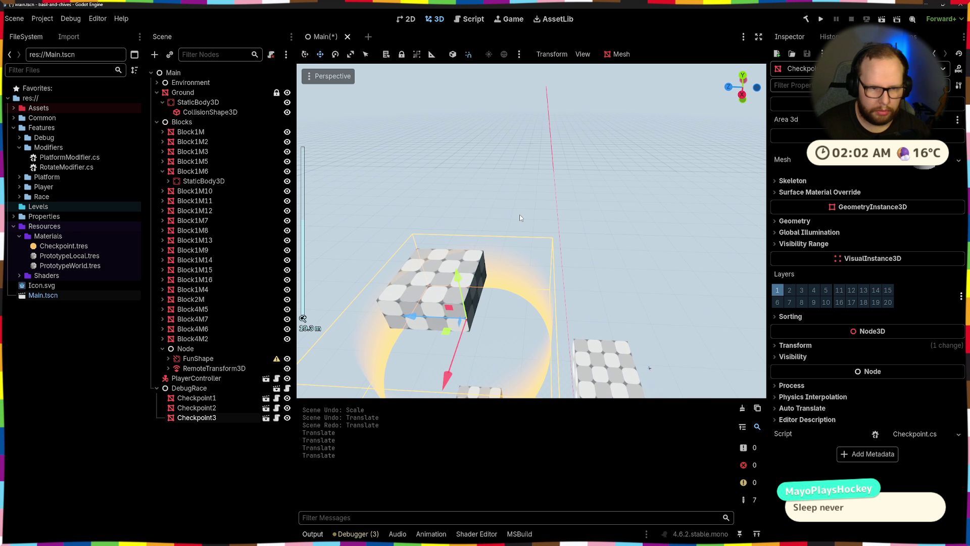
{"action": "left_click_drag", "start_coordinate": [464, 300], "coordinate": [445, 204]}
{"action": "key", "text": "f"}
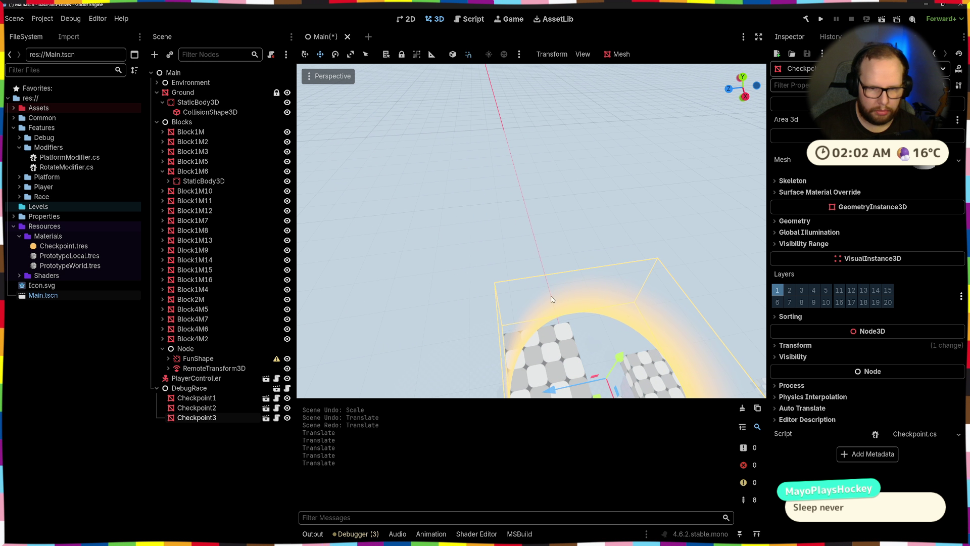
- Shift Checkpoint3 left along X and along its Z depth axis
{"action": "left_click_drag", "start_coordinate": [544, 284], "coordinate": [508, 250]}
{"action": "key", "text": "f"}
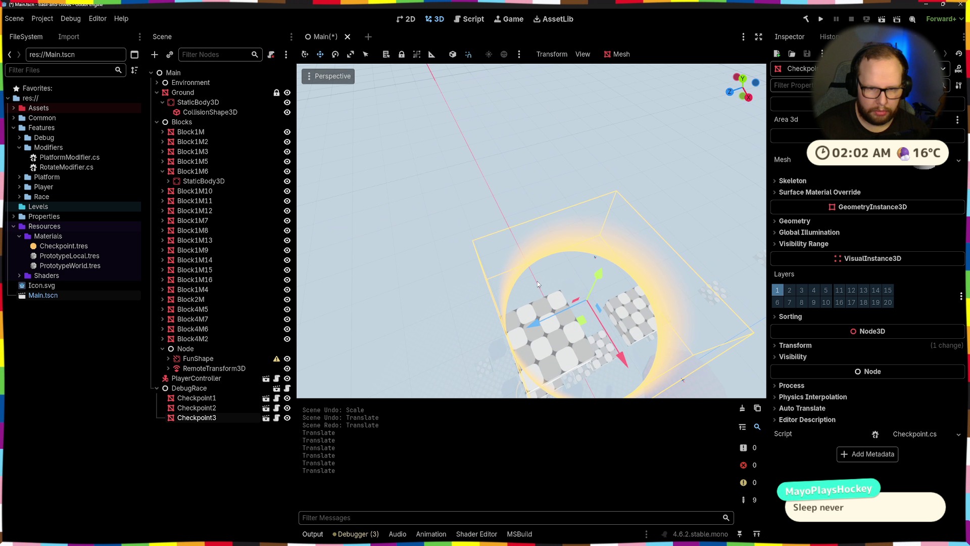
{"action": "left_click_drag", "start_coordinate": [538, 326], "coordinate": [504, 342]}
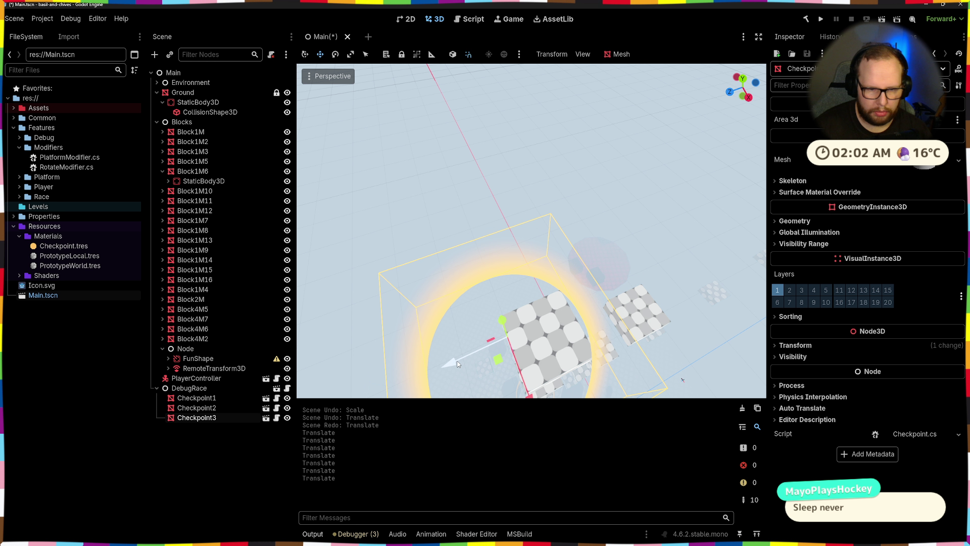
{"action": "left_click_drag", "start_coordinate": [458, 363], "coordinate": [490, 347]}
{"action": "key", "text": "f"}
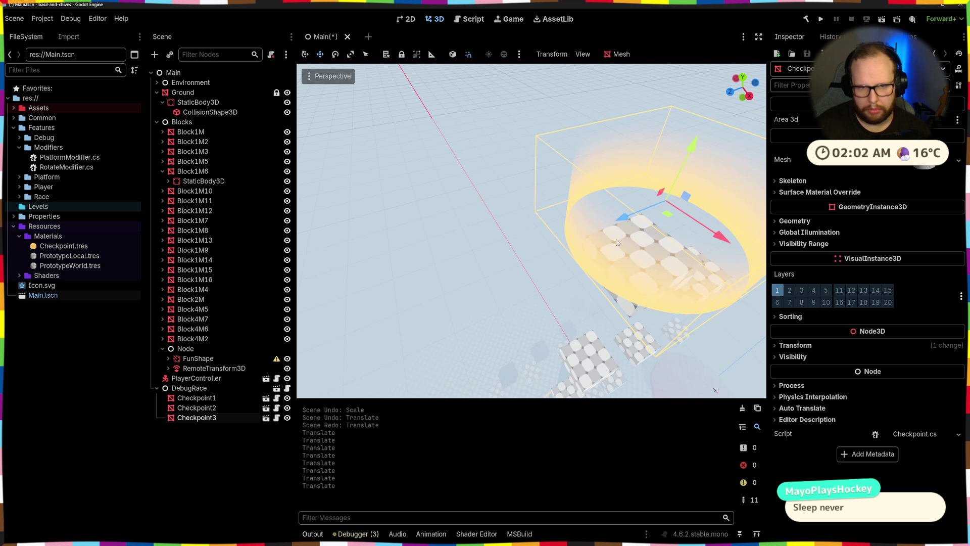
- Fine-tune Checkpoint3's position above the blocks and save the Main scene
{"action": "left_click_drag", "start_coordinate": [687, 156], "coordinate": [650, 257]}
{"action": "scroll", "coordinate": [588, 215], "scroll_direction": "down", "scroll_amount": 5}
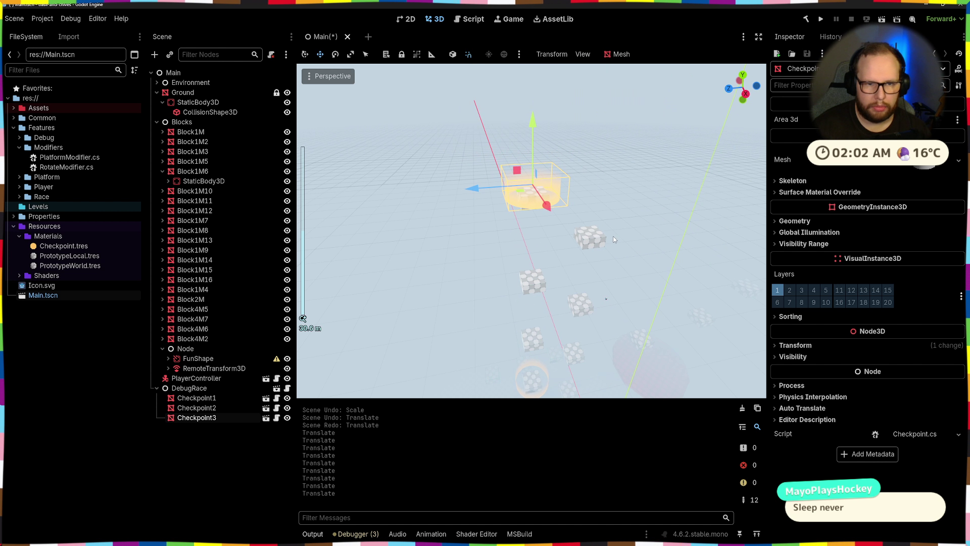
{"action": "scroll", "coordinate": [606, 221], "scroll_direction": "down", "scroll_amount": 8}
{"action": "key", "text": "ctrl+s"}
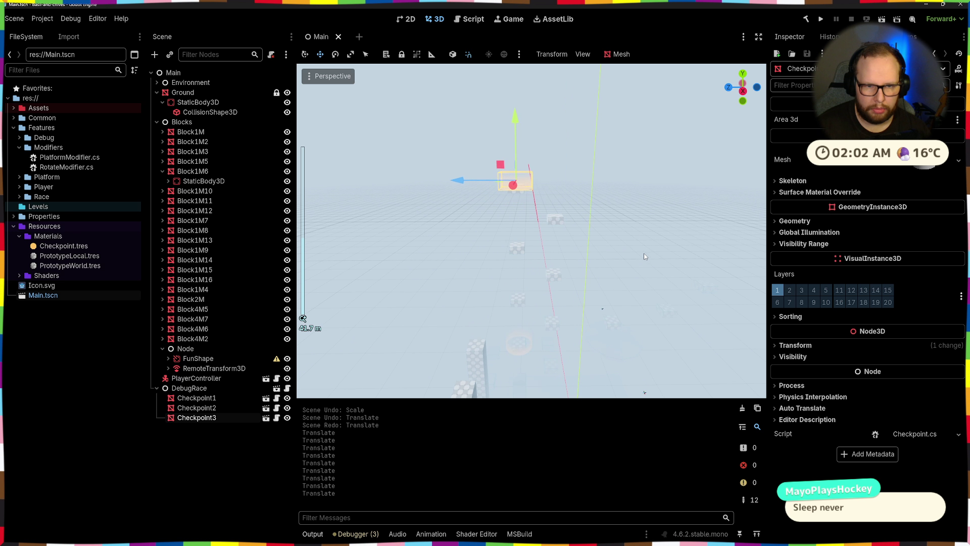
- Copy Checkpoint3 from the scene tree
{"action": "mouse_move", "coordinate": [645, 256]}
{"action": "left_mouse_down"}
{"action": "mouse_move", "coordinate": [566, 219]}
{"action": "mouse_move", "coordinate": [590, 291]}
{"action": "left_mouse_up"}
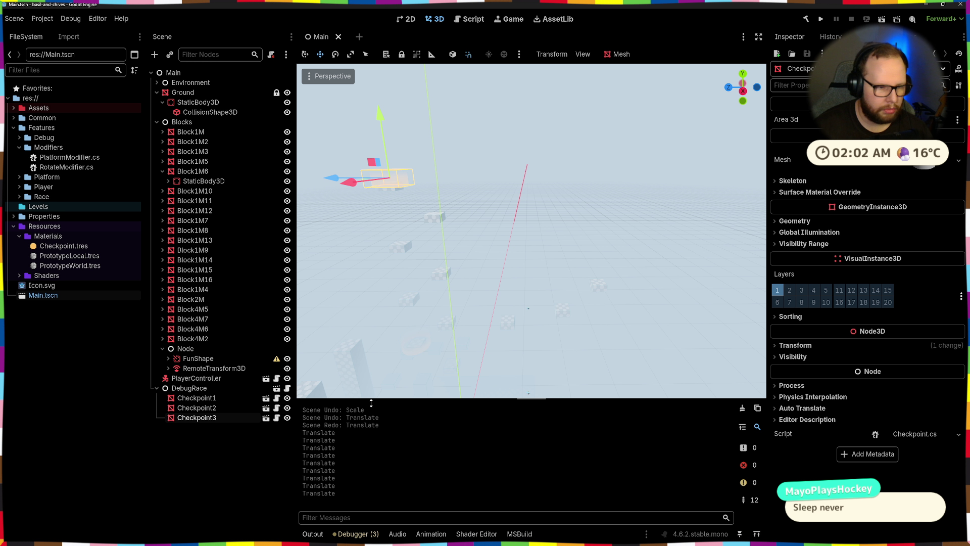
{"action": "left_click", "coordinate": [197, 417]}
{"action": "key", "text": "ctrl+c"}
- Paste the checkpoint under DebugRace as Checkpoint4, undoing an accidental move
{"action": "left_click", "coordinate": [189, 388]}
{"action": "key", "text": "ctrl+v"}
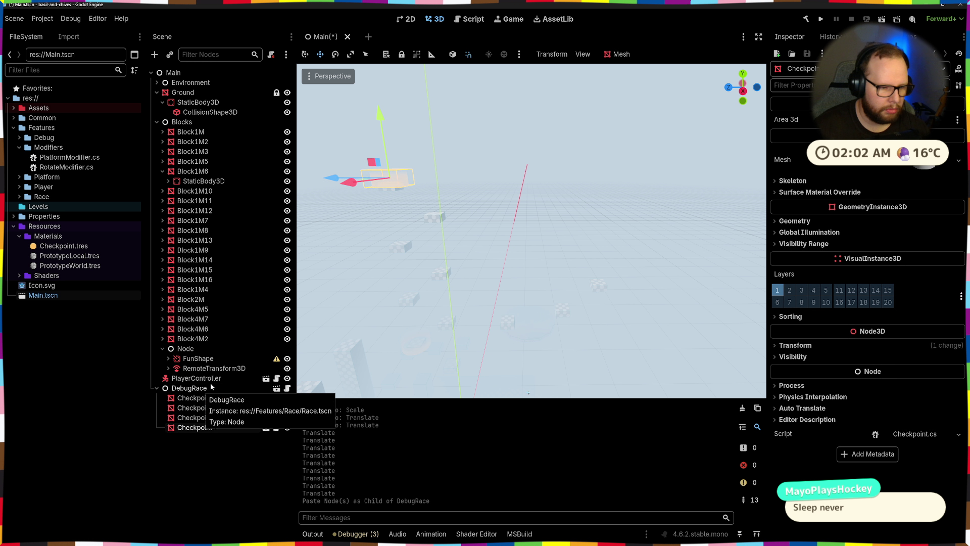
{"action": "left_click", "coordinate": [395, 192]}
{"action": "key", "text": "ctrl+z"}
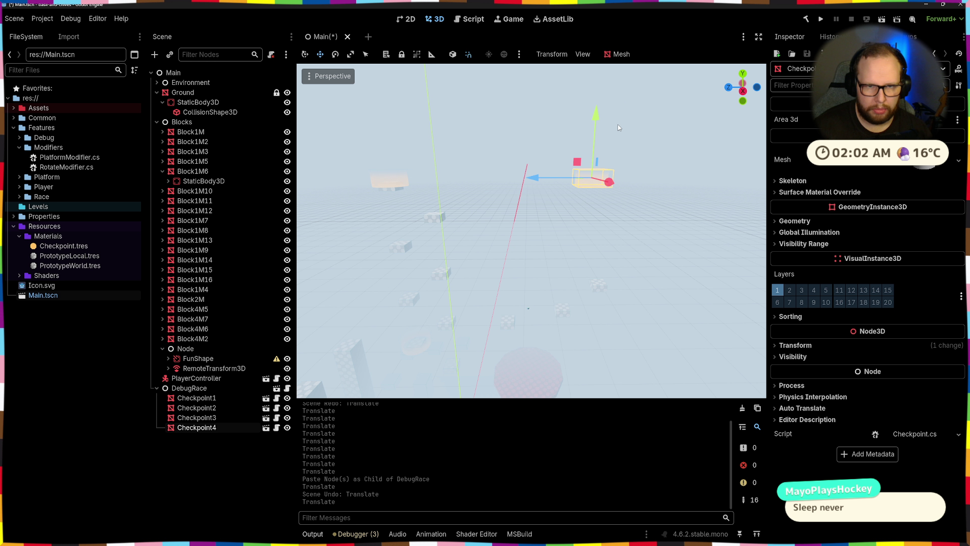
- Move Checkpoint4 one unit along Z onto a block, save, and run with F5
{"action": "scroll", "coordinate": [650, 312], "scroll_direction": "up", "scroll_amount": 6}
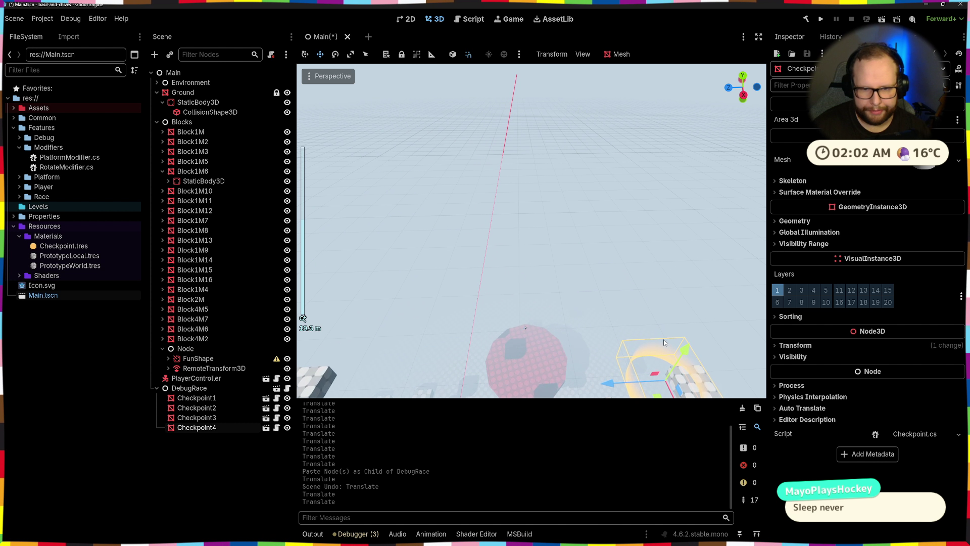
{"action": "left_click_drag", "start_coordinate": [399, 250], "coordinate": [395, 256]}
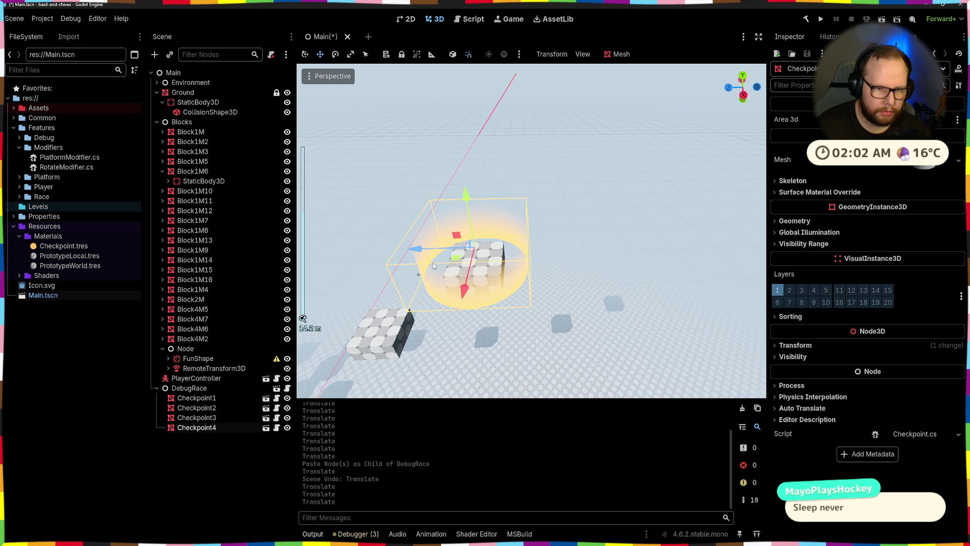
{"action": "key", "text": "ctrl+s"}
{"action": "key", "text": "F5"}
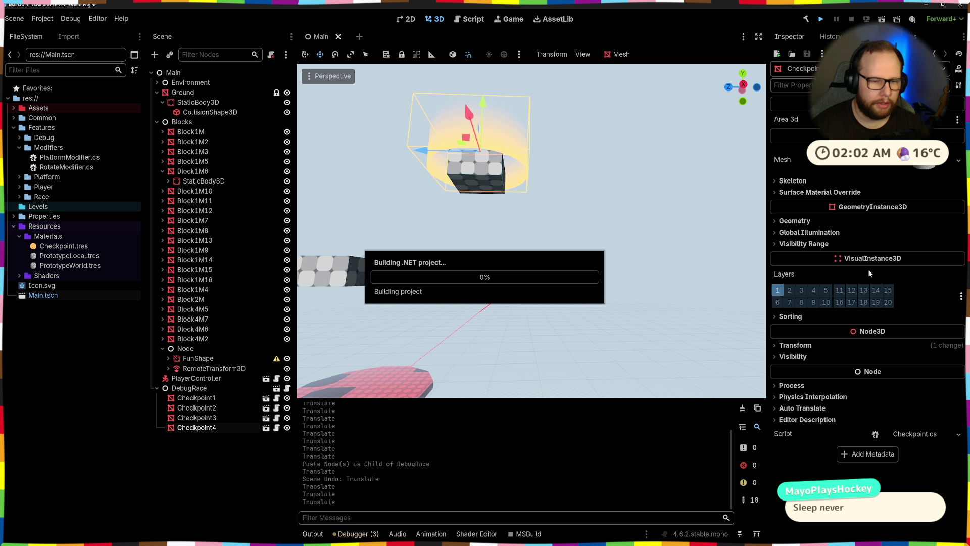
- Jump across the platforms and, after respawning, reach the third checkpoint
{"action": "key", "text": "w"}
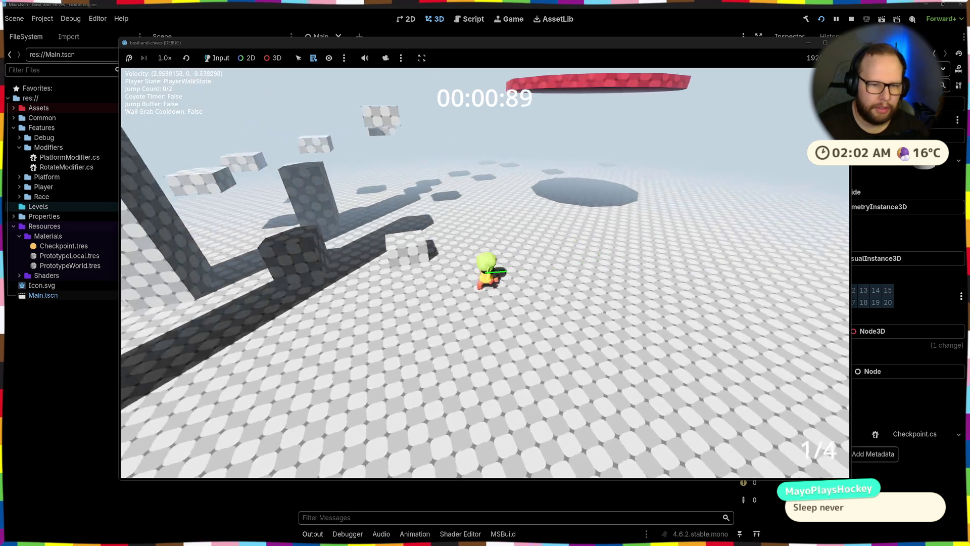
{"action": "key", "text": "space"}
{"action": "key", "text": "space"}
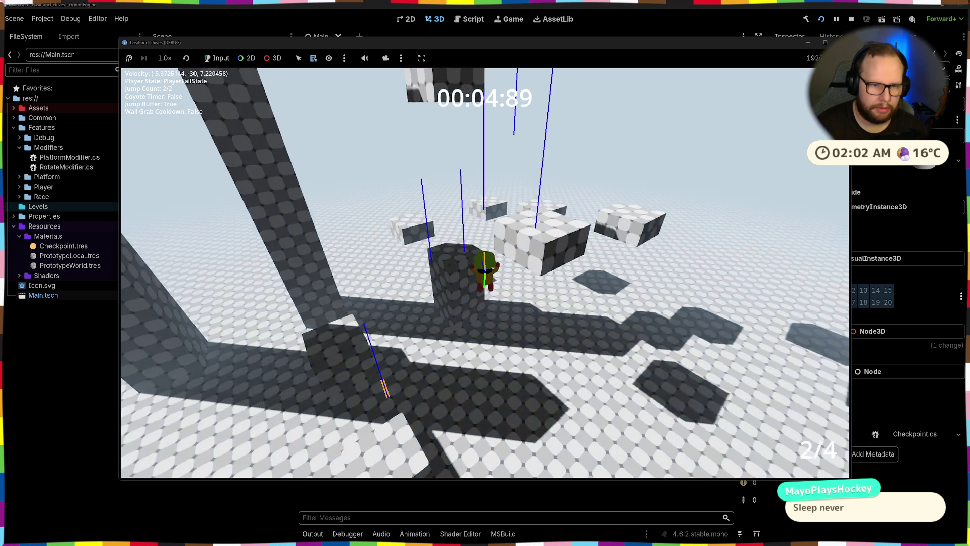
{"action": "key", "text": "s"}
{"action": "key", "text": "w"}
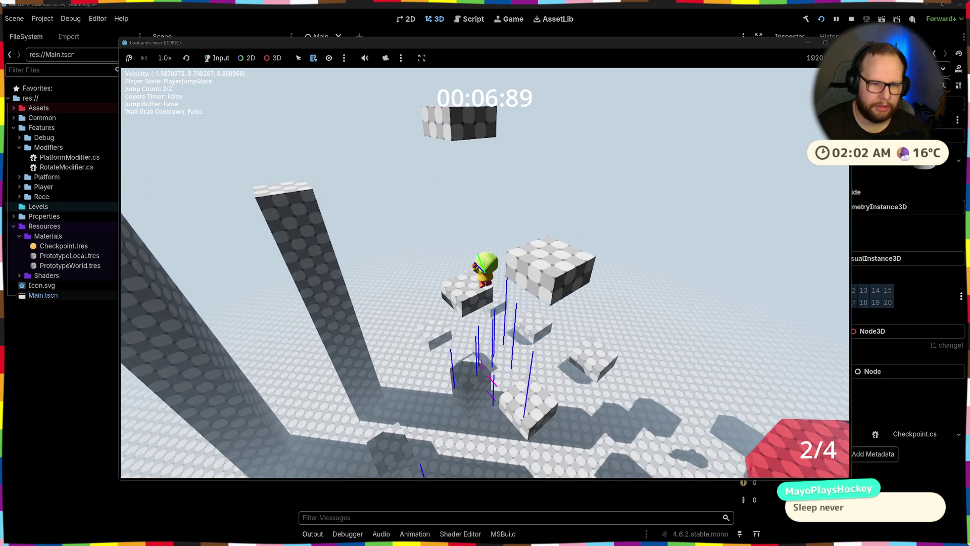
{"action": "key", "text": "s"}
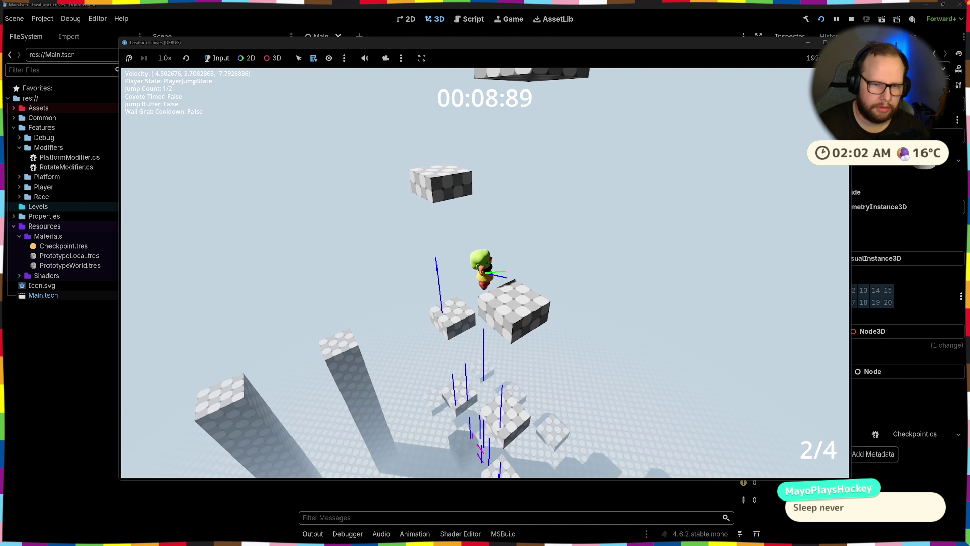
{"action": "key", "text": "space"}
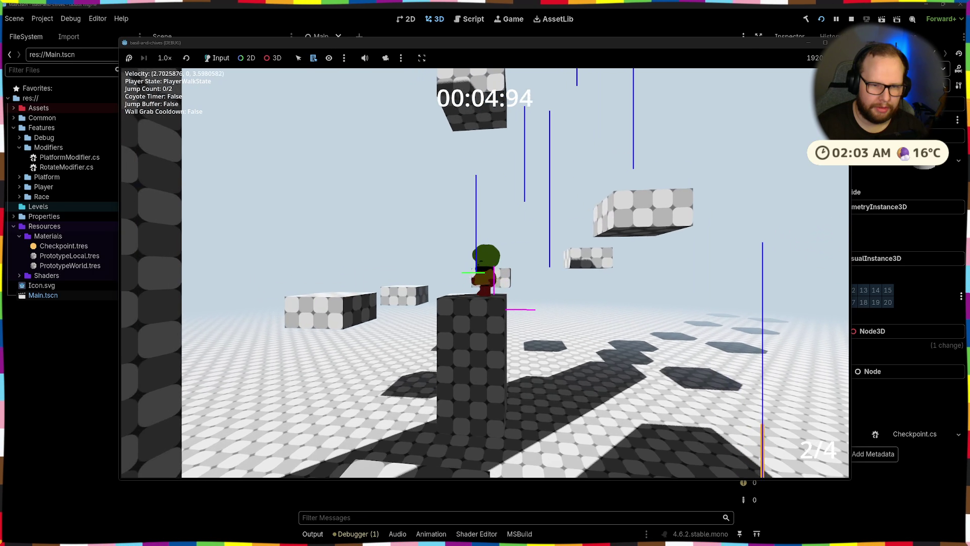
{"action": "key", "text": "space"}
{"action": "key", "text": "space"}
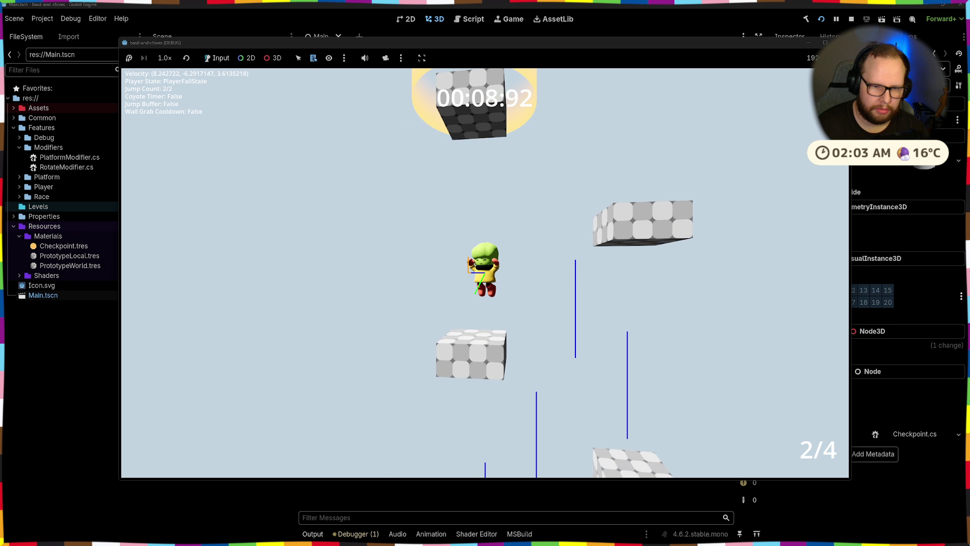
{"action": "key", "text": "space"}
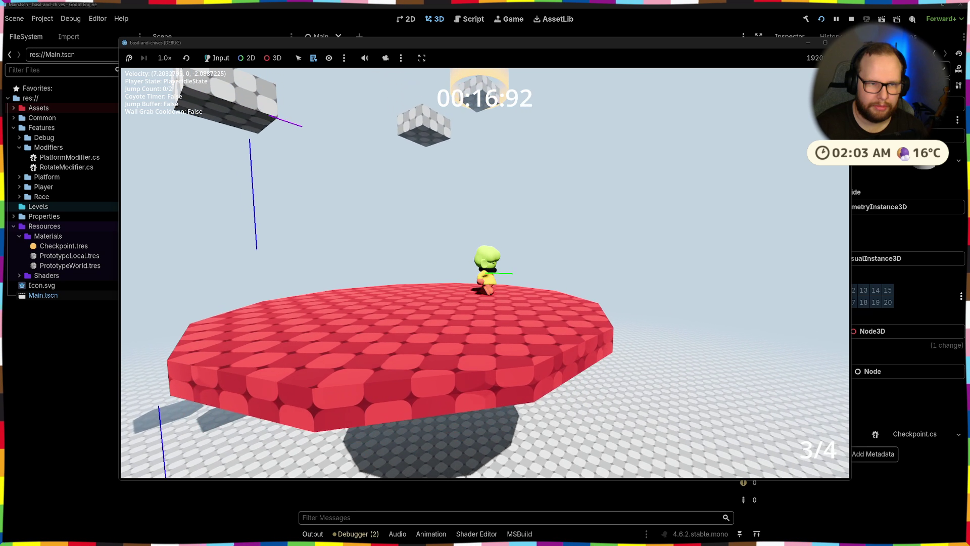
- Leave the red platform and double-jump back through the first and second checkpoints
{"action": "key", "text": "space"}
{"action": "key", "text": "space"}
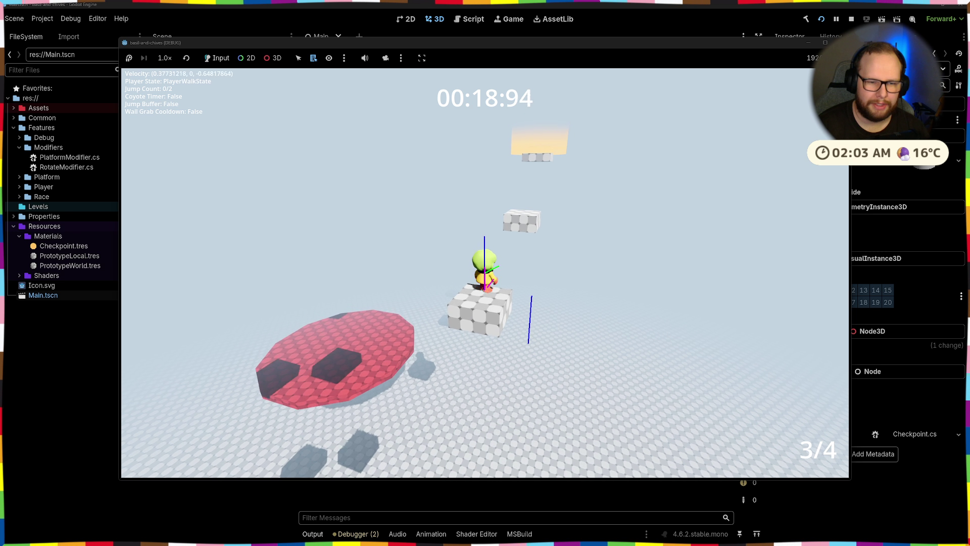
{"action": "key", "text": "w"}
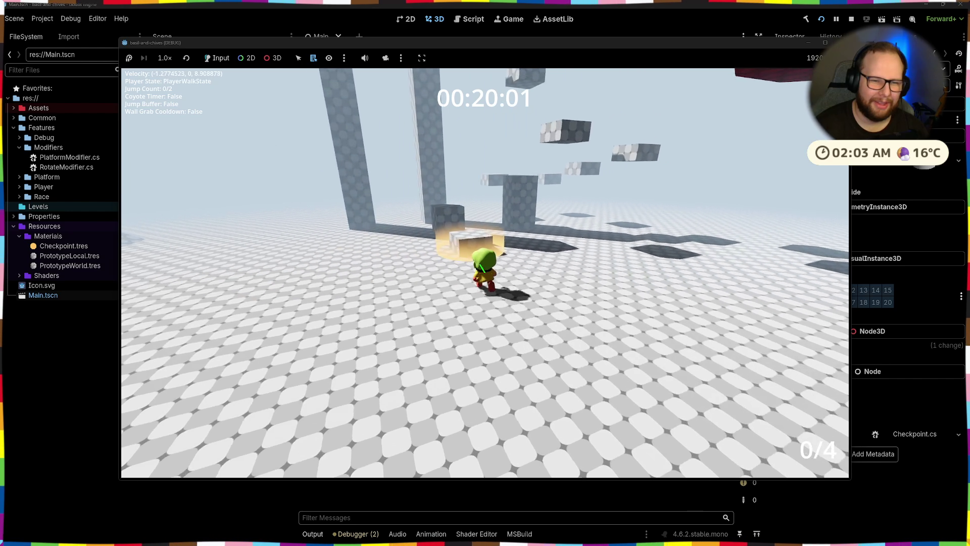
{"action": "key", "text": "space"}
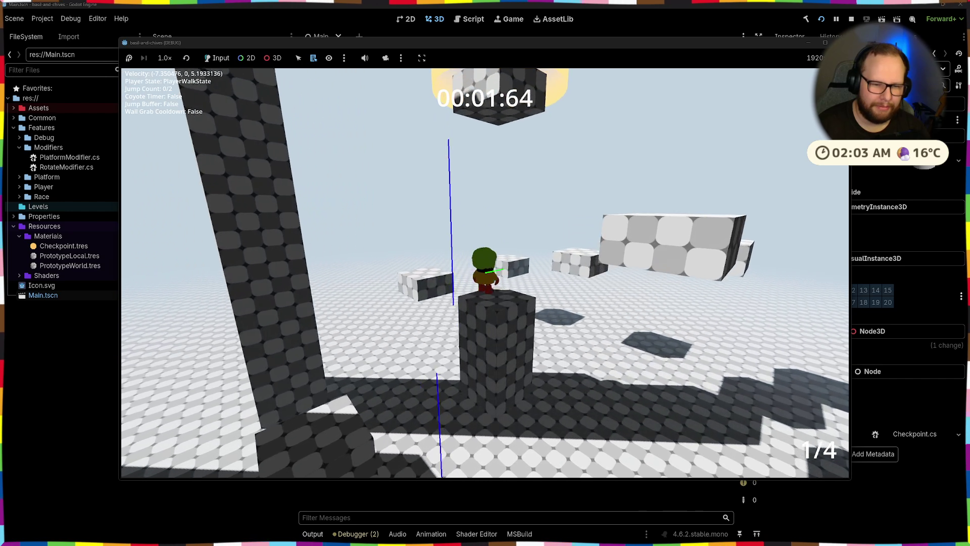
{"action": "key", "text": "space"}
{"action": "key", "text": "space"}
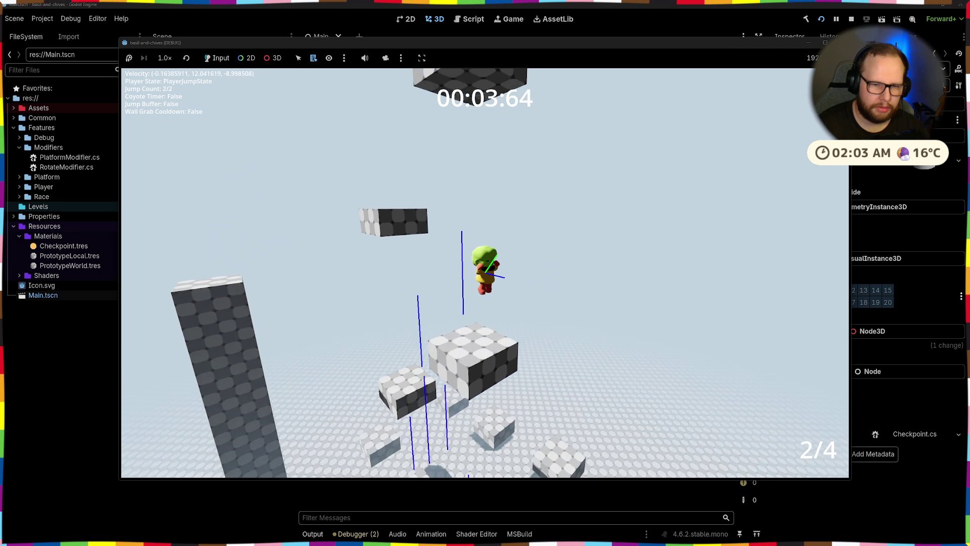
{"action": "key", "text": "space"}
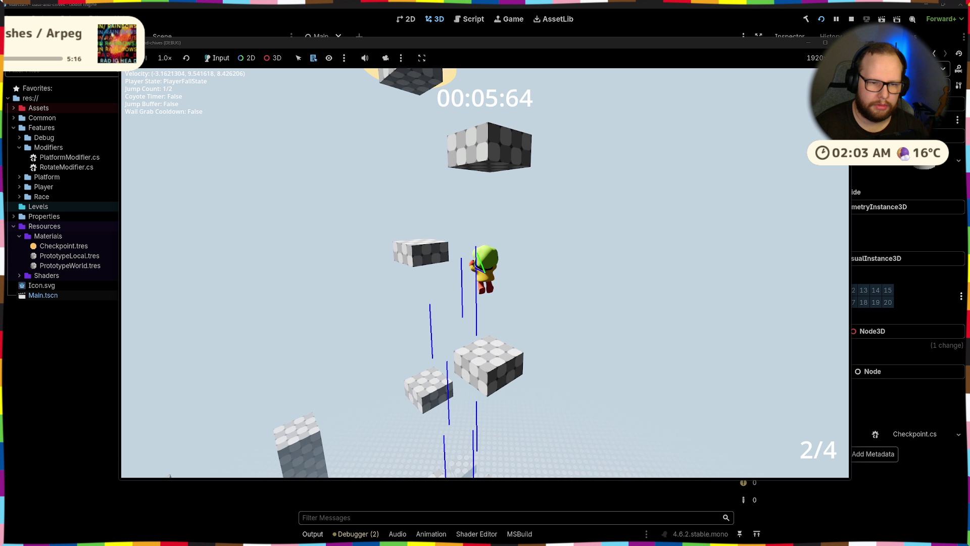
{"action": "key", "text": "space"}
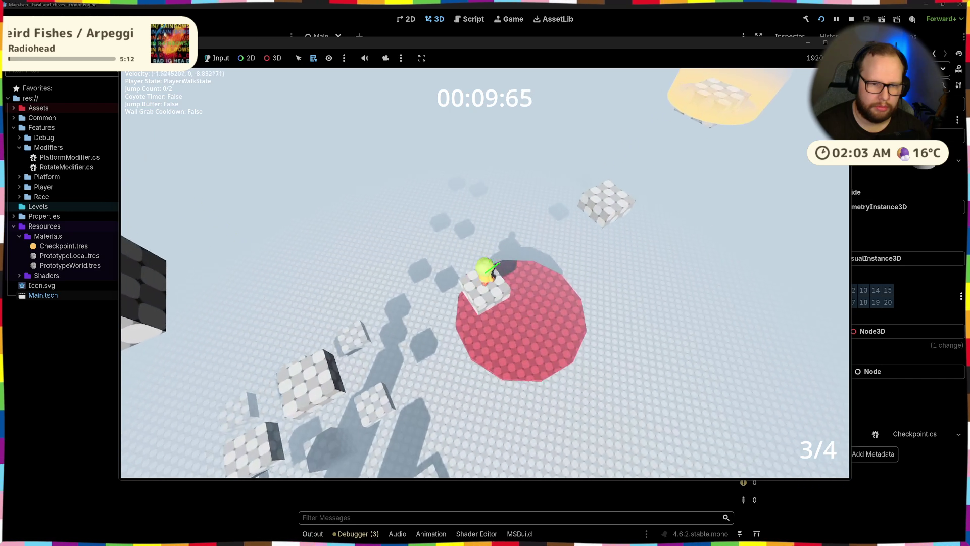
{"action": "key", "text": "space"}
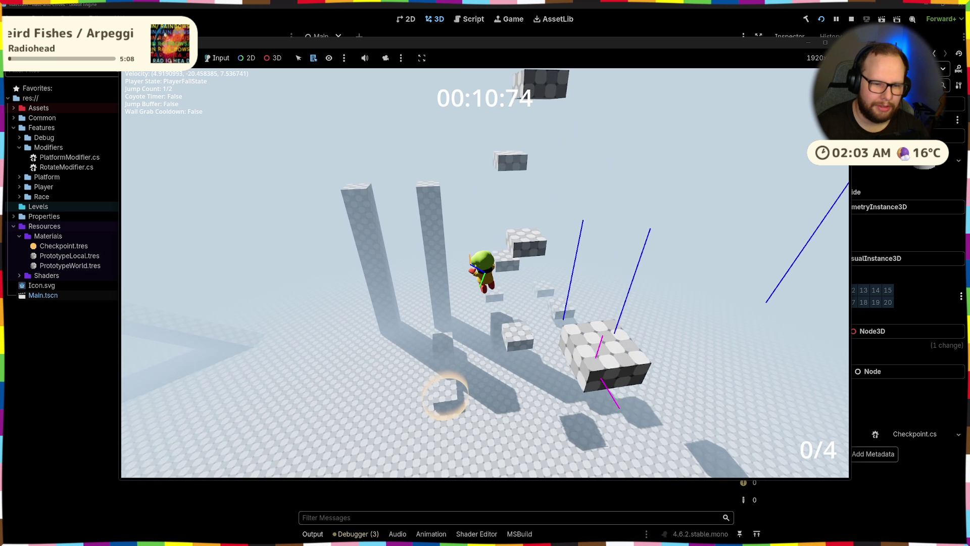
- Jump and double-jump through checkpoint rings up the floating blocks, timer reaching 00:32:97
{"action": "key", "text": "space"}
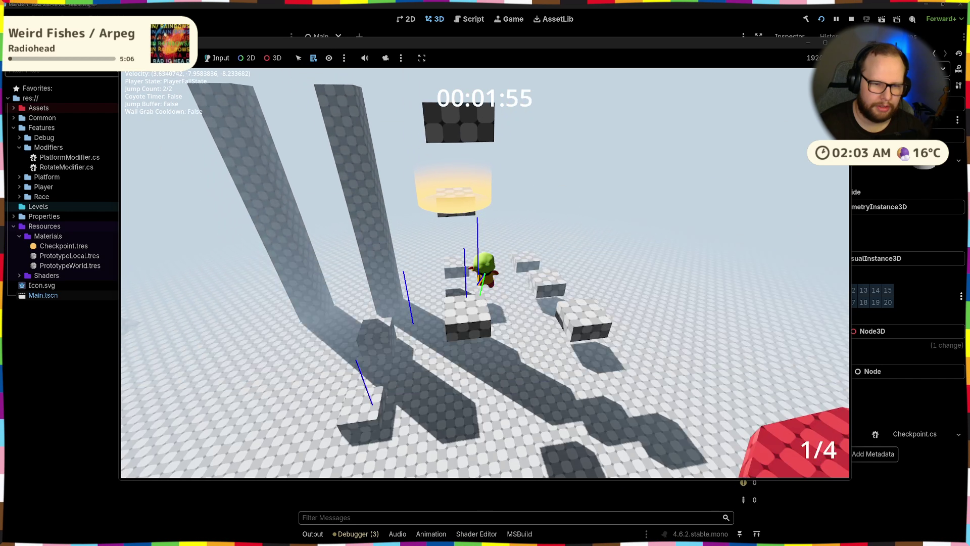
{"action": "key", "text": "space"}
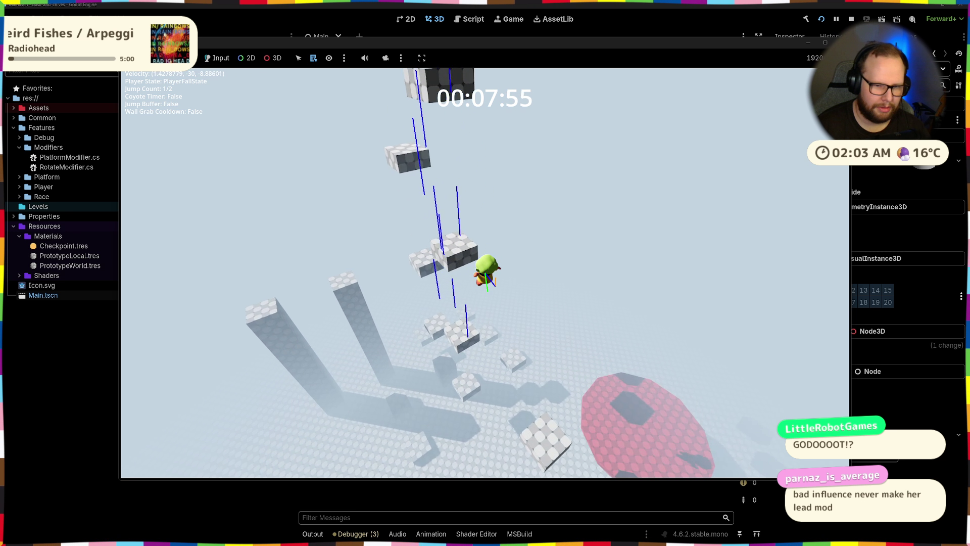
{"action": "key", "text": "w"}
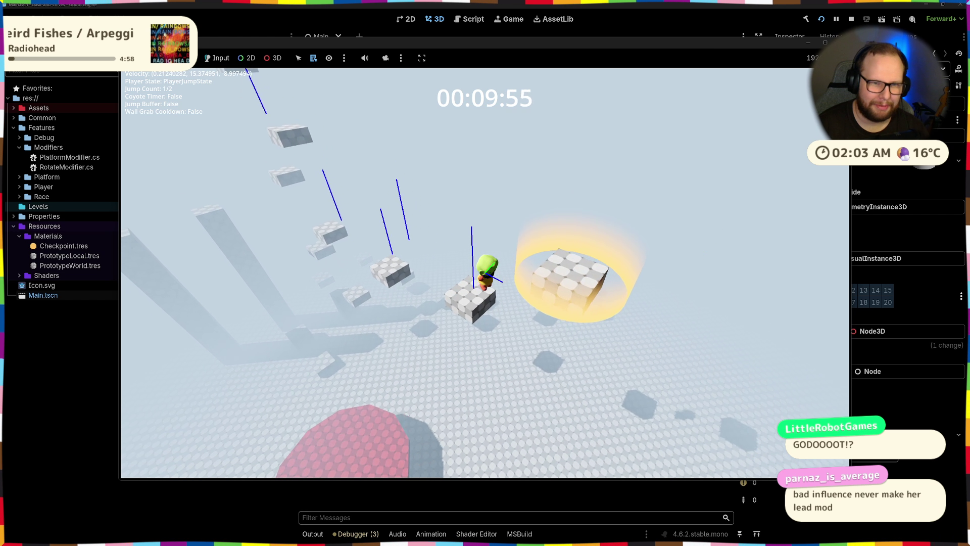
{"action": "key", "text": "w"}
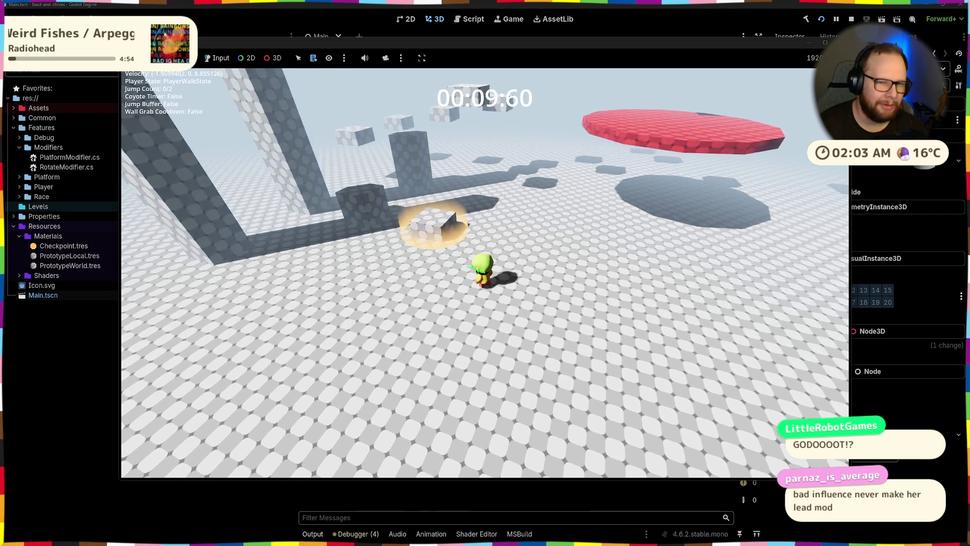
{"action": "key", "text": "space"}
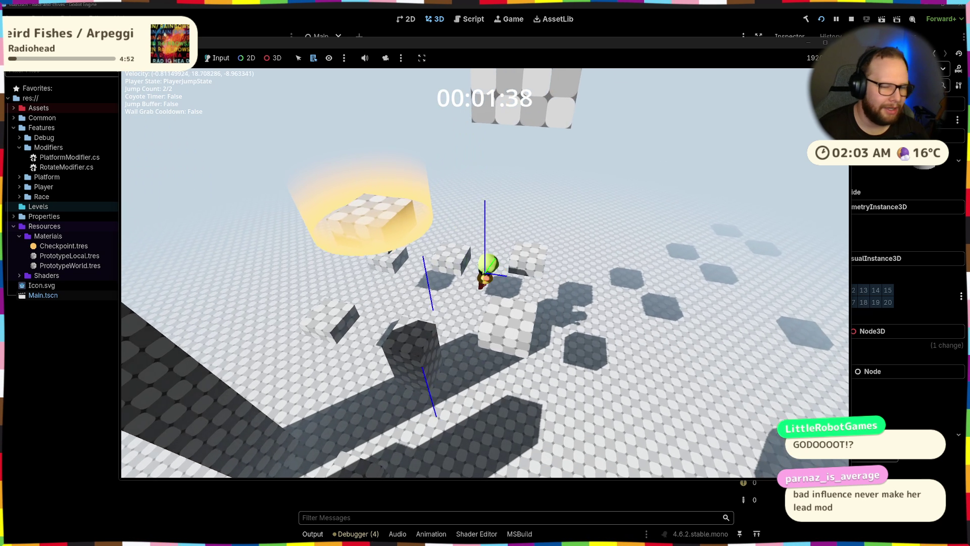
{"action": "key", "text": "space"}
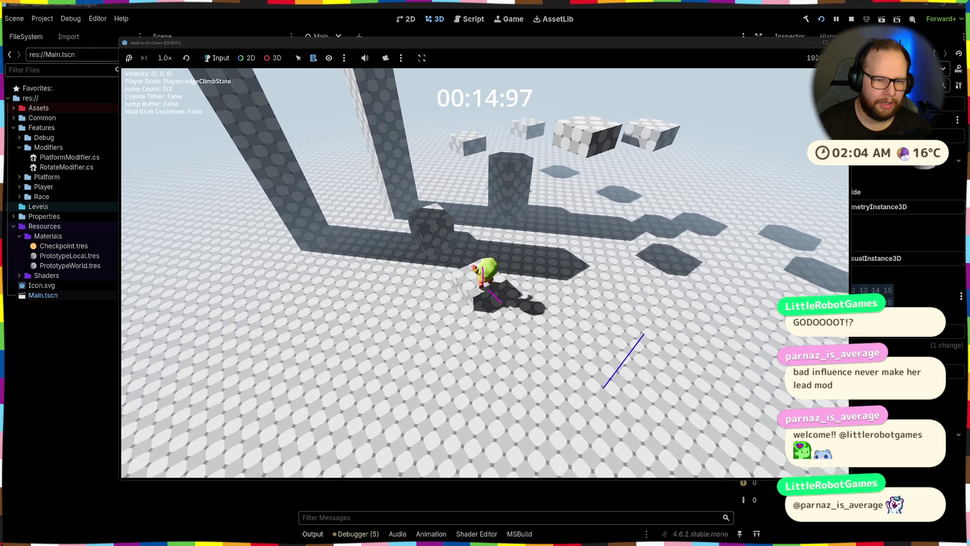
{"action": "key", "text": "space"}
{"action": "key", "text": "space"}
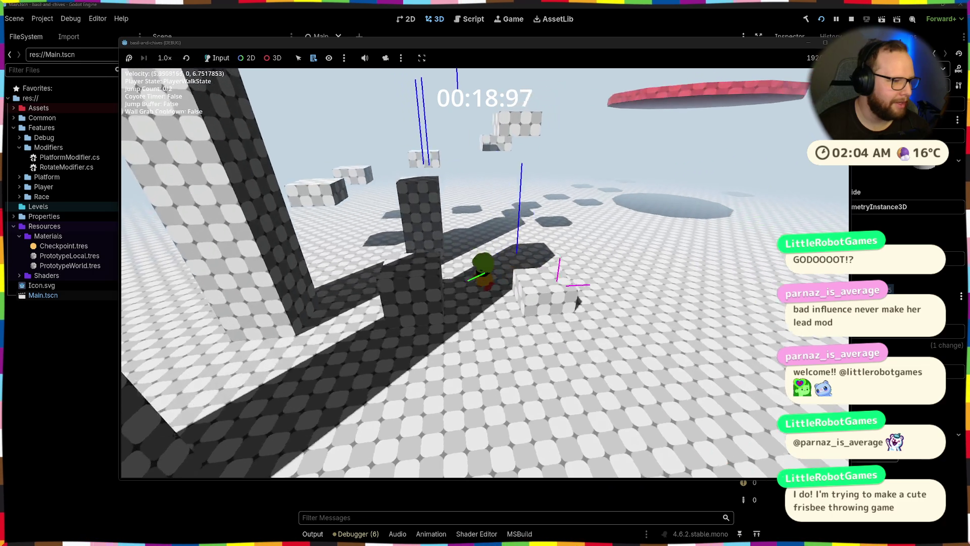
{"action": "key", "text": "space"}
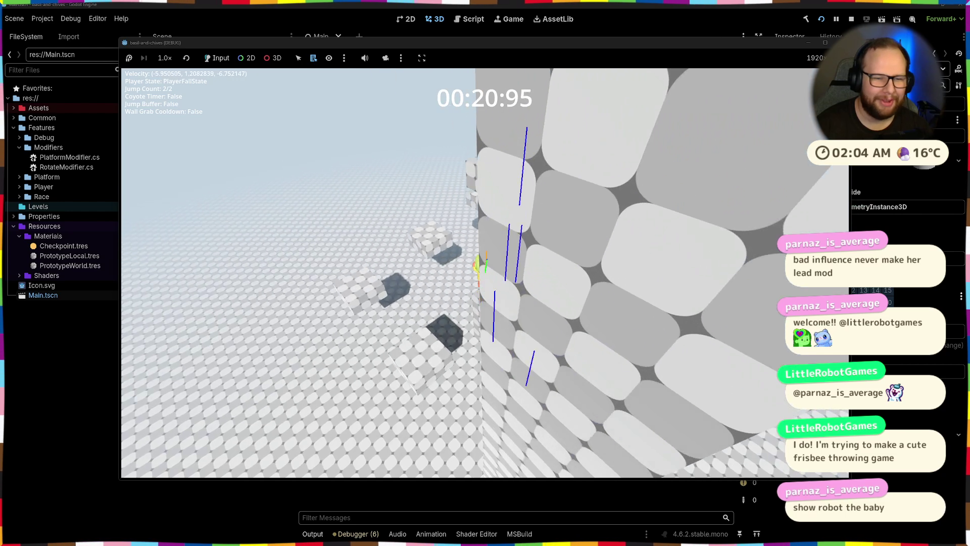
{"action": "key", "text": "space"}
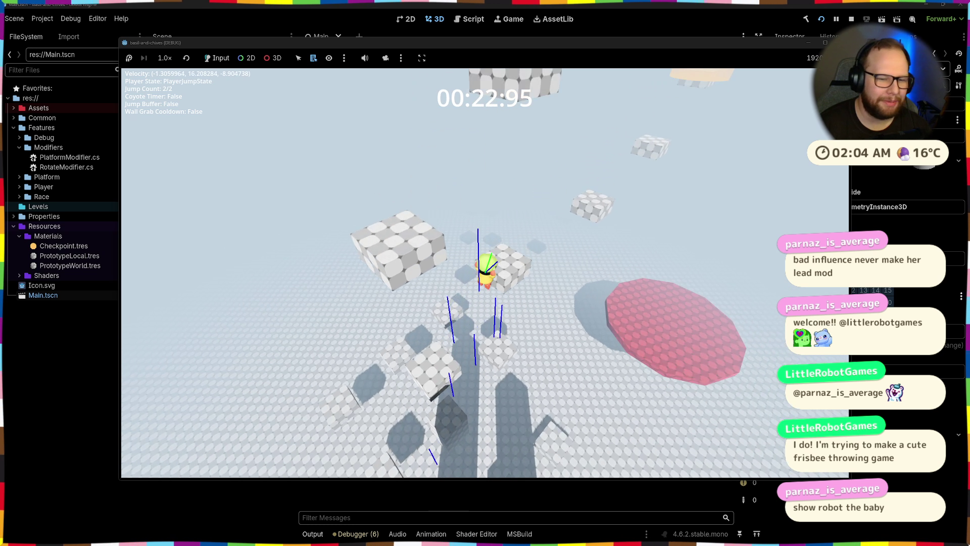
{"action": "key", "text": "space"}
{"action": "key", "text": "space"}
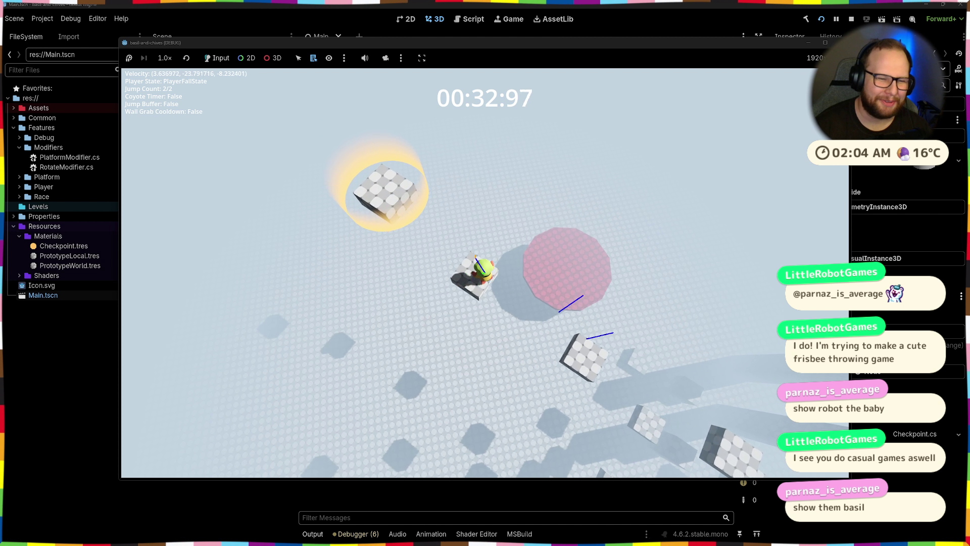
{"action": "key", "text": "space"}
{"action": "key", "text": "space"}
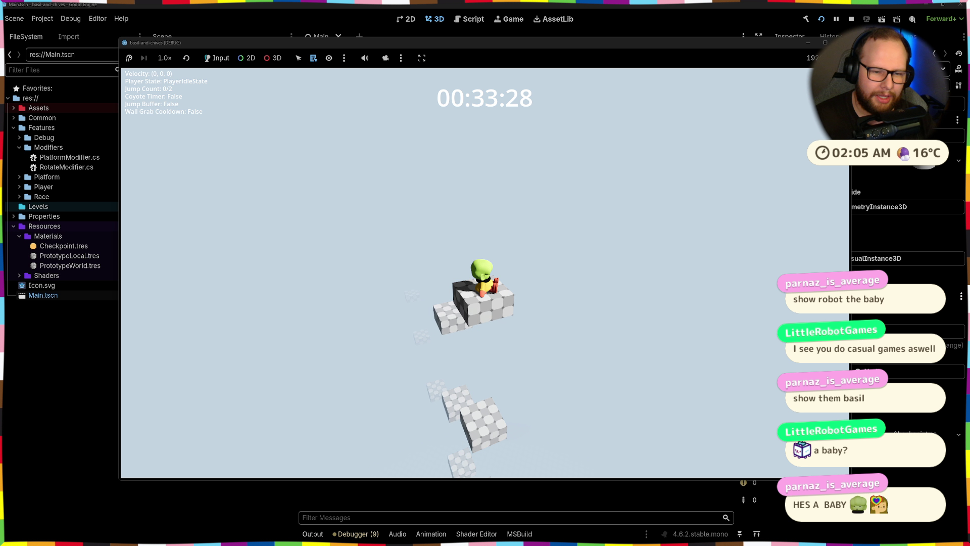
- Ledge-grab and climb onto successive floating blocks, jumping up to the top one
{"action": "key", "text": "space"}
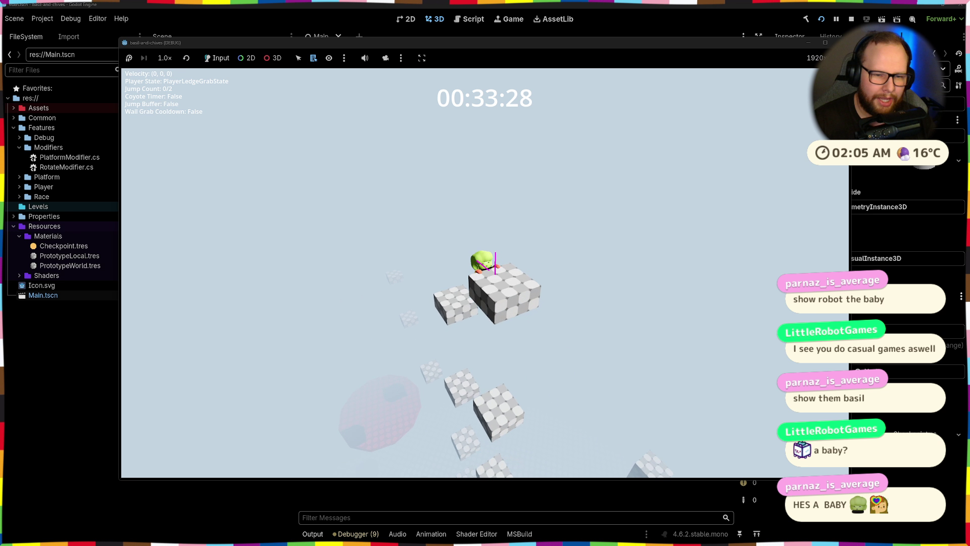
{"action": "key", "text": "w"}
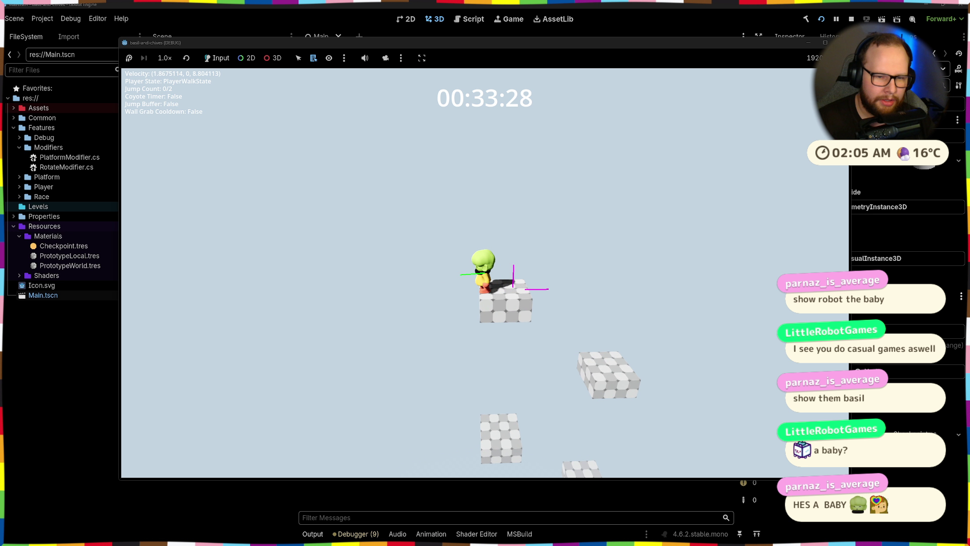
{"action": "key", "text": "space"}
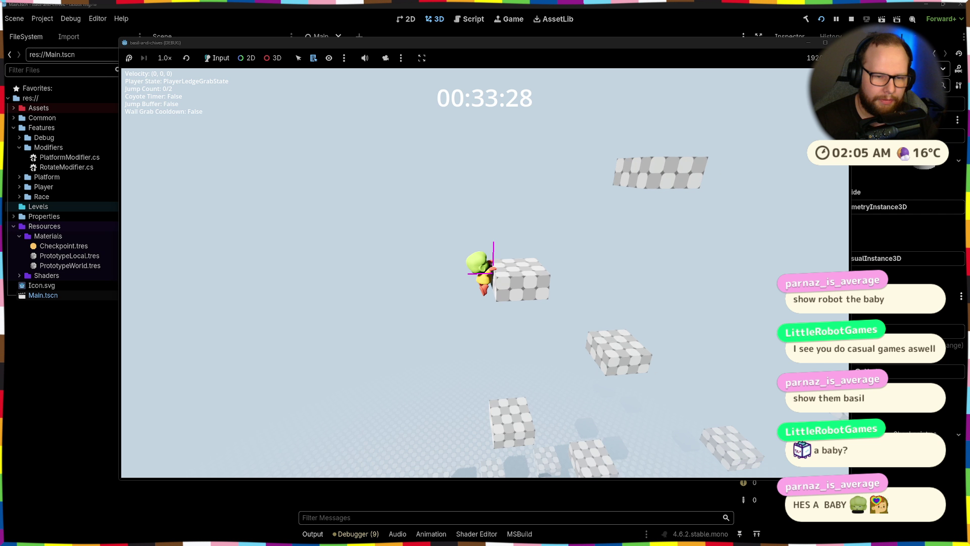
{"action": "key", "text": "w"}
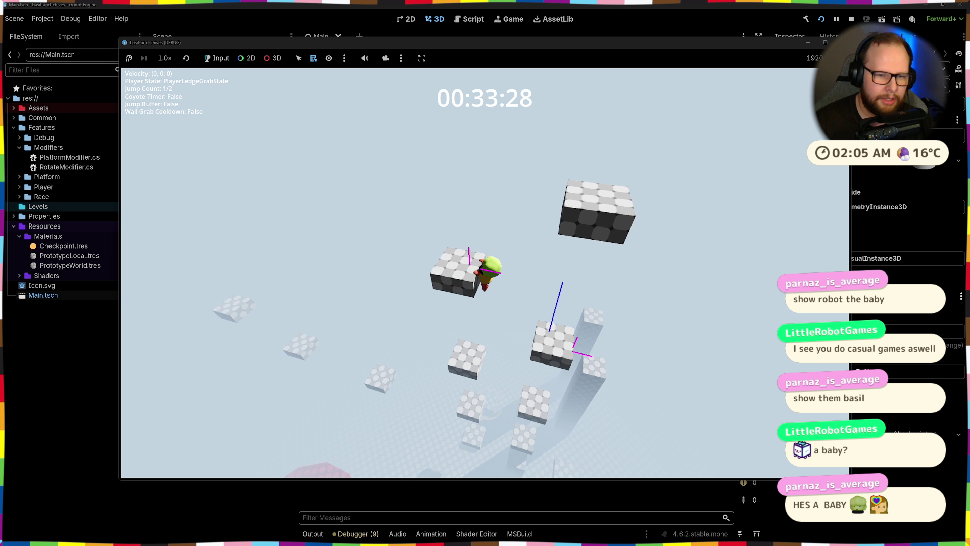
{"action": "key", "text": "space"}
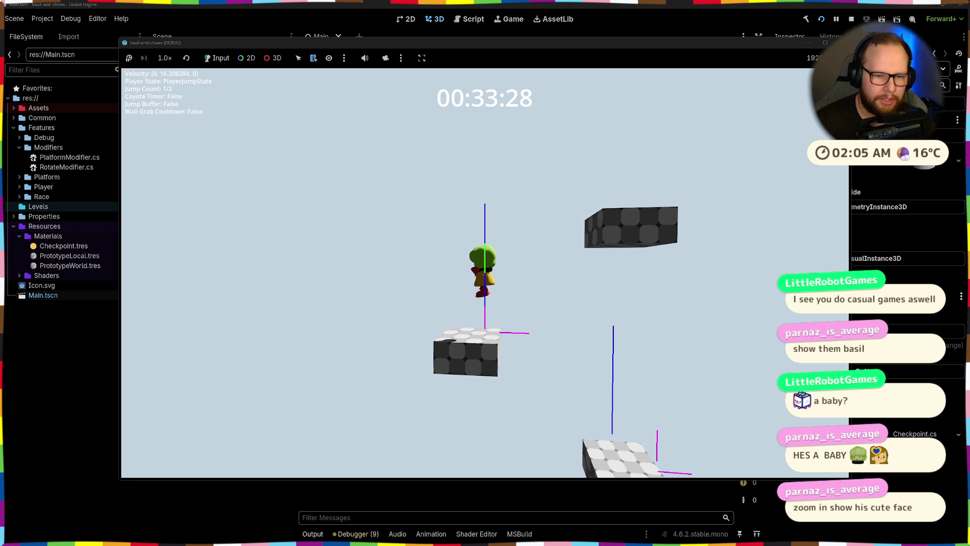
{"action": "key", "text": "space"}
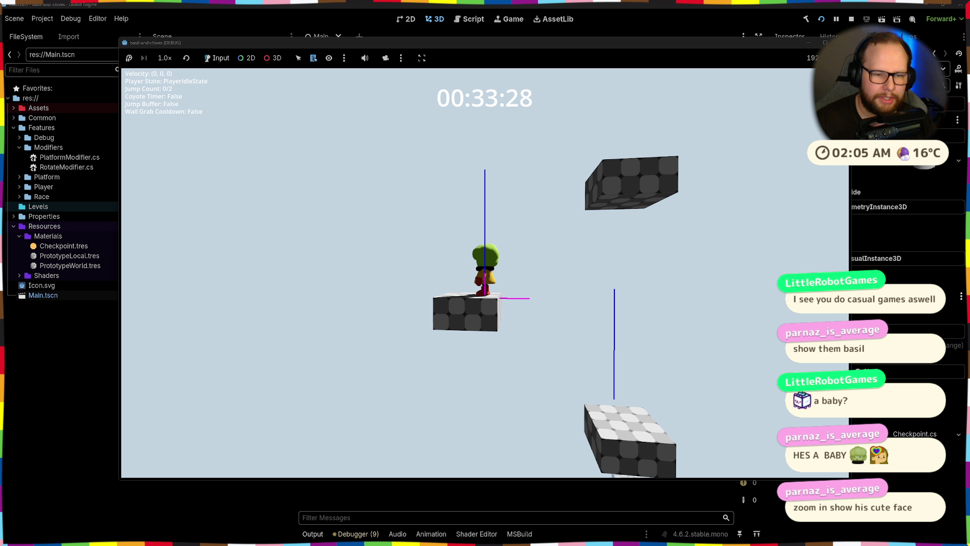
{"action": "key", "text": "space"}
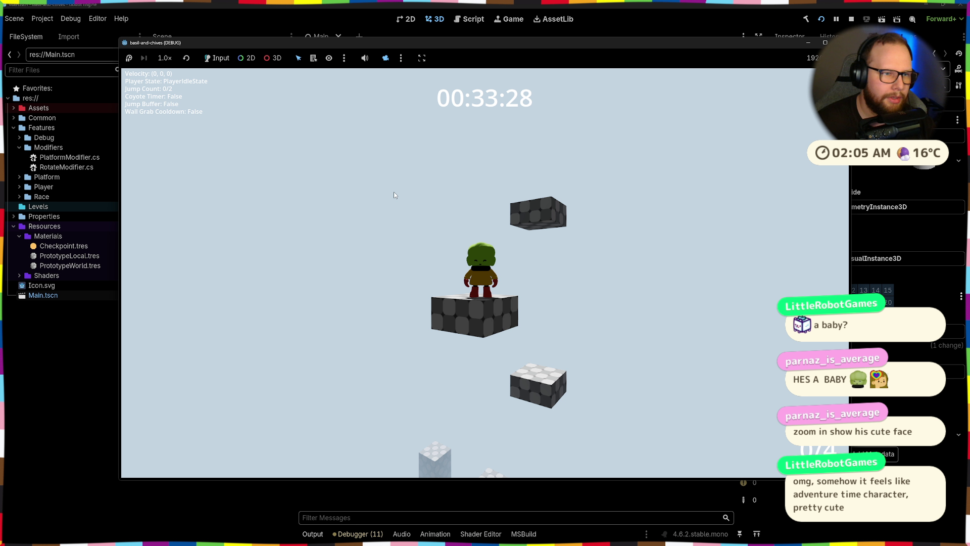
- Inspect the floating block and the player character's properties during the playtest
{"action": "left_click", "coordinate": [545, 220]}
{"action": "left_click", "coordinate": [479, 270]}
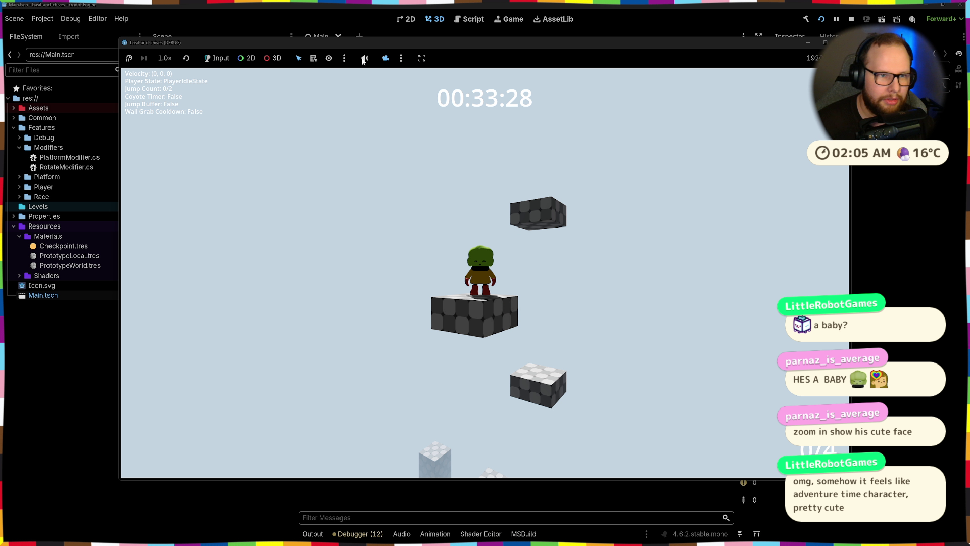
{"action": "scroll", "coordinate": [485, 273], "scroll_direction": "up", "scroll_amount": 3}
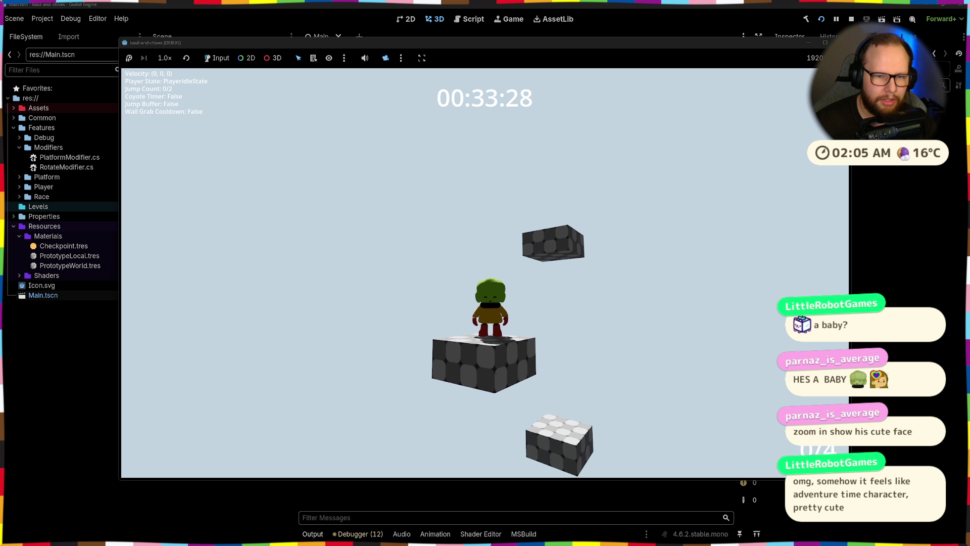
{"action": "scroll", "coordinate": [485, 273], "scroll_direction": "up", "scroll_amount": 5}
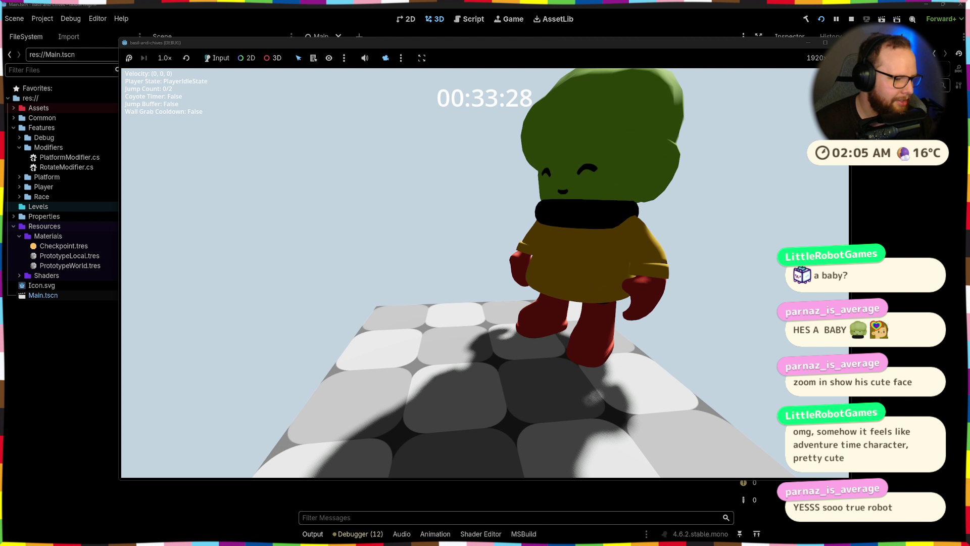
{"action": "scroll", "coordinate": [485, 272], "scroll_direction": "down", "scroll_amount": 2}
{"action": "scroll", "coordinate": [486, 273], "scroll_direction": "up", "scroll_amount": 3}
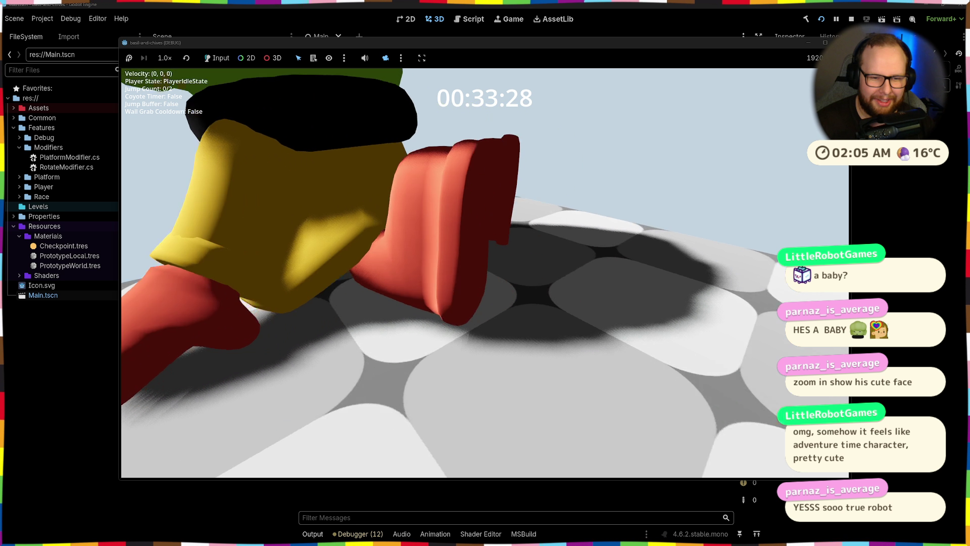
{"action": "scroll", "coordinate": [485, 273], "scroll_direction": "up", "scroll_amount": 3}
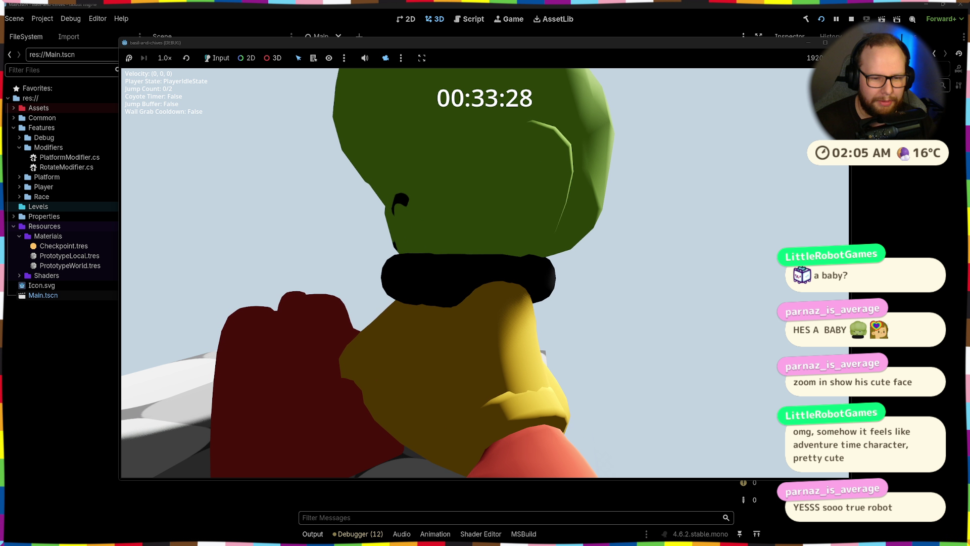
{"action": "scroll", "coordinate": [485, 273], "scroll_direction": "down", "scroll_amount": 3}
{"action": "scroll", "coordinate": [485, 273], "scroll_direction": "up", "scroll_amount": 3}
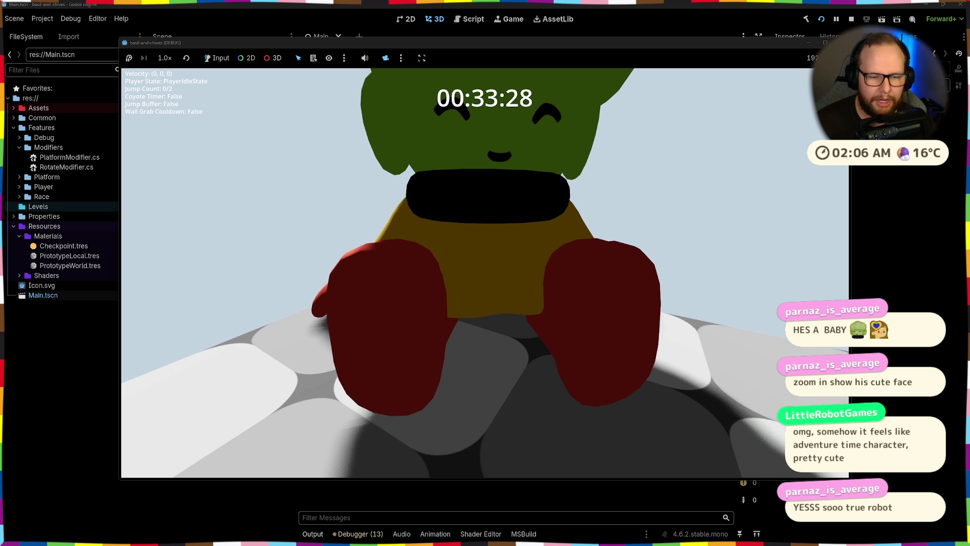
{"action": "scroll", "coordinate": [485, 273], "scroll_direction": "down", "scroll_amount": 3}
{"action": "scroll", "coordinate": [486, 273], "scroll_direction": "up", "scroll_amount": 3}
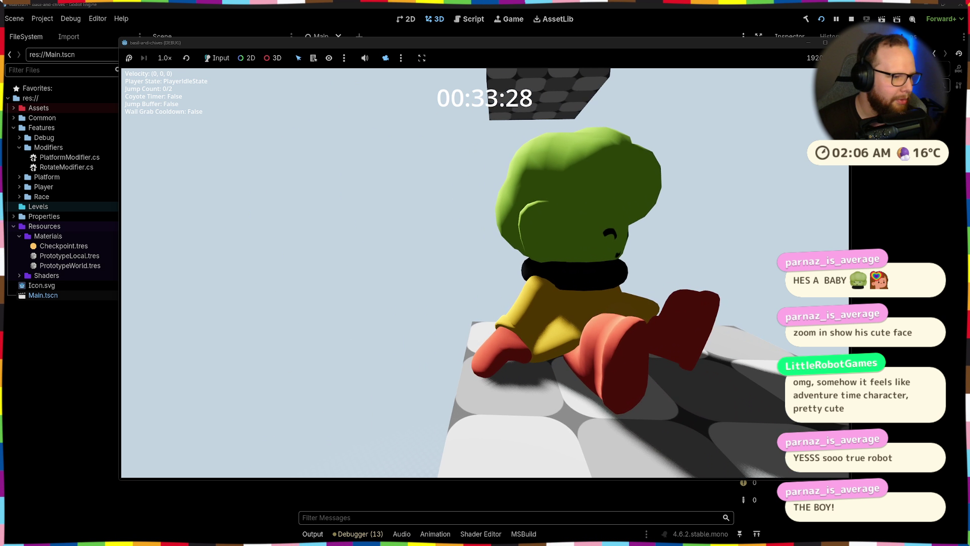
{"action": "scroll", "coordinate": [484, 193], "scroll_direction": "down", "scroll_amount": 2}
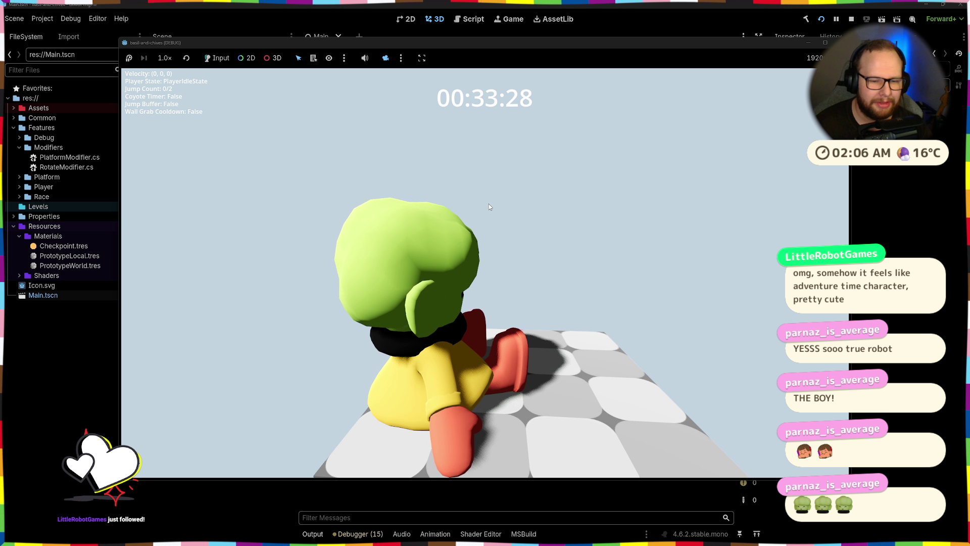
- Turn the camera to the character's front, then walk and jump onto the block
{"action": "left_click", "coordinate": [489, 204]}
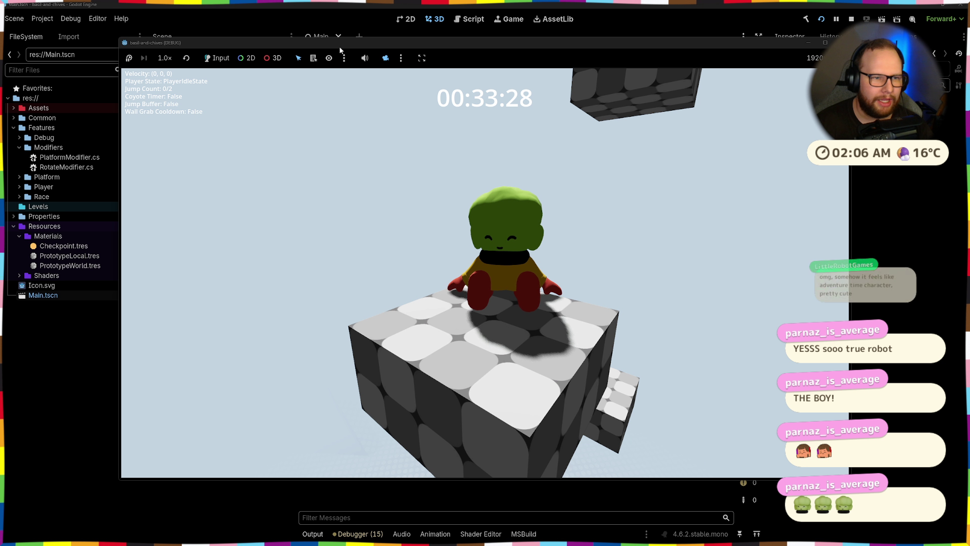
{"action": "scroll", "coordinate": [453, 234], "scroll_direction": "down", "scroll_amount": 5}
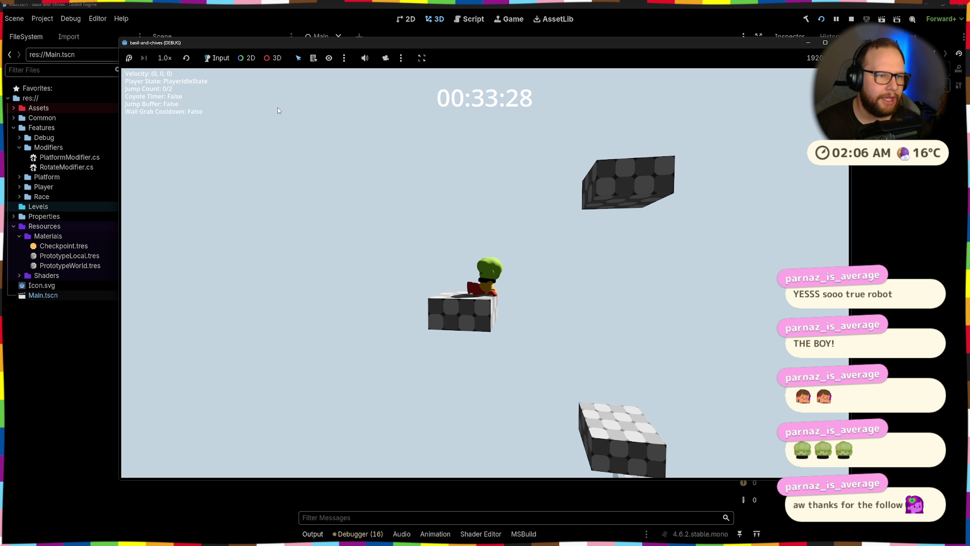
{"action": "key", "text": "w"}
{"action": "key", "text": "space"}
{"action": "key", "text": "space"}
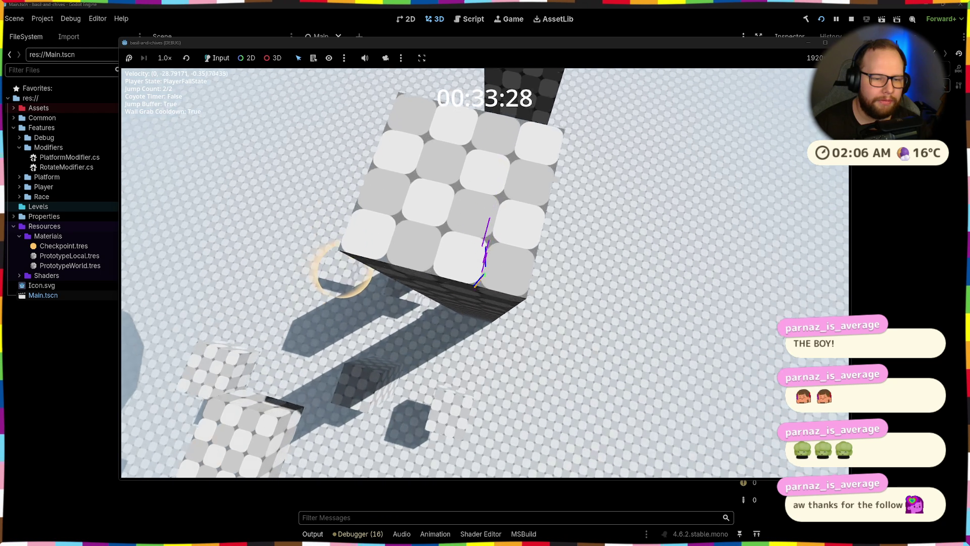
- Leap from the tower, double-jump across the pillars, then ledge-grab and climb a block
{"action": "key", "text": "space"}
{"action": "key", "text": "space"}
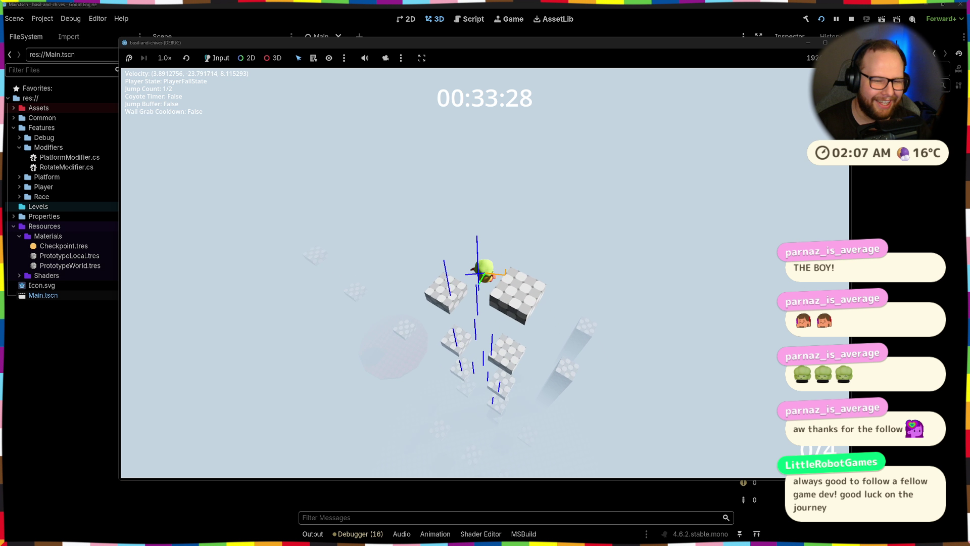
{"action": "key", "text": "space"}
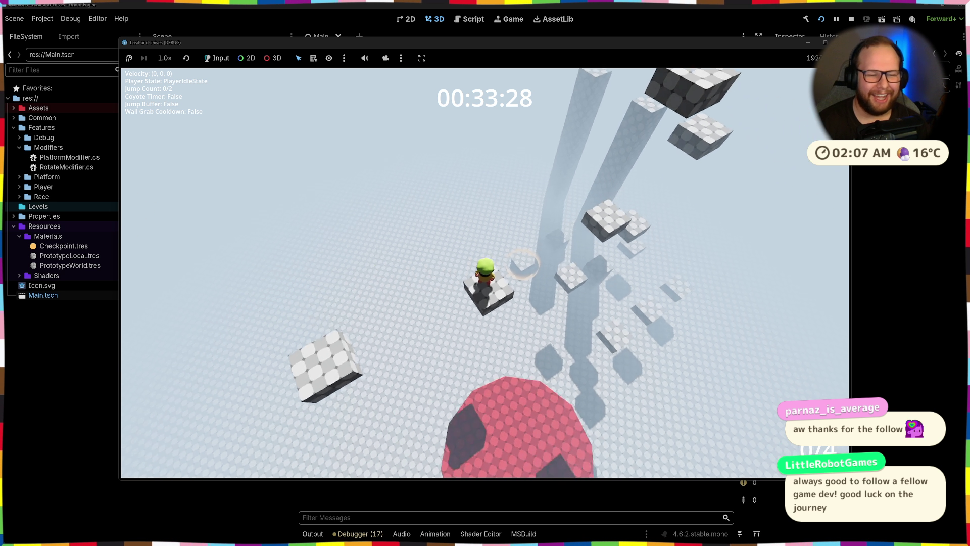
{"action": "key", "text": "space"}
{"action": "key", "text": "space"}
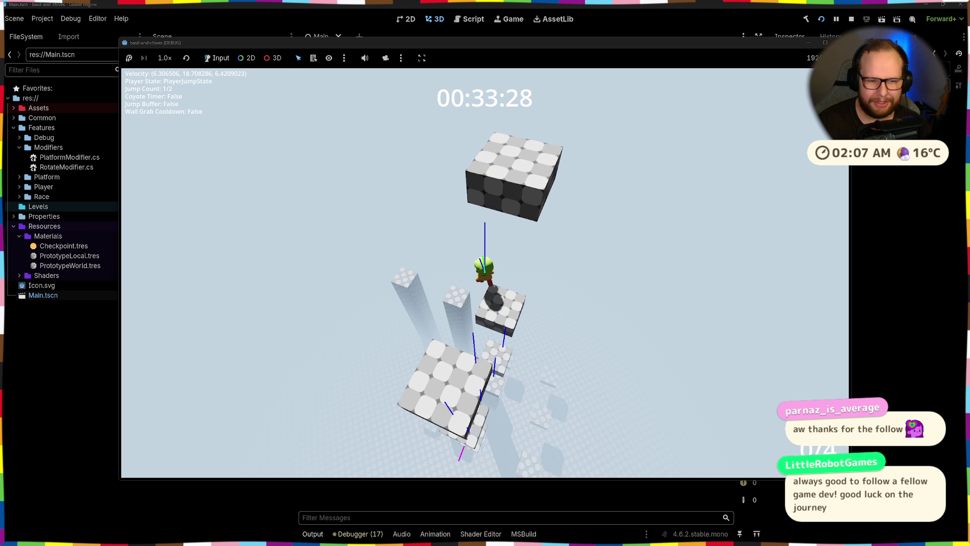
{"action": "key", "text": "space"}
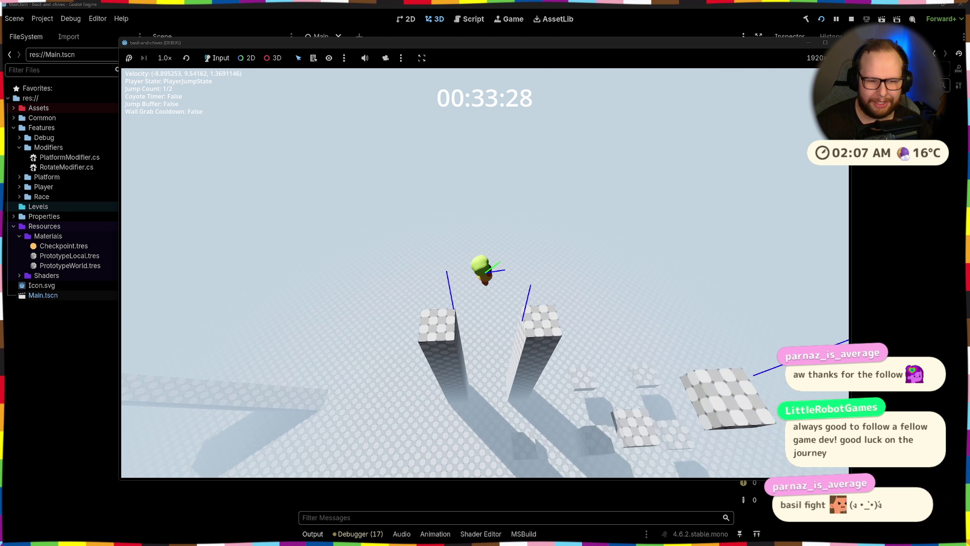
{"action": "key", "text": "space"}
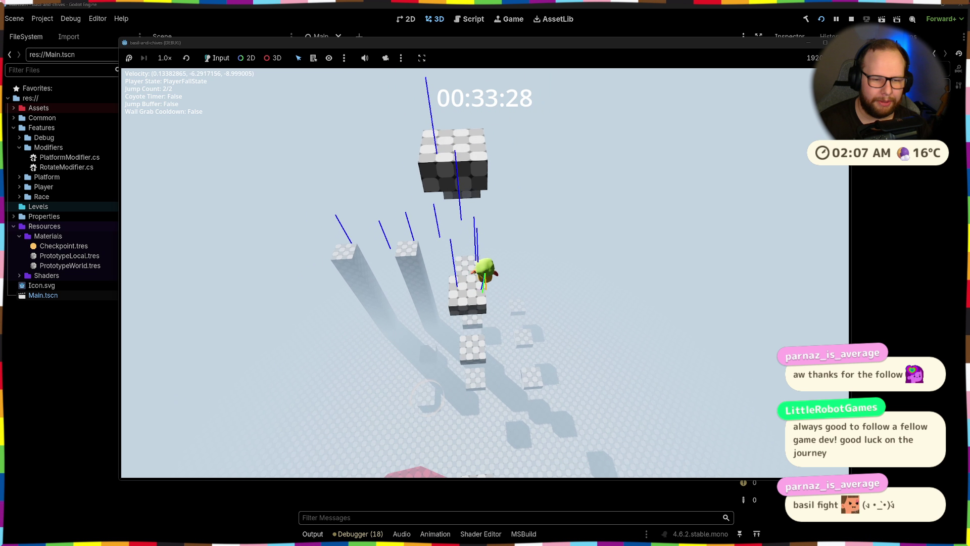
{"action": "key", "text": "space"}
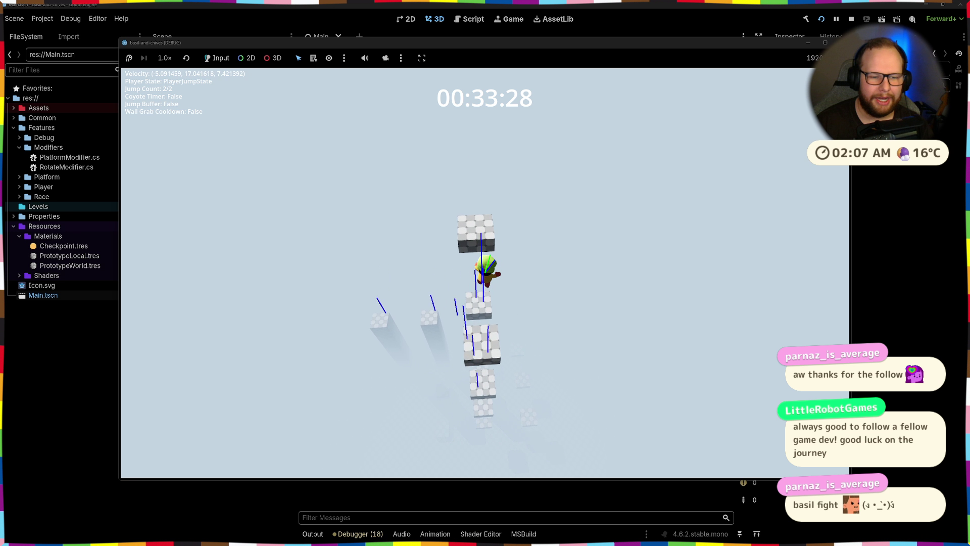
{"action": "key", "text": "space"}
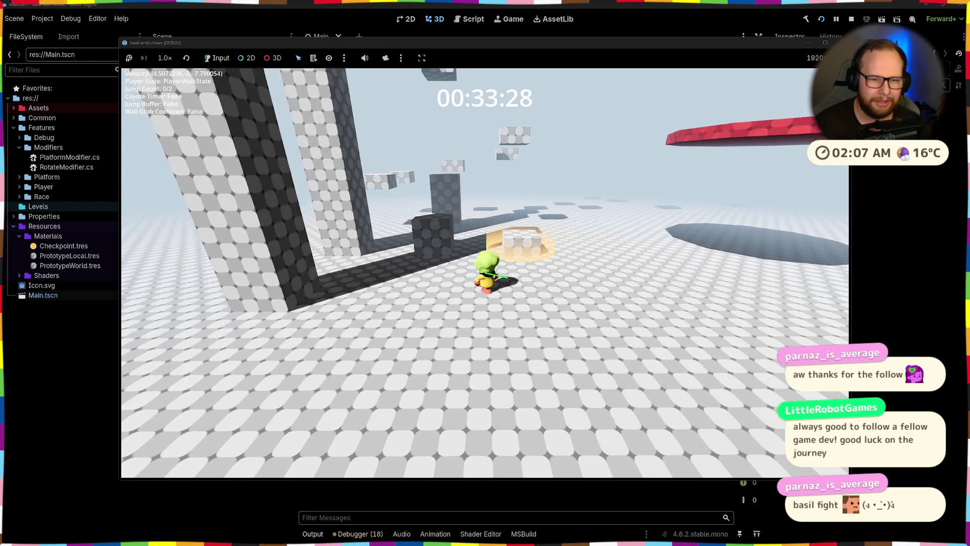
{"action": "key", "text": "space"}
{"action": "key", "text": "space"}
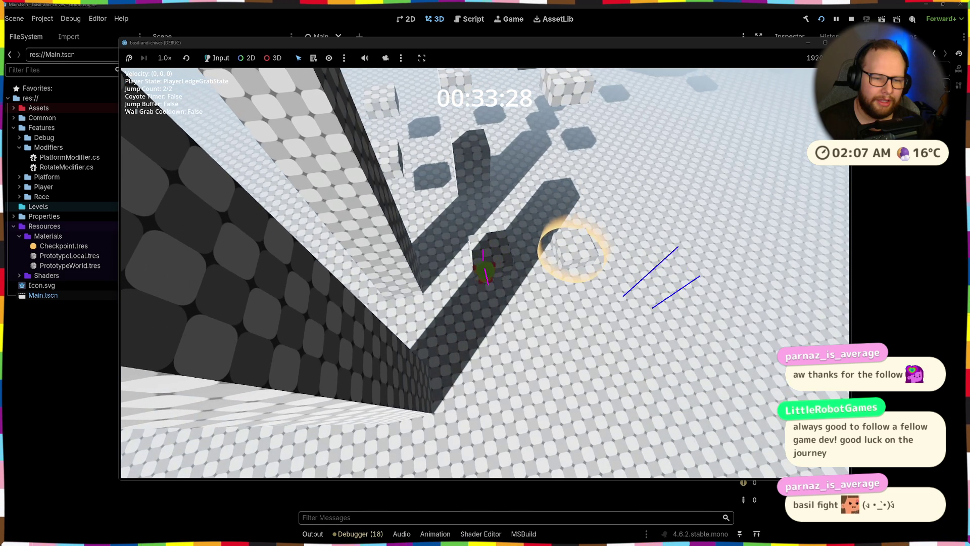
{"action": "key", "text": "space"}
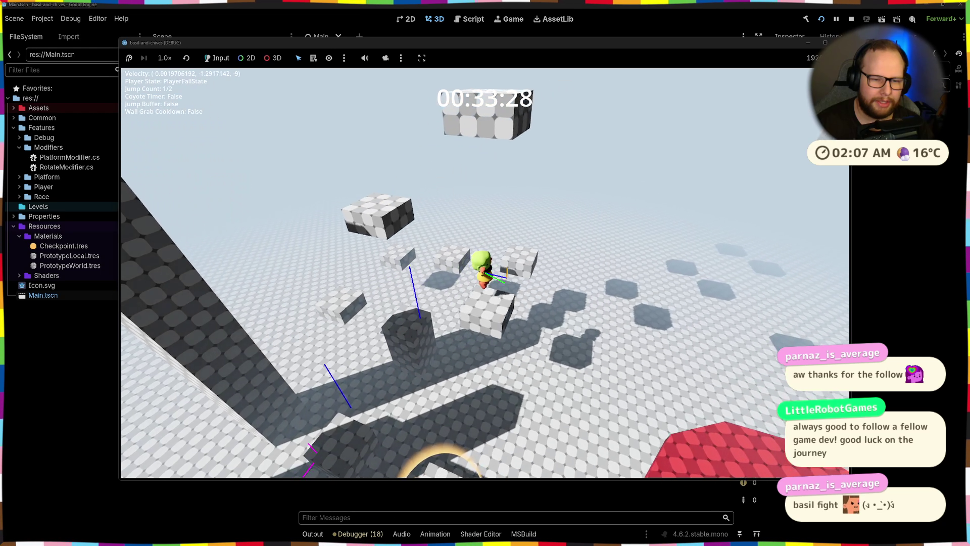
{"action": "key", "text": "w"}
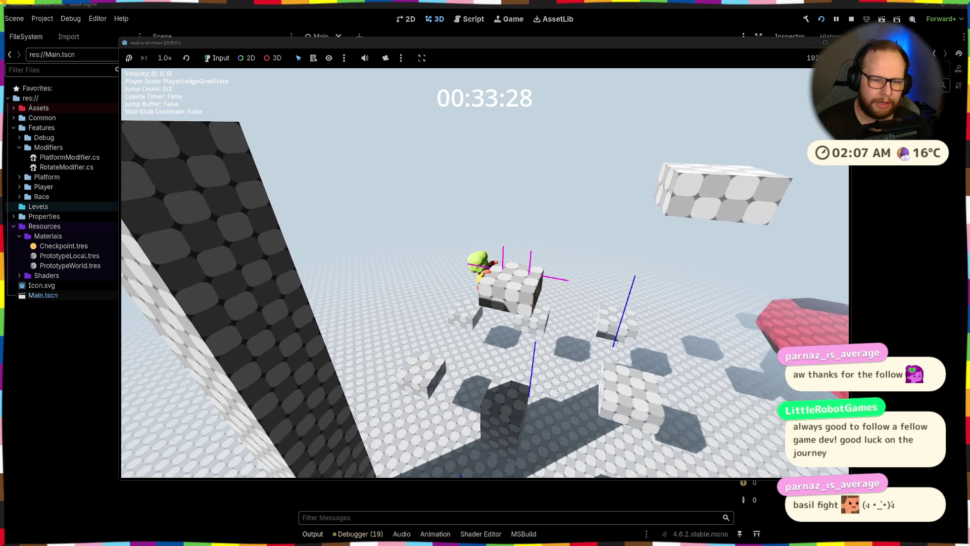
{"action": "key", "text": "w"}
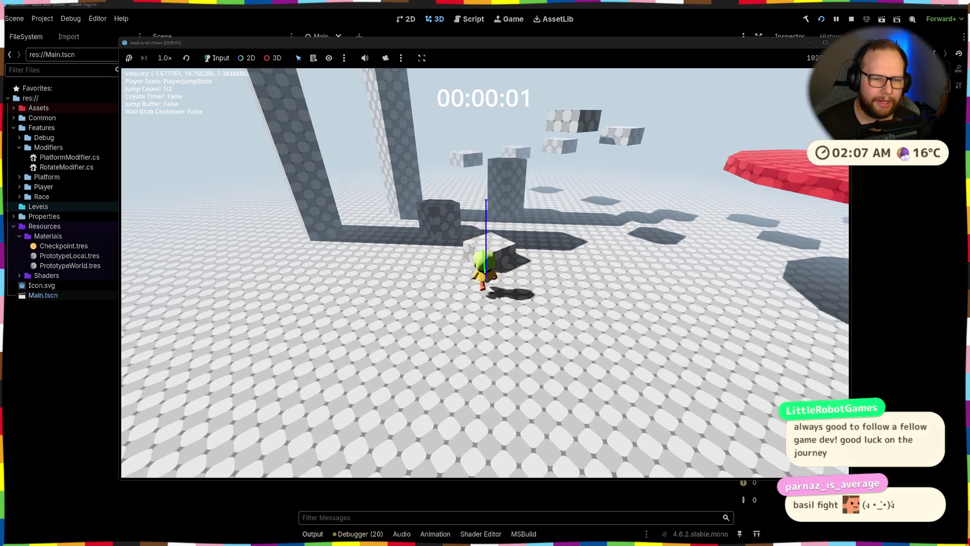
- Pass the start ring, then double-jump via the red platform and blocks to the pillar tops
{"action": "key", "text": "space"}
{"action": "key", "text": "space"}
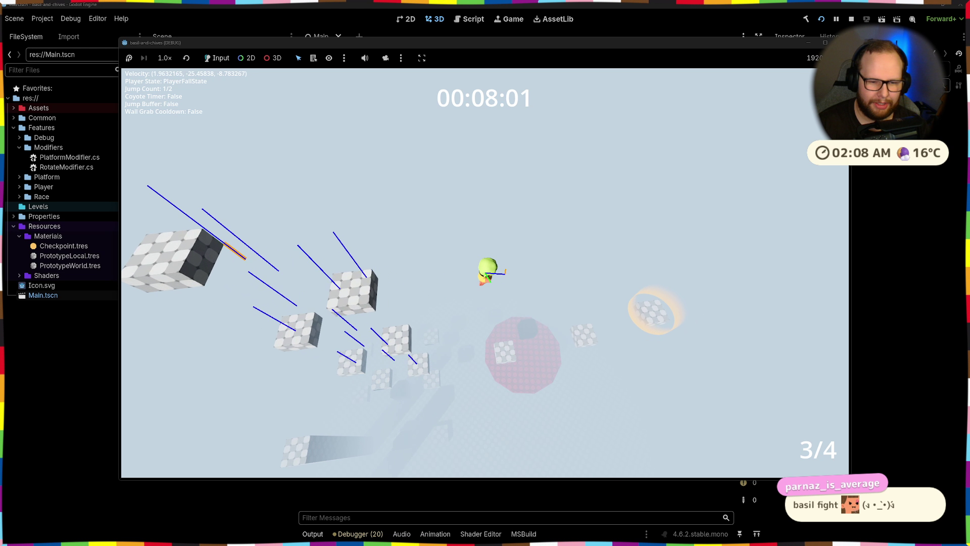
{"action": "key", "text": "space"}
{"action": "key", "text": "space"}
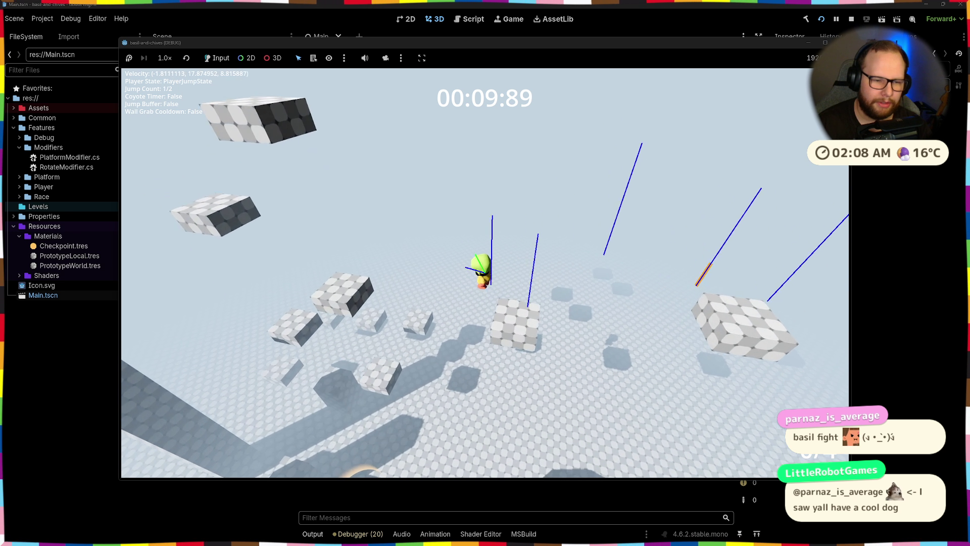
{"action": "key", "text": "space"}
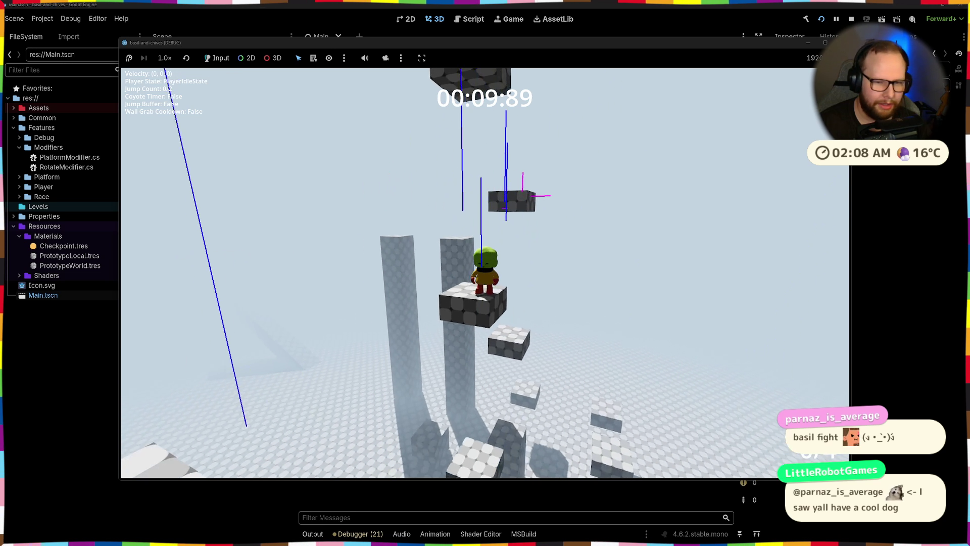
{"action": "key", "text": "space"}
{"action": "key", "text": "space"}
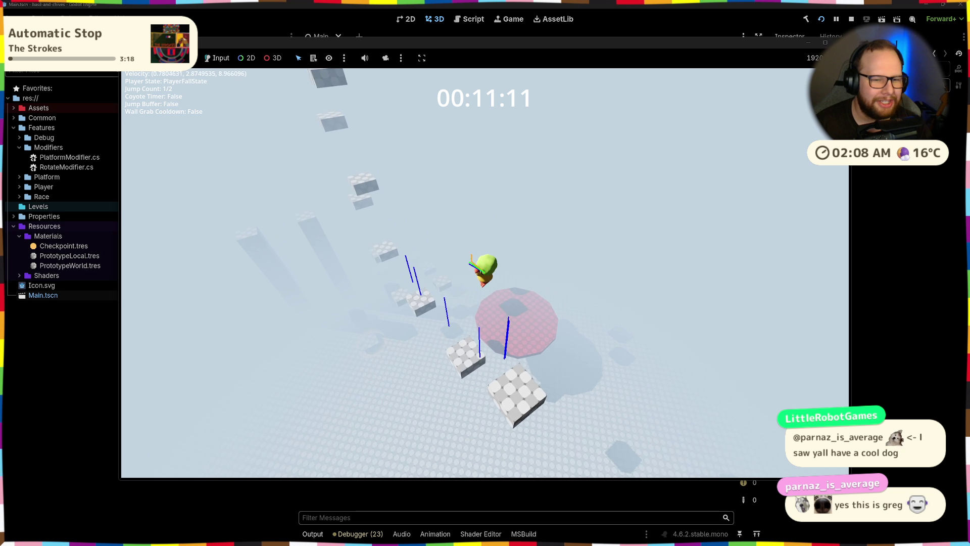
{"action": "key", "text": "space"}
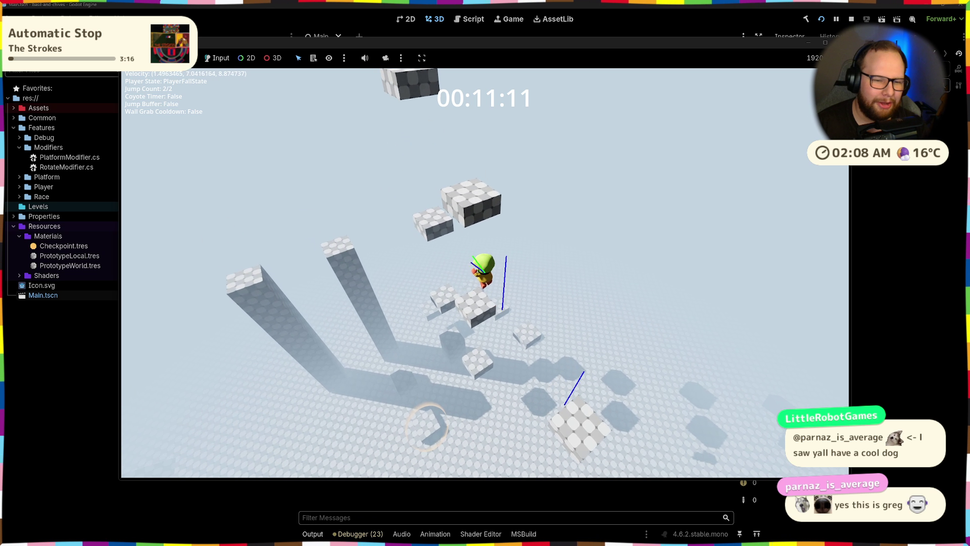
{"action": "key", "text": "space"}
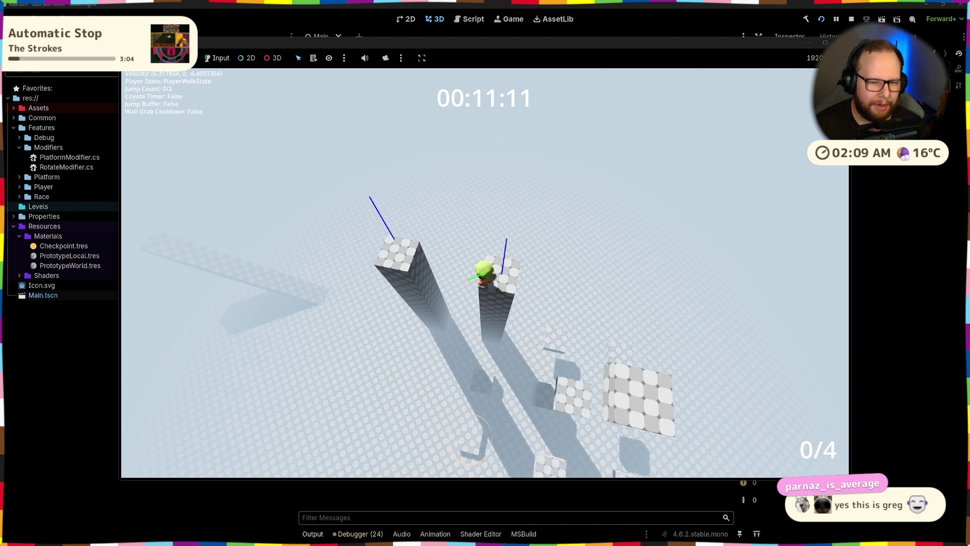
- Jump down across the blocks and red platform, recover from a fall, and pass checkpoint 1/4
{"action": "key", "text": "space"}
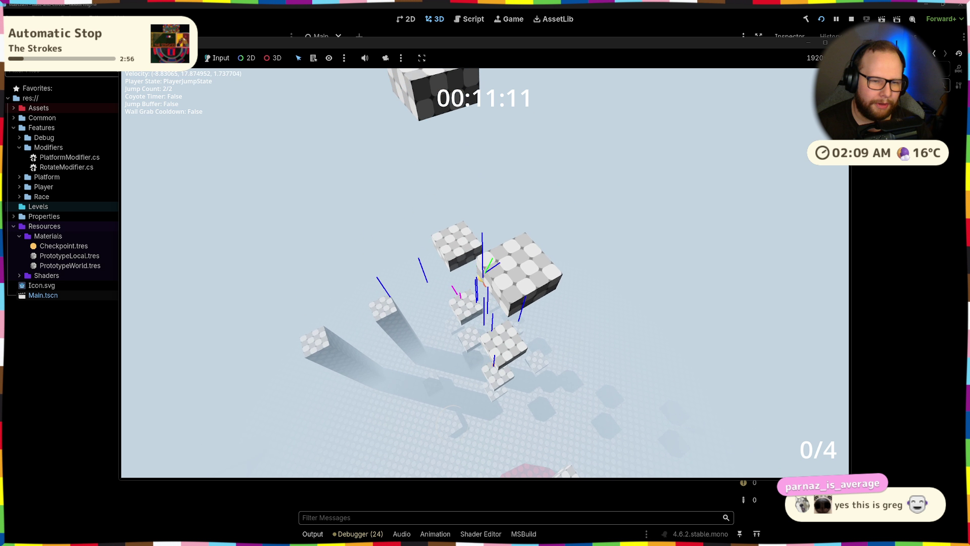
{"action": "key", "text": "space"}
{"action": "key", "text": "space"}
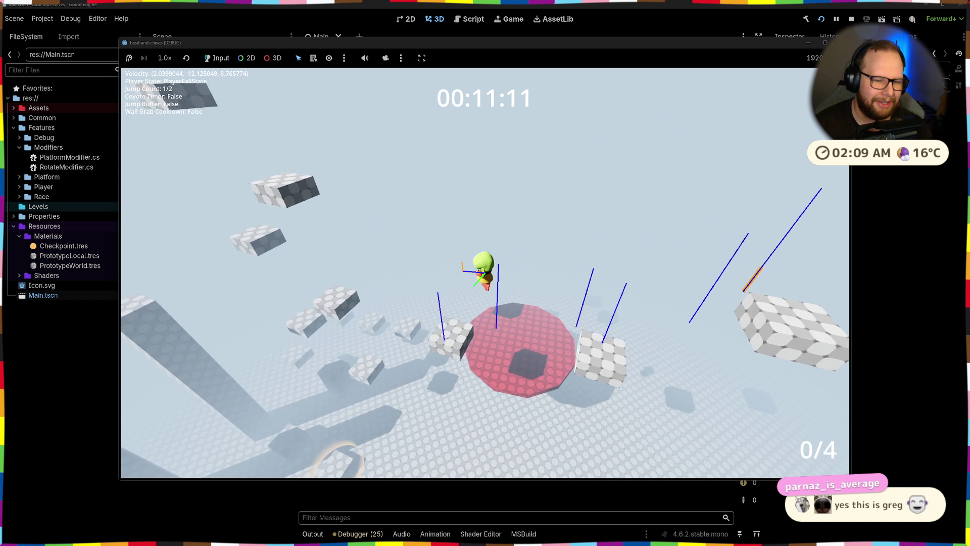
{"action": "key", "text": "space"}
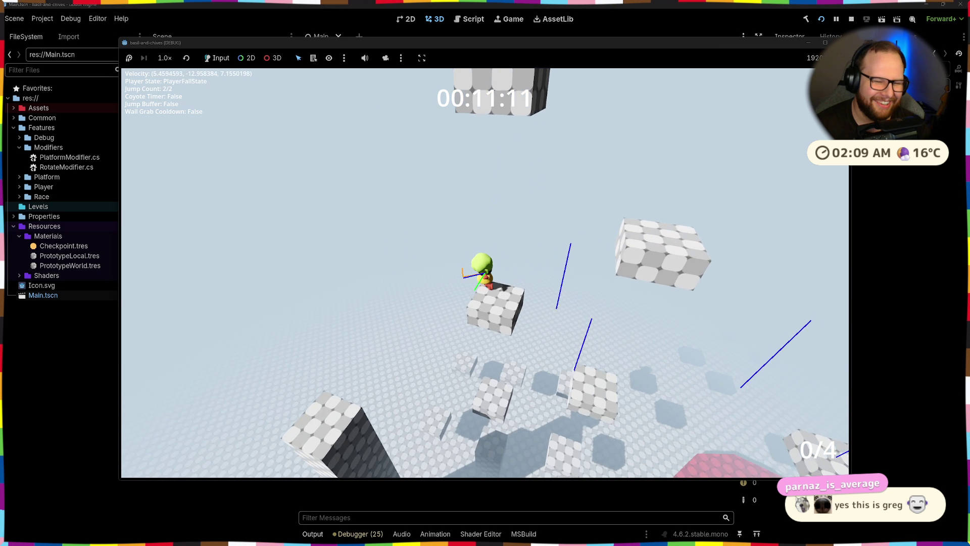
{"action": "key", "text": "space"}
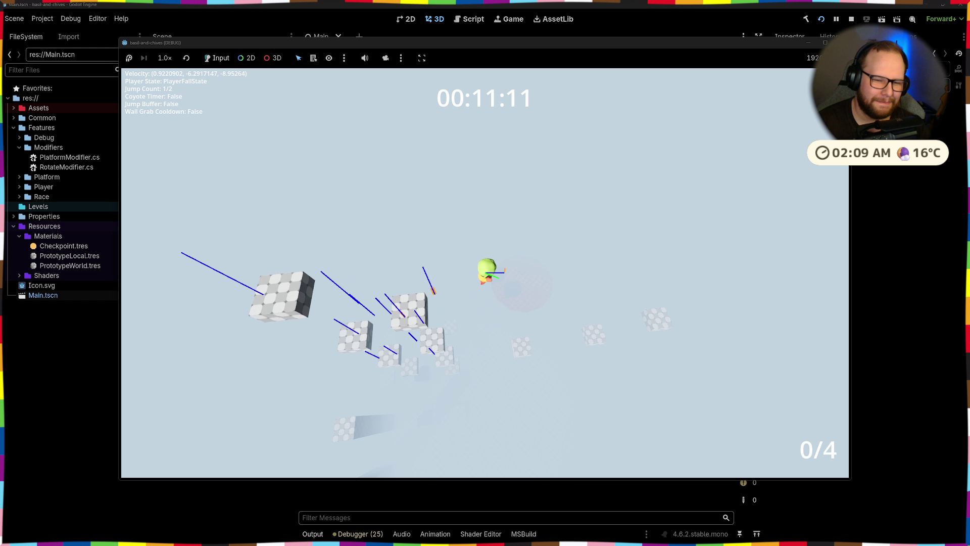
{"action": "key", "text": "space"}
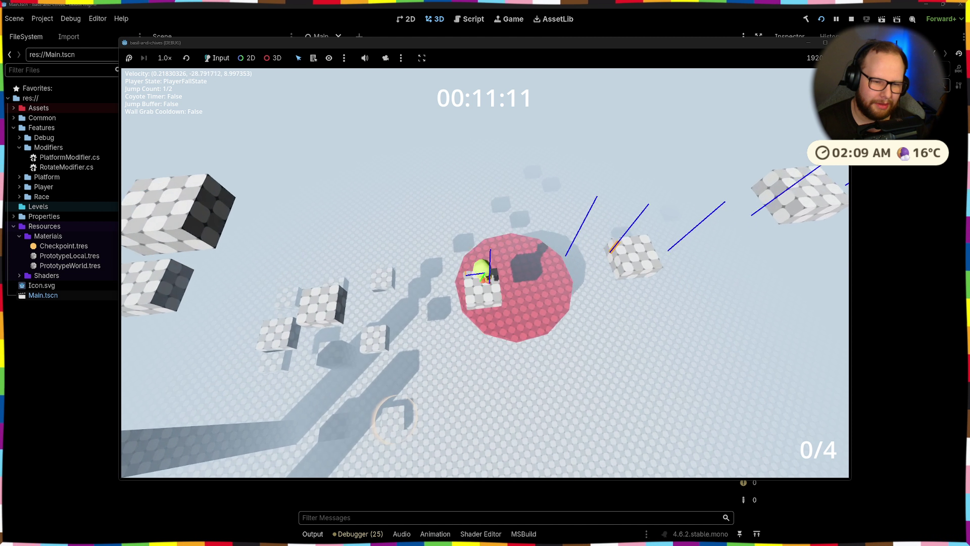
{"action": "key", "text": "space"}
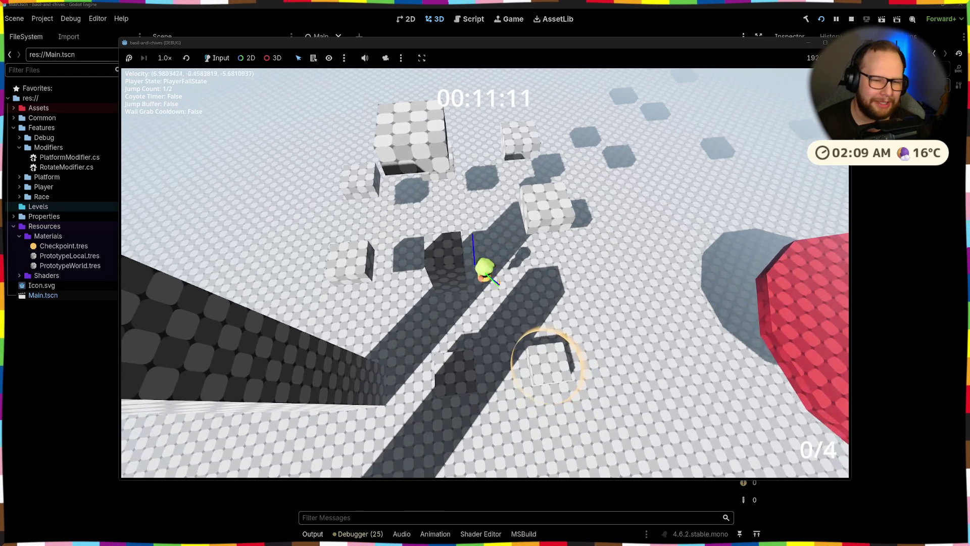
{"action": "key", "text": "space"}
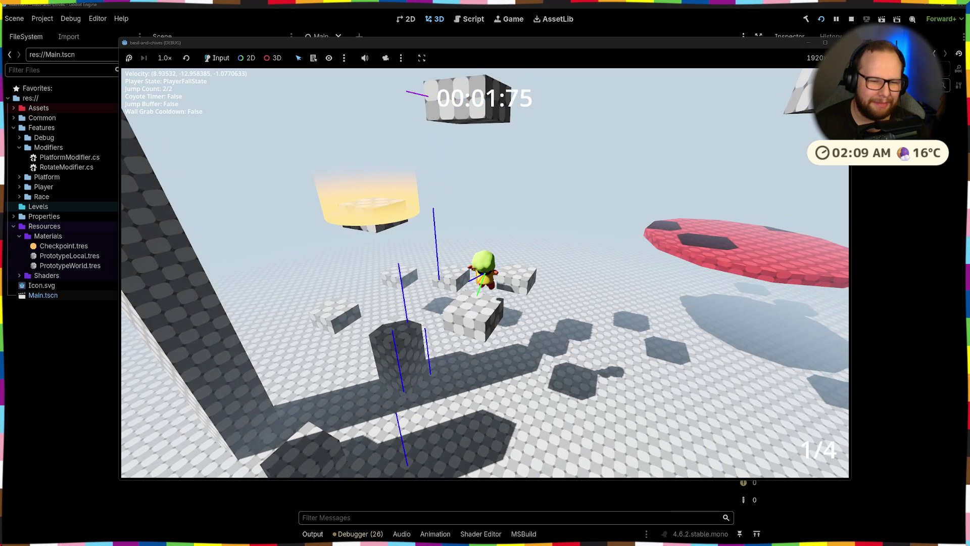
- Jump across the blocks and red platform, double-jumping through the first checkpoint ring to reach 1/4
{"action": "key", "text": "space"}
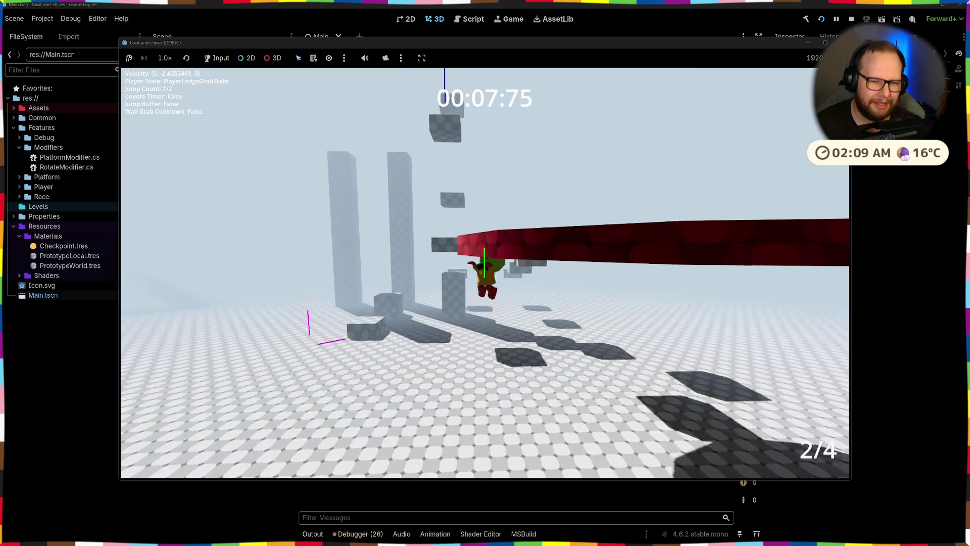
{"action": "key", "text": "space"}
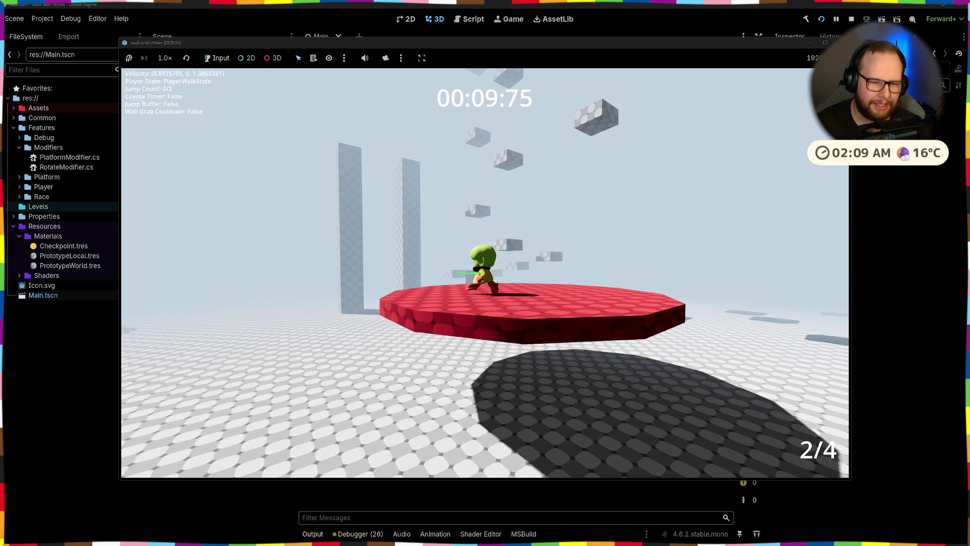
{"action": "key", "text": "space"}
{"action": "key", "text": "space"}
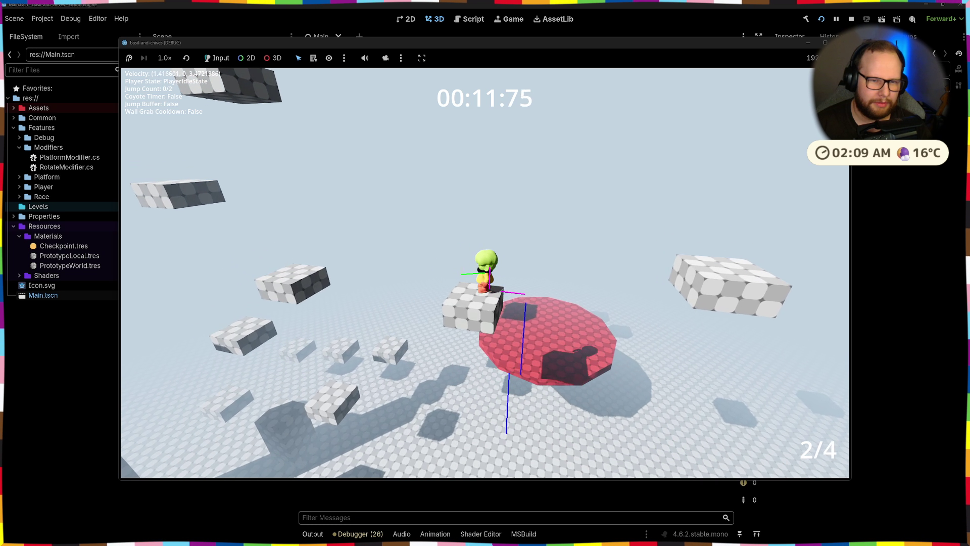
{"action": "key", "text": "space"}
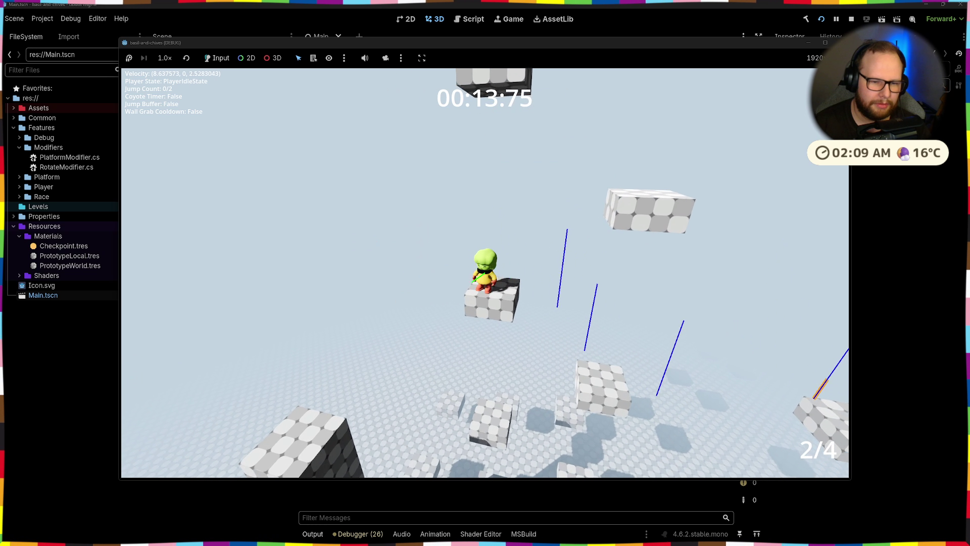
{"action": "key", "text": "space"}
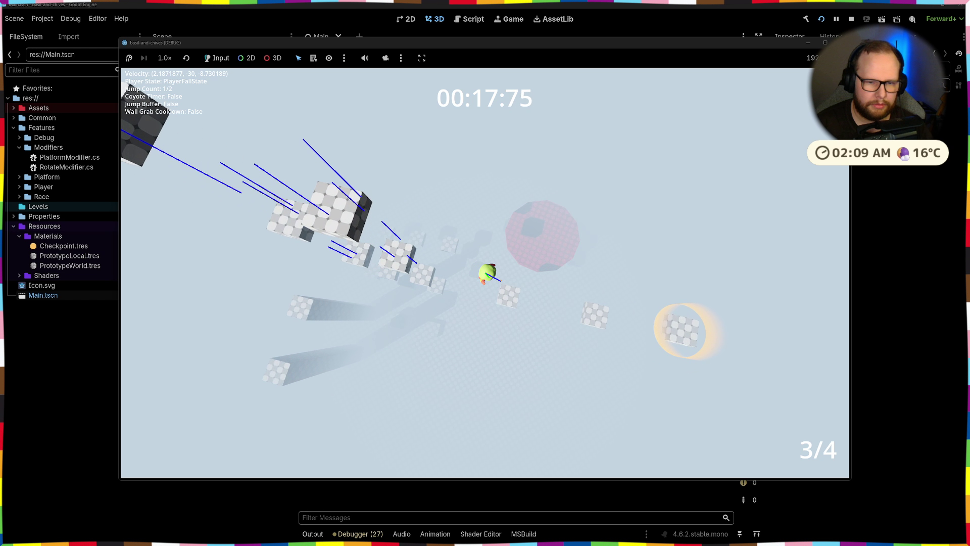
{"action": "key", "text": "space"}
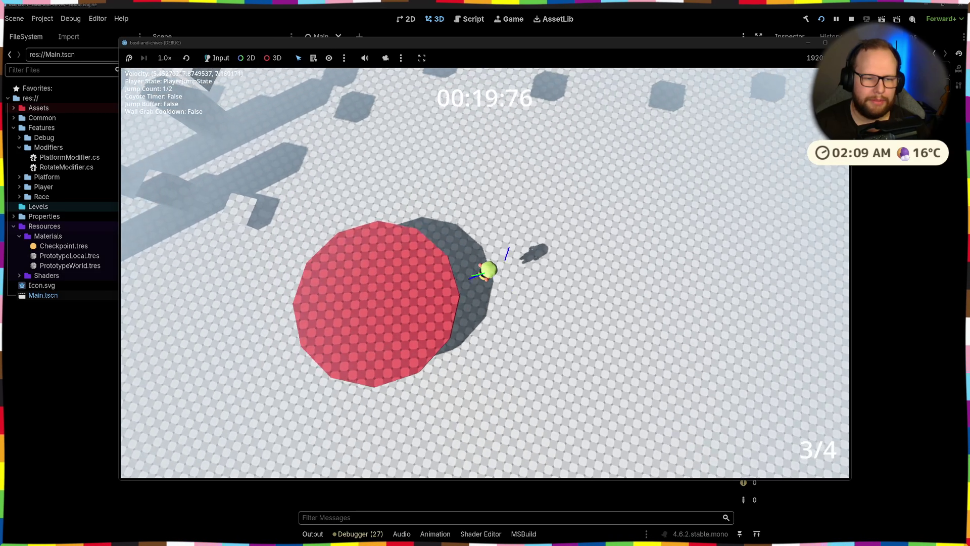
{"action": "key", "text": "space"}
{"action": "key", "text": "space"}
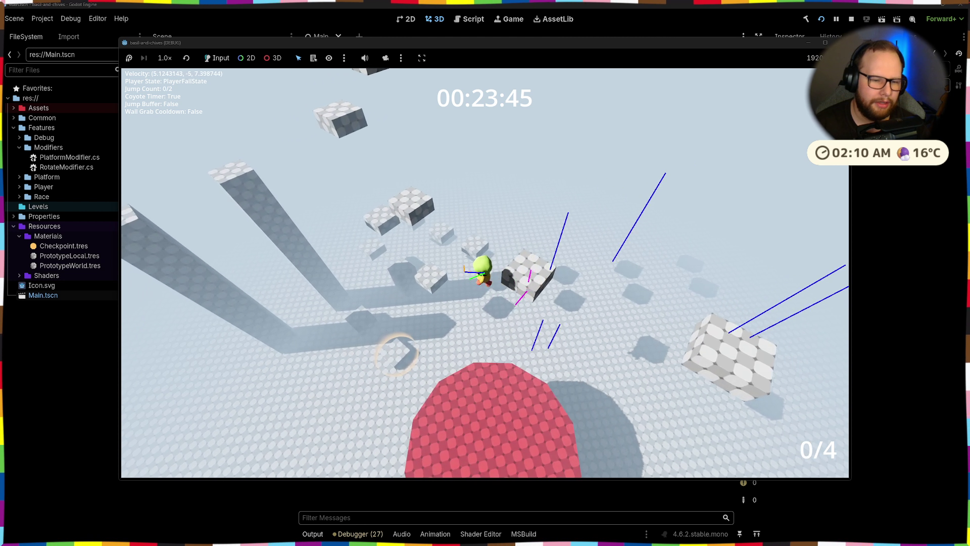
{"action": "key", "text": "space"}
{"action": "key", "text": "space"}
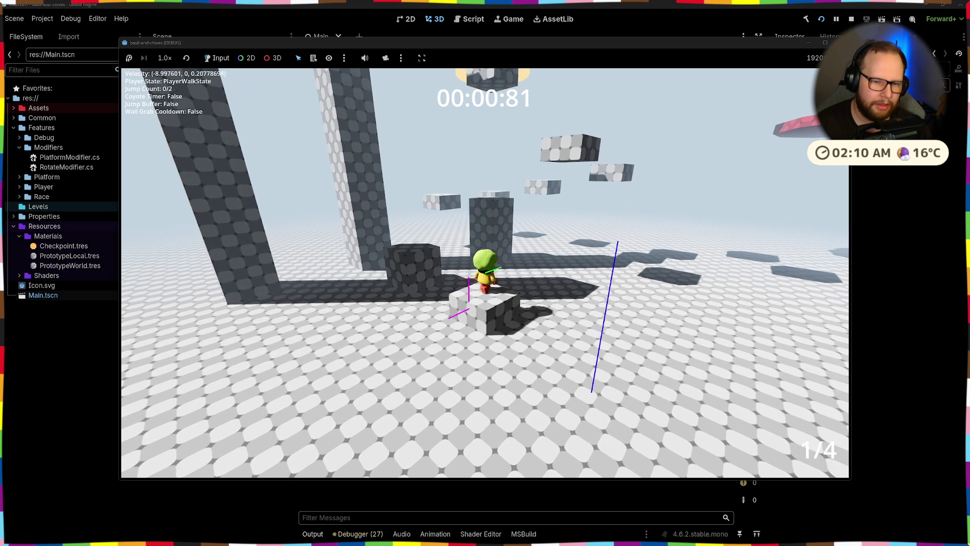
- Double-jump up the pillar and tall blocks toward the glowing checkpoint
{"action": "key", "text": "space"}
{"action": "key", "text": "space"}
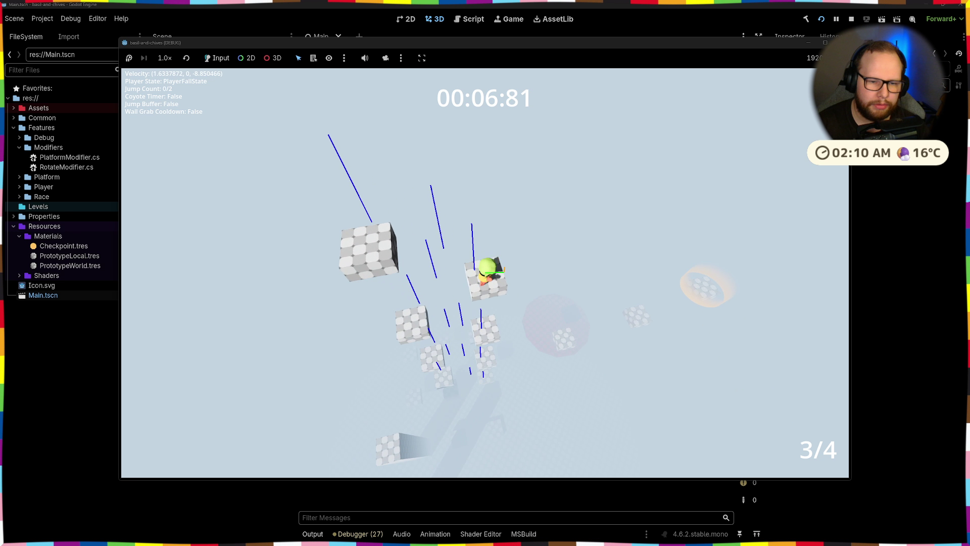
{"action": "key", "text": "space"}
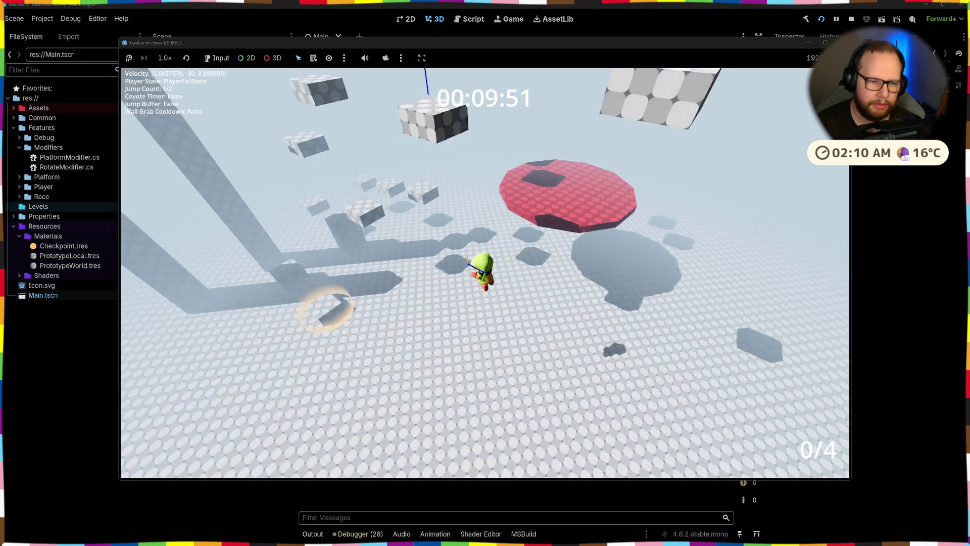
{"action": "key", "text": "space"}
{"action": "key", "text": "space"}
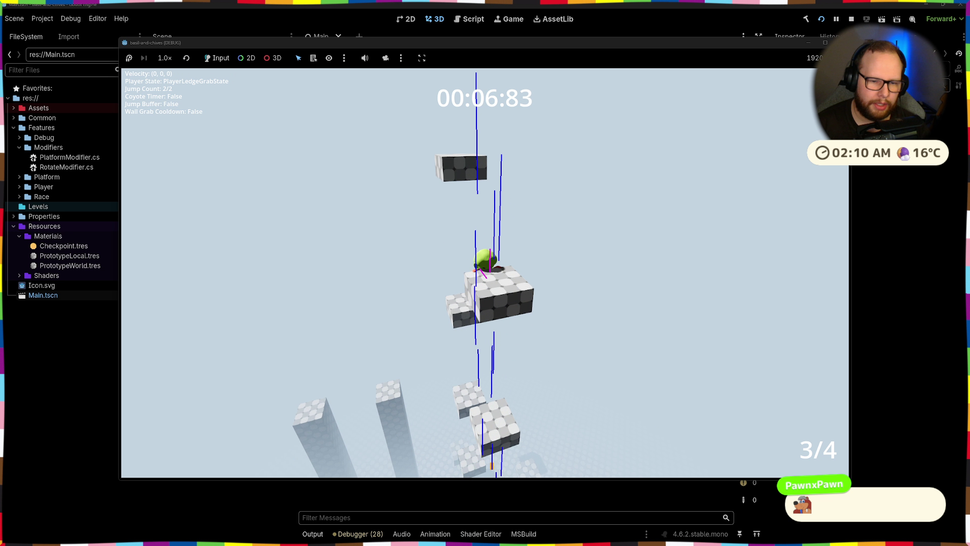
{"action": "key", "text": "space"}
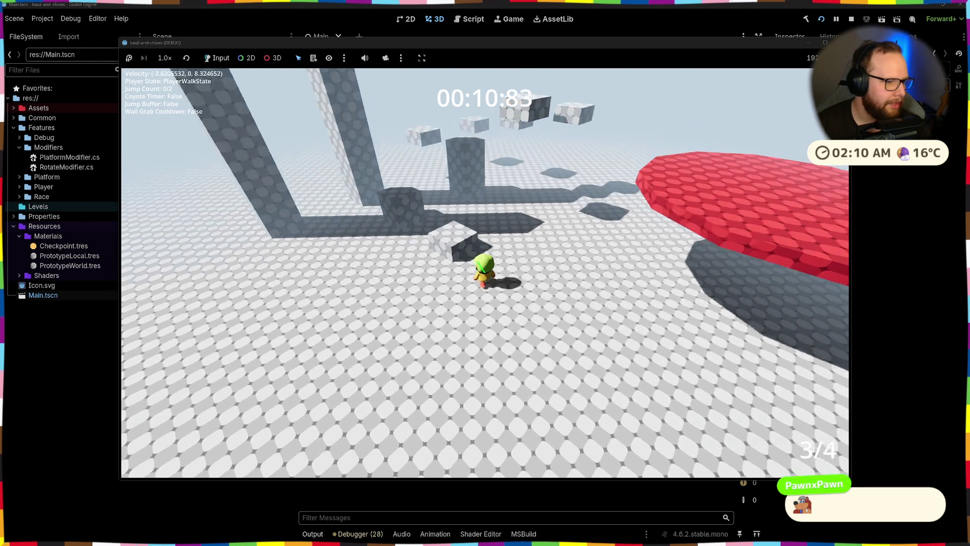
{"action": "key", "text": "space"}
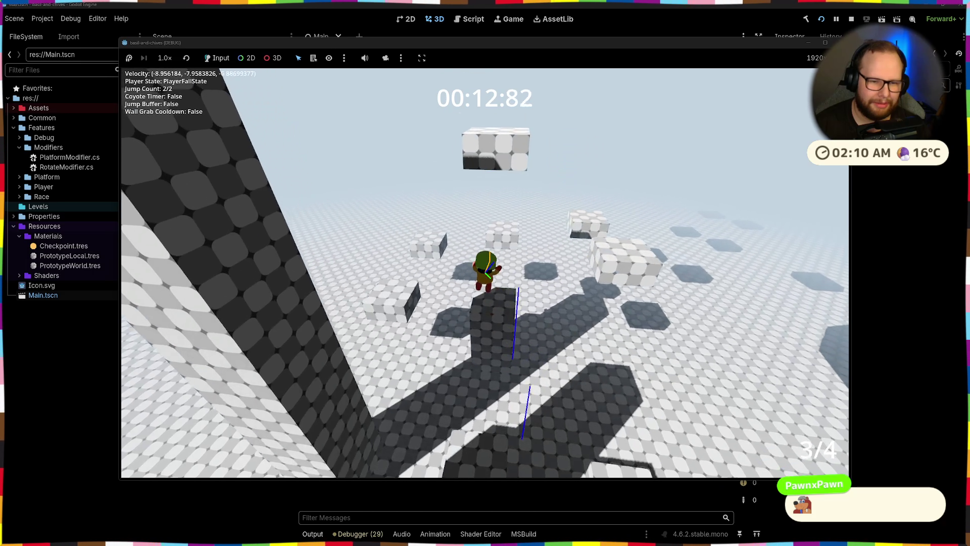
{"action": "key", "text": "space"}
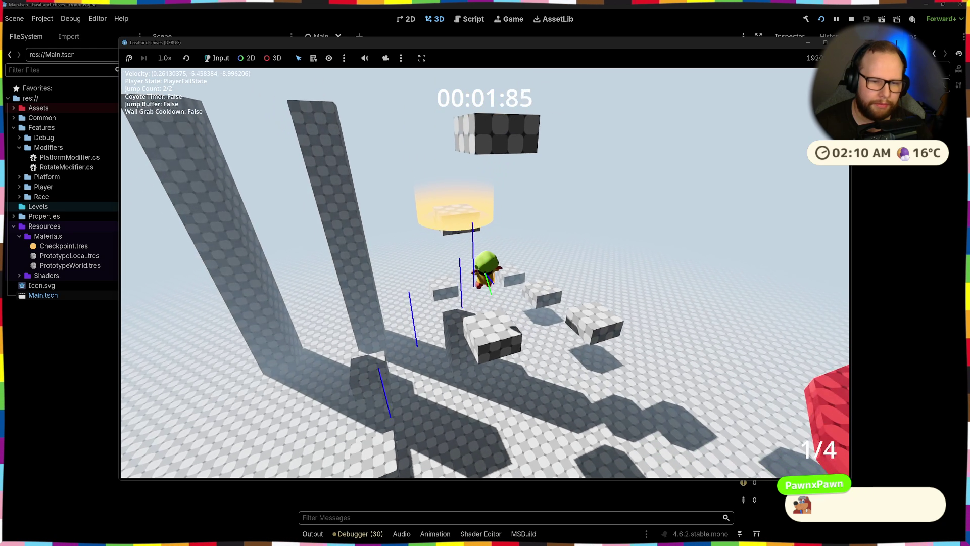
{"action": "key", "text": "space"}
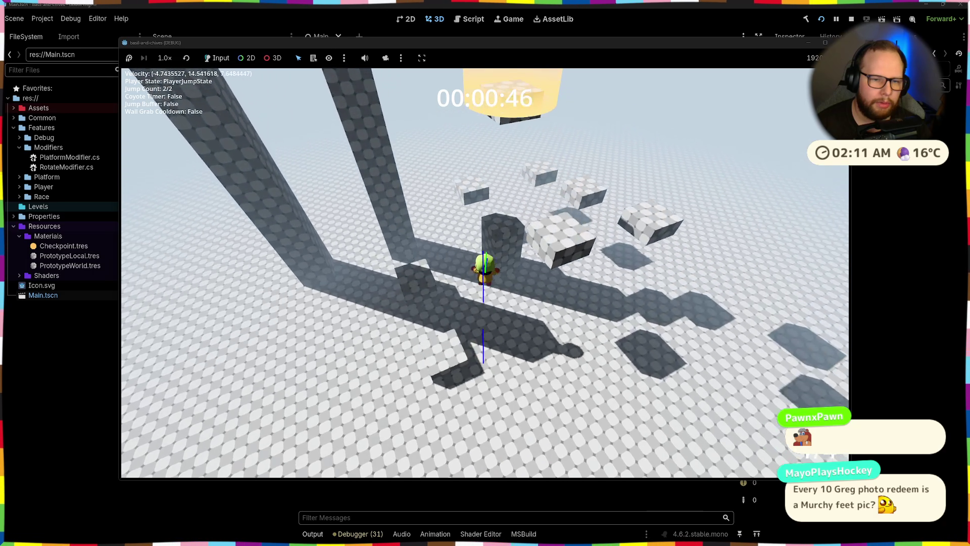
- Respawn at the last checkpoint and walk across the red platform
{"action": "key", "text": "space"}
{"action": "key", "text": "space"}
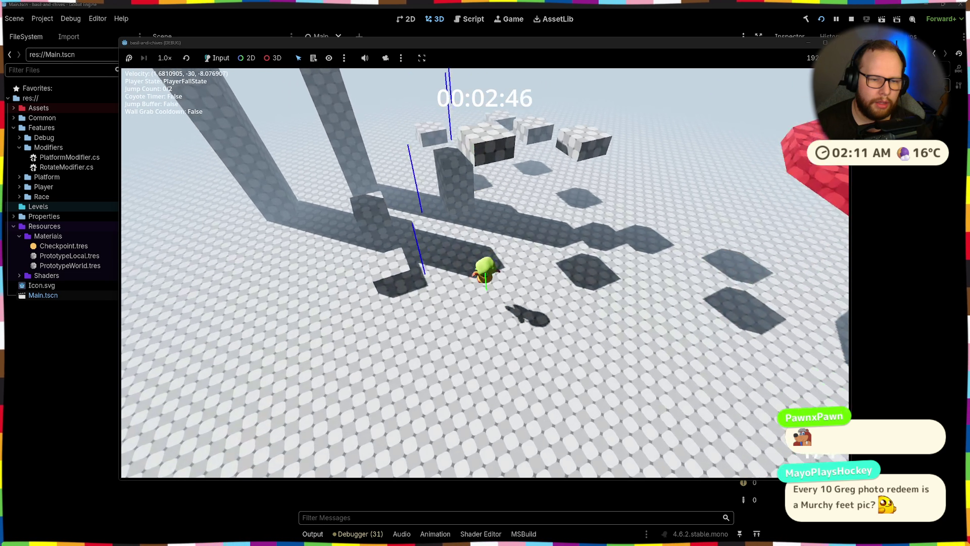
{"action": "key", "text": "space"}
{"action": "key", "text": "w"}
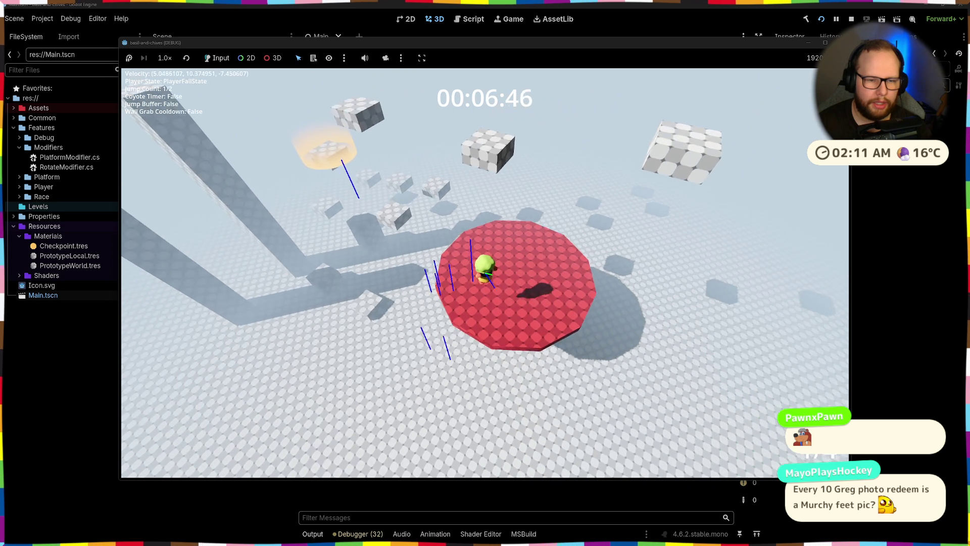
{"action": "key", "text": "w"}
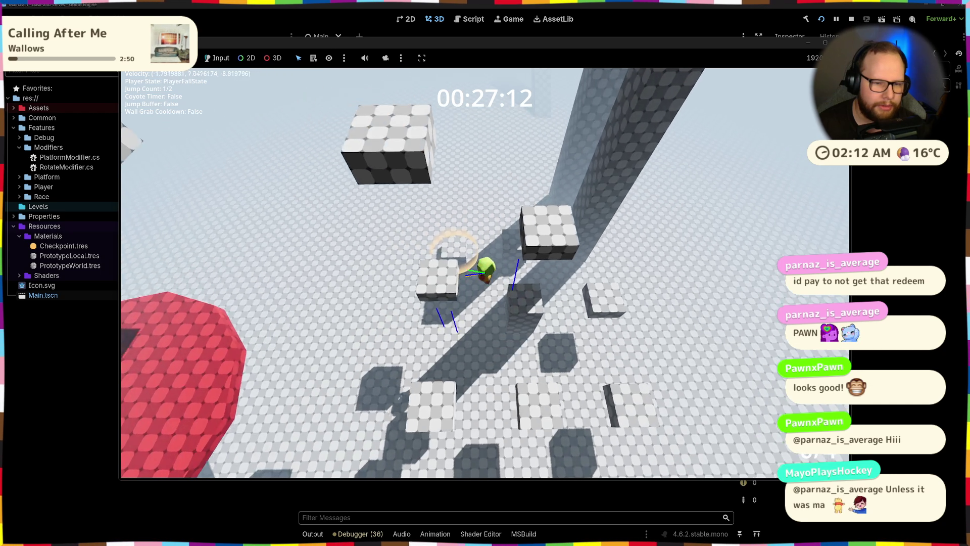
- Double-jump off a block, drop to the floor and keep running and jumping along the ground
{"action": "key", "text": "space"}
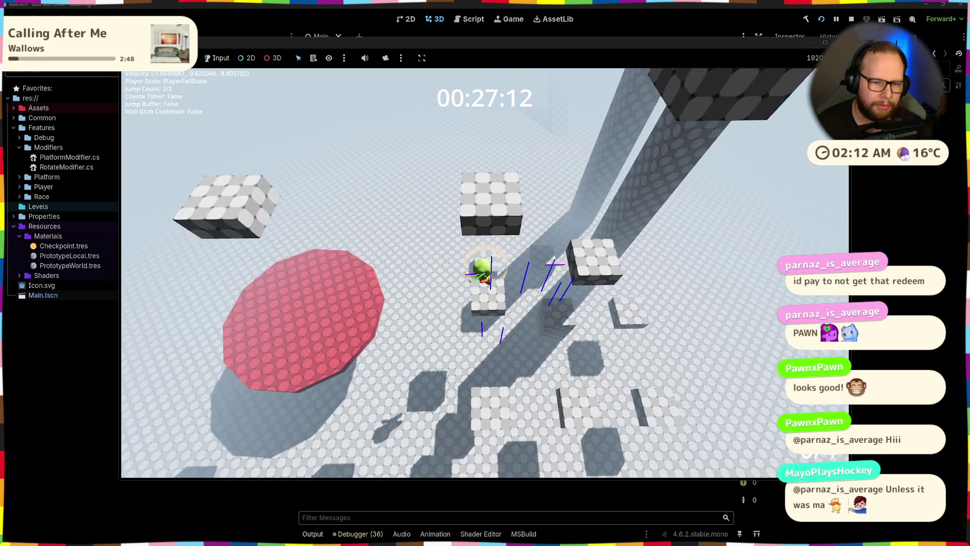
{"action": "key", "text": "space"}
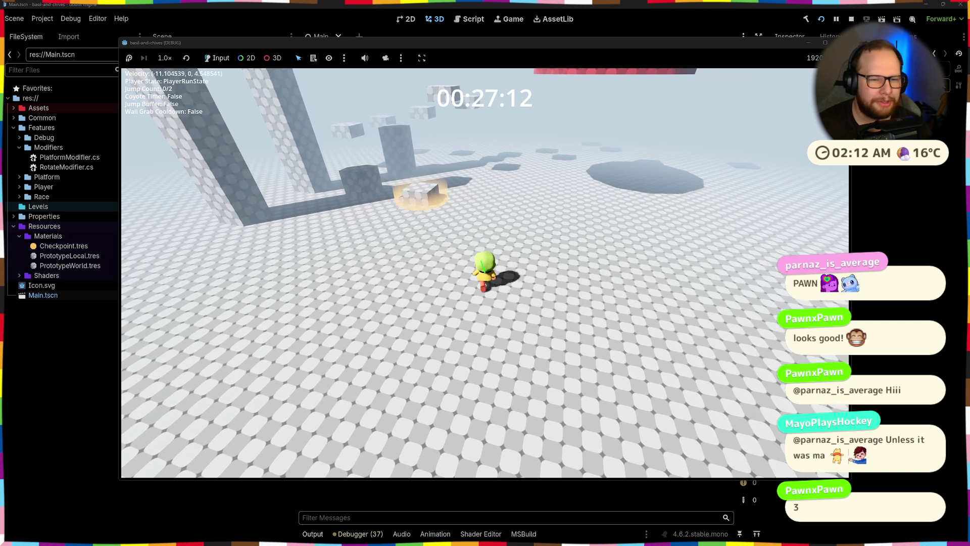
{"action": "key", "text": "space"}
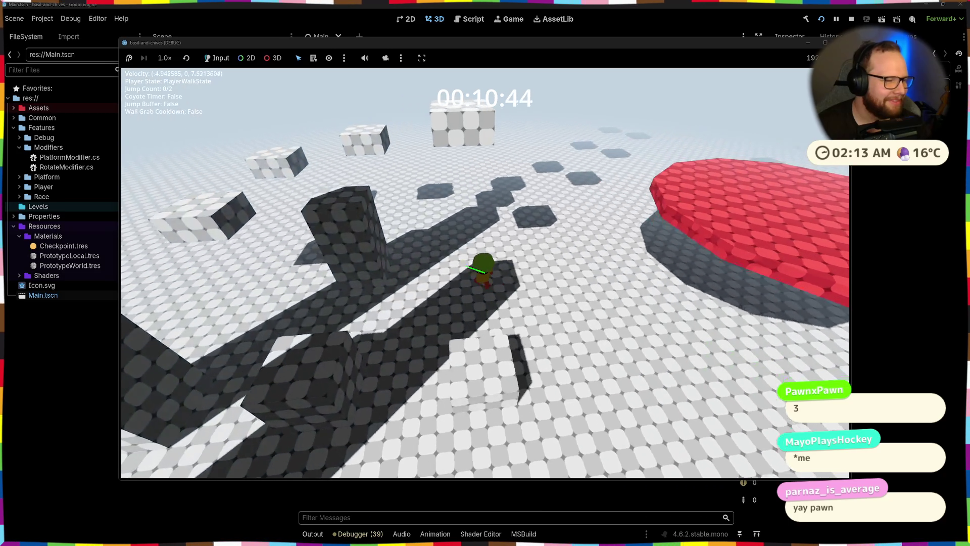
- Jump and double-jump from the walkway up the floating blocks and through a checkpoint ring
{"action": "key", "text": "space"}
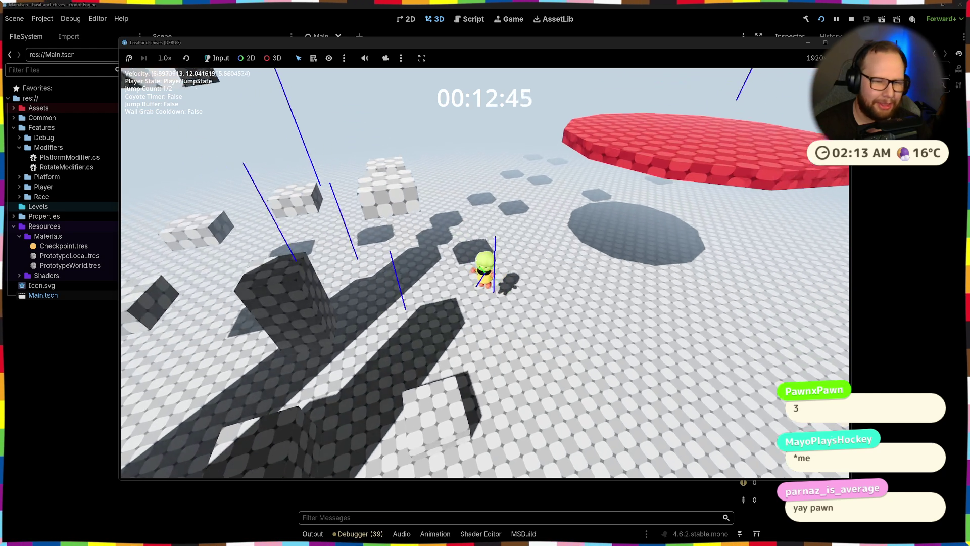
{"action": "key", "text": "space"}
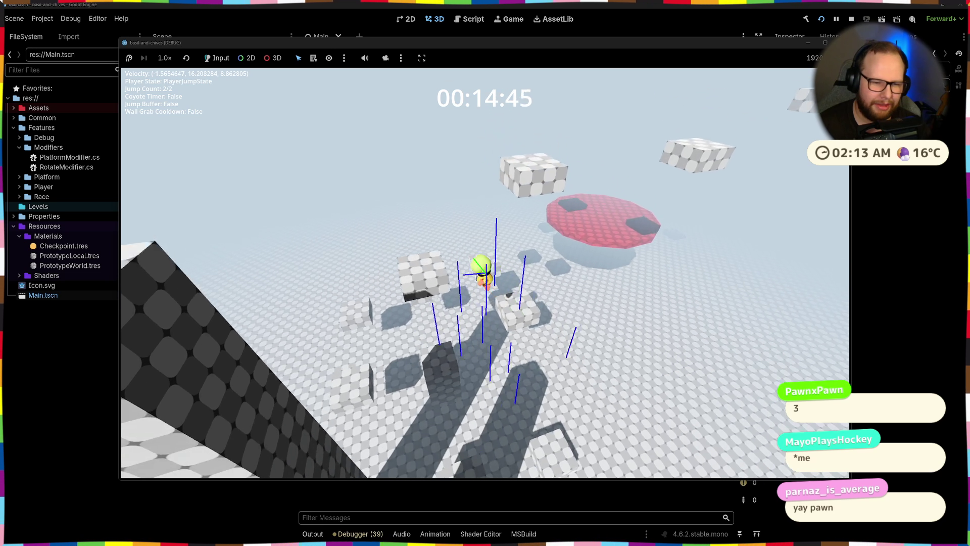
{"action": "key", "text": "space"}
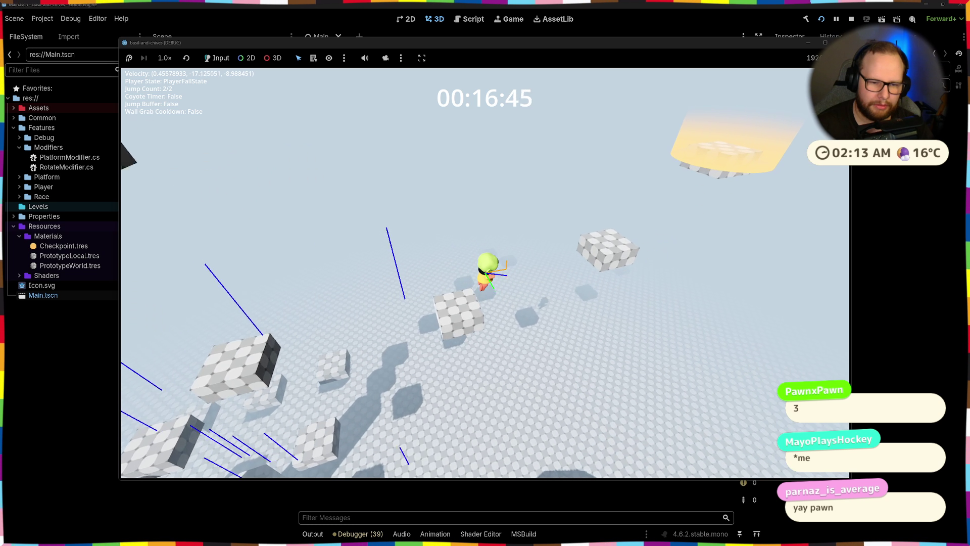
{"action": "key", "text": "space"}
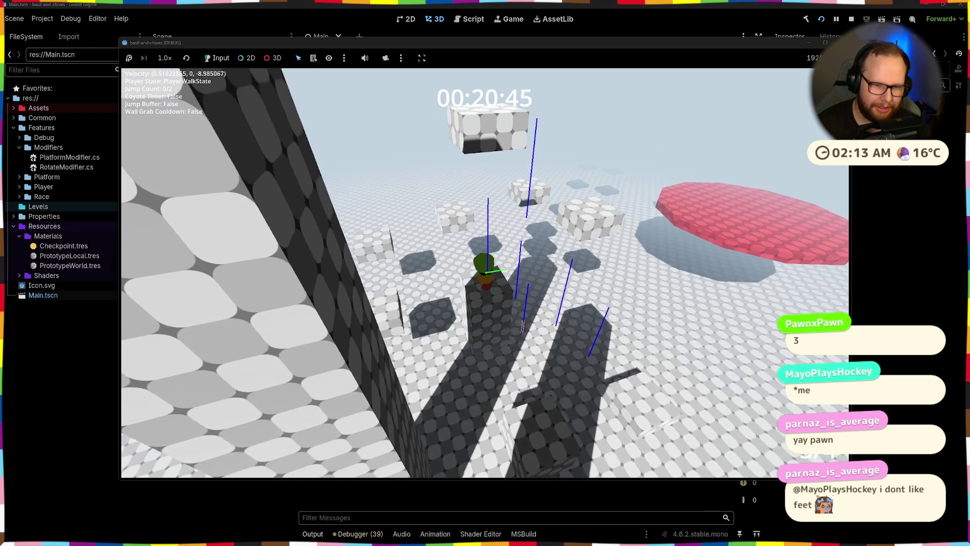
{"action": "key", "text": "space"}
{"action": "key", "text": "space"}
{"action": "key", "text": "space"}
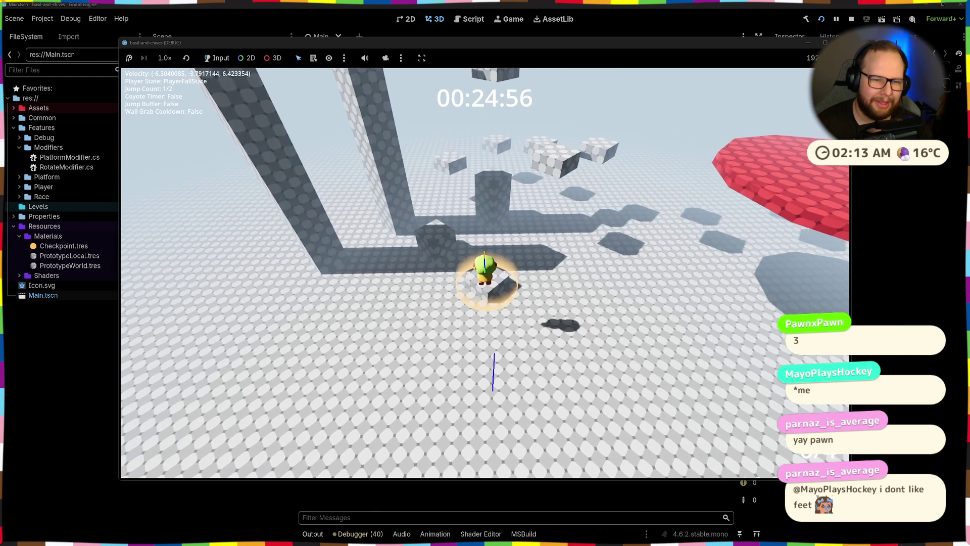
{"action": "key", "text": "space"}
{"action": "key", "text": "space"}
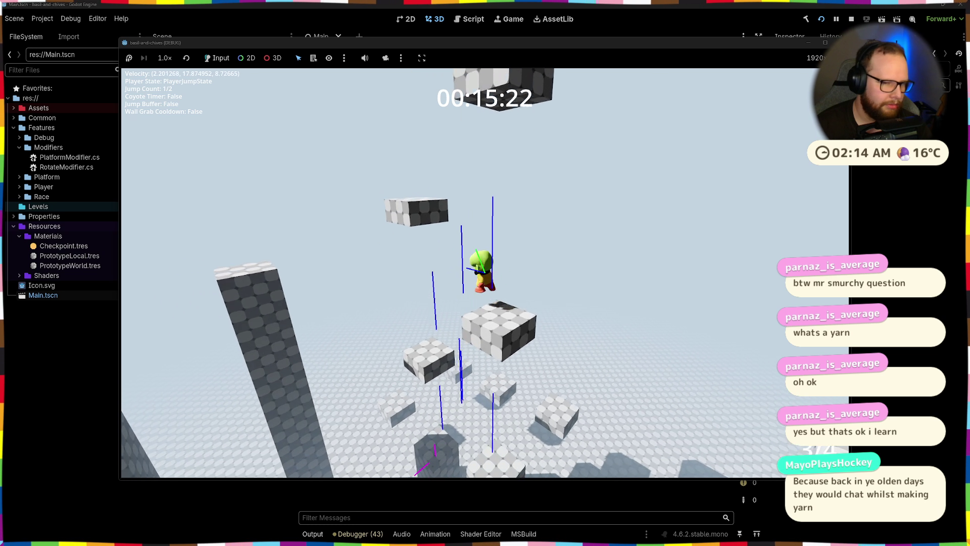
- Jump off the ledge, then double-jump from the red platform toward the upper blocks
{"action": "key", "text": "space"}
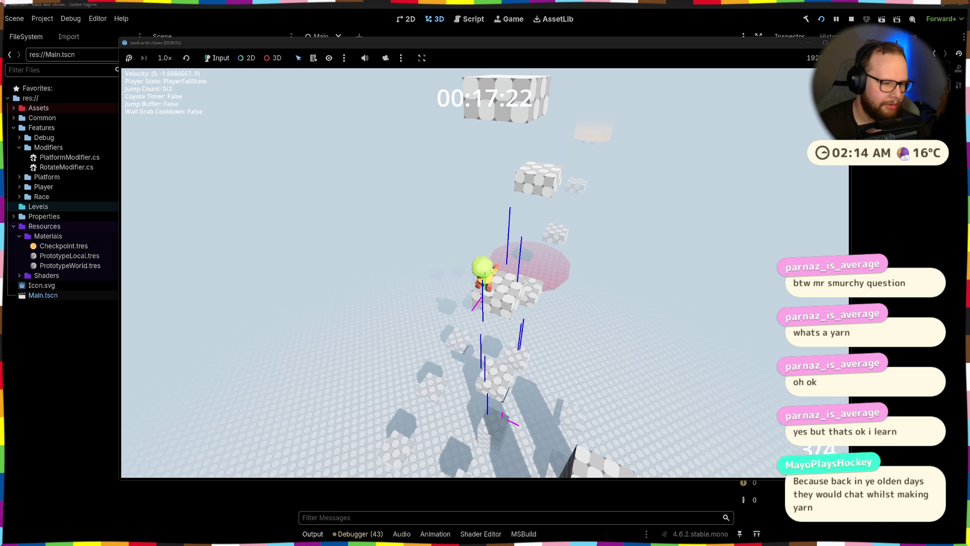
{"action": "key", "text": "space"}
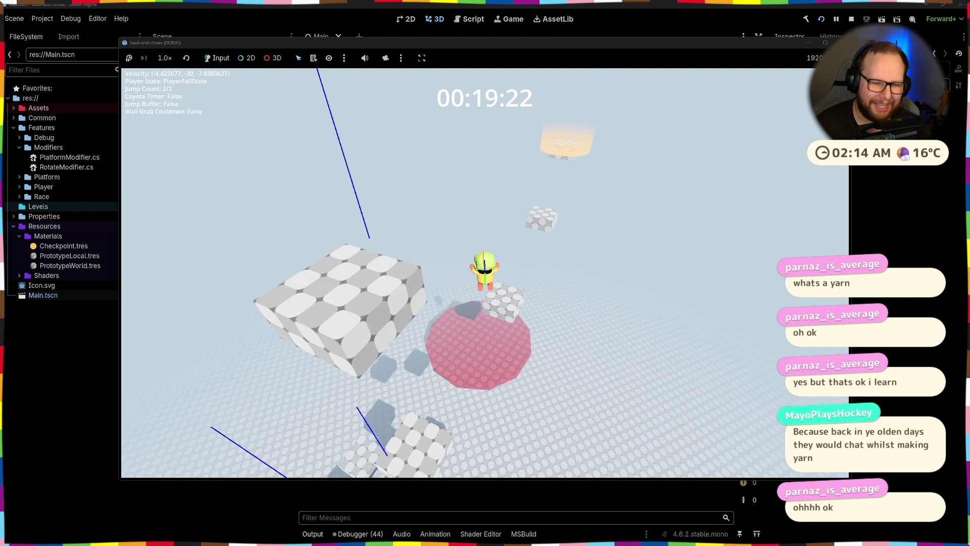
{"action": "key", "text": "space"}
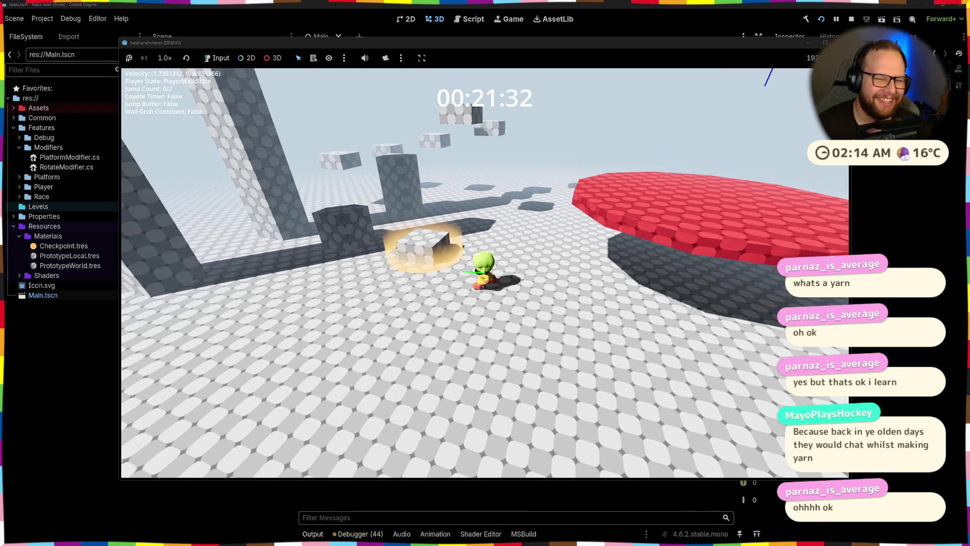
{"action": "key", "text": "space"}
{"action": "key", "text": "space"}
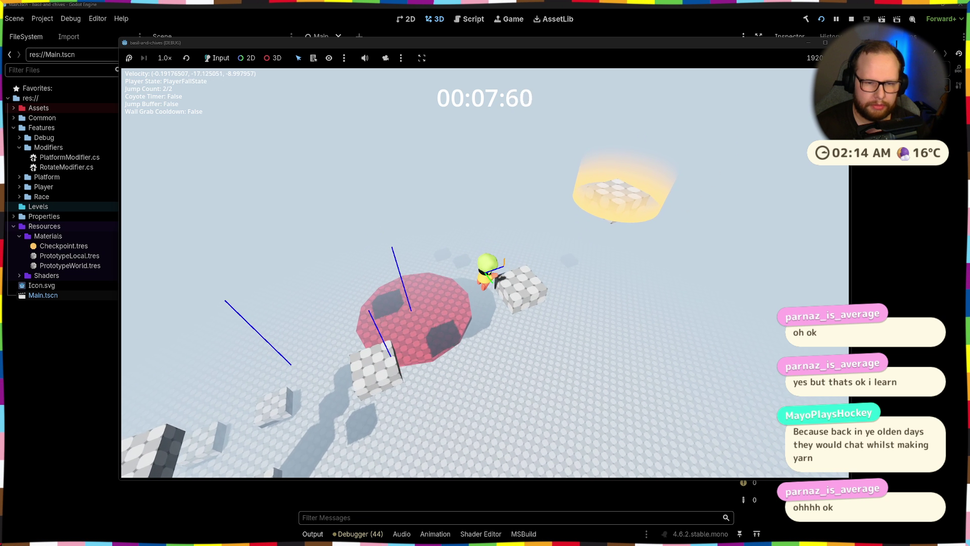
{"action": "key", "text": "space"}
{"action": "key", "text": "w"}
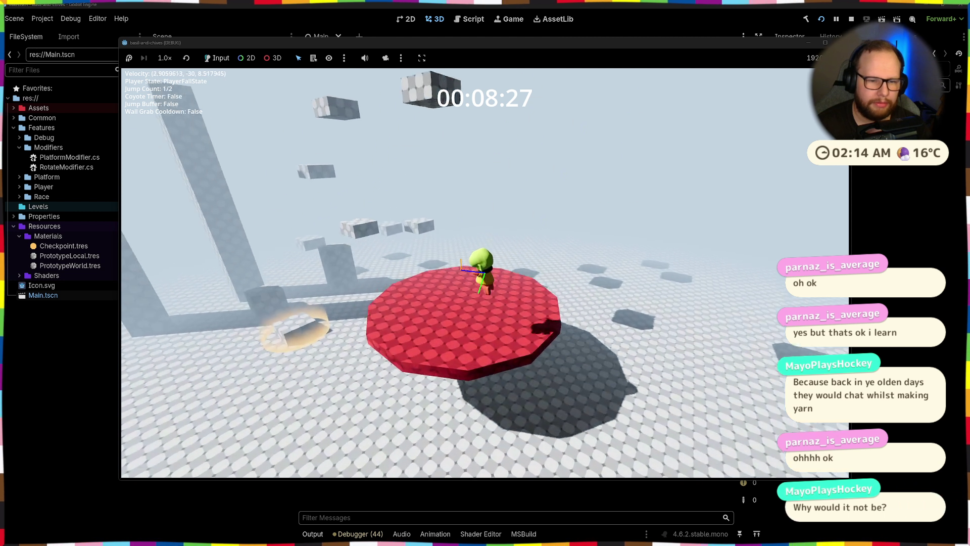
{"action": "key", "text": "space"}
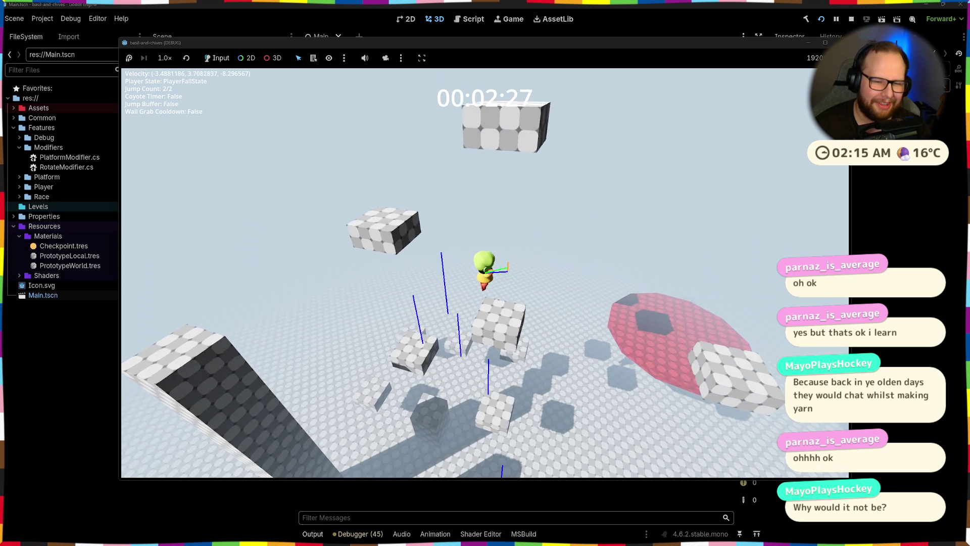
{"action": "key", "text": "space"}
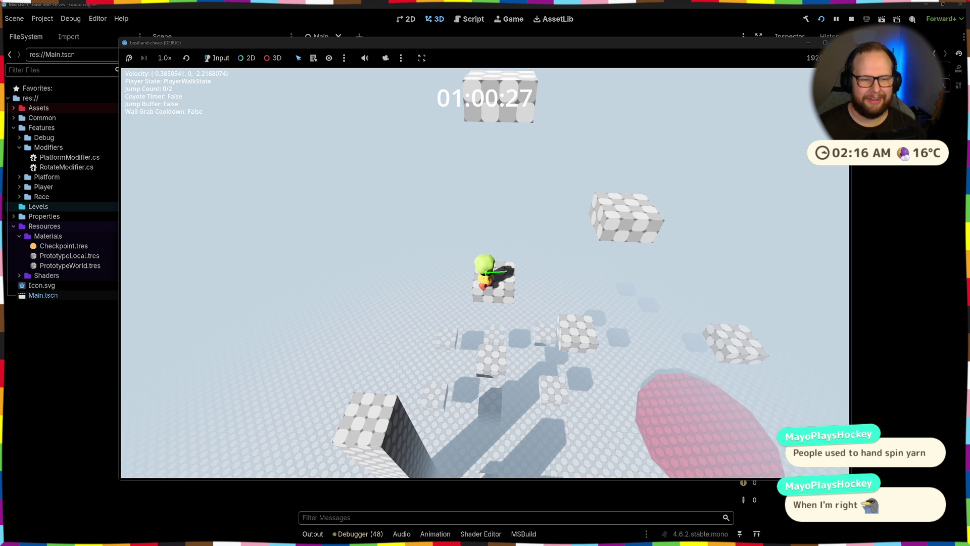
- Jump and double-jump off the platform through the first checkpoint
{"action": "key", "text": "space"}
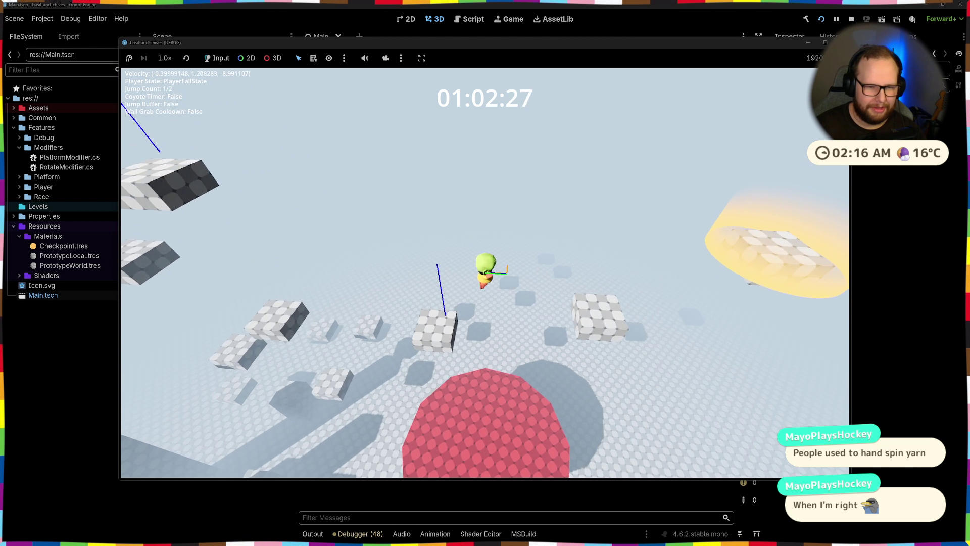
{"action": "key", "text": "space"}
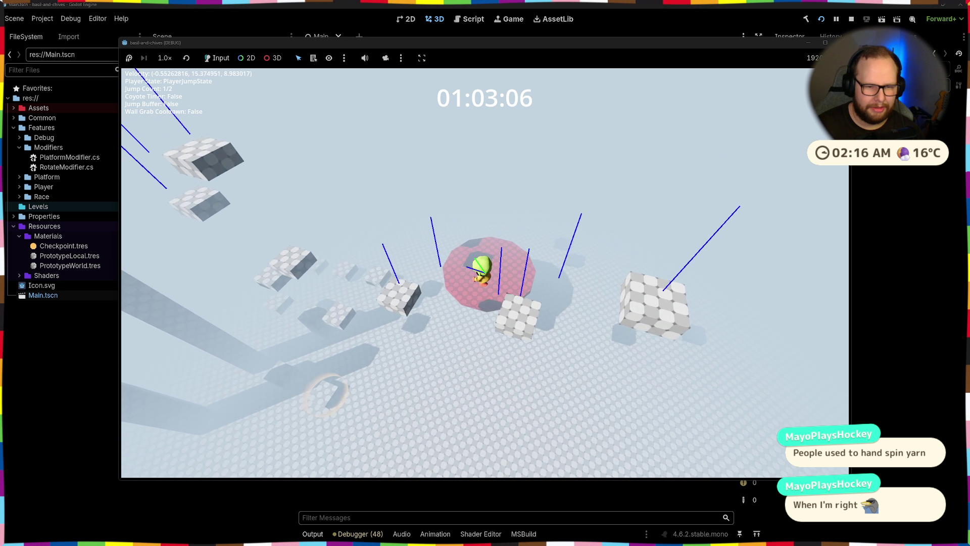
{"action": "key", "text": "space"}
{"action": "key", "text": "space"}
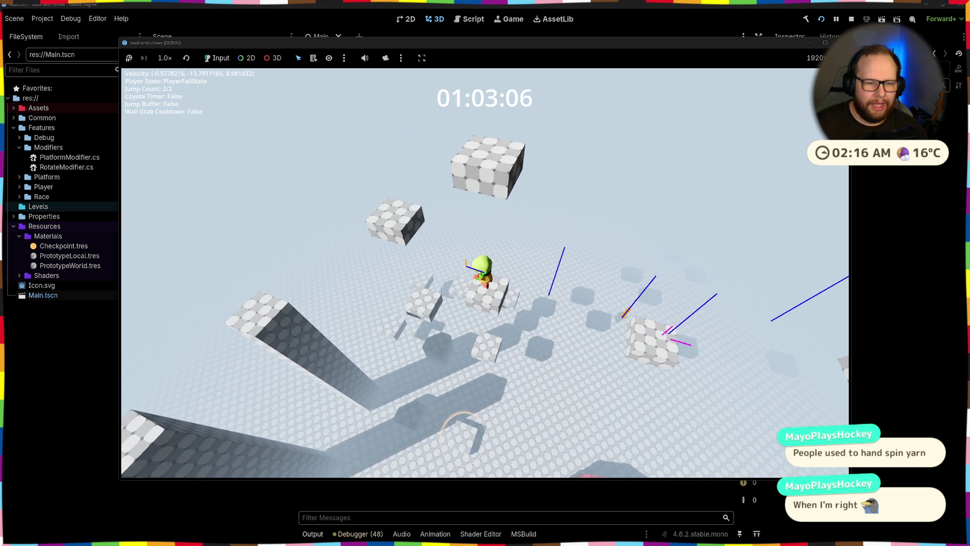
{"action": "key", "text": "space"}
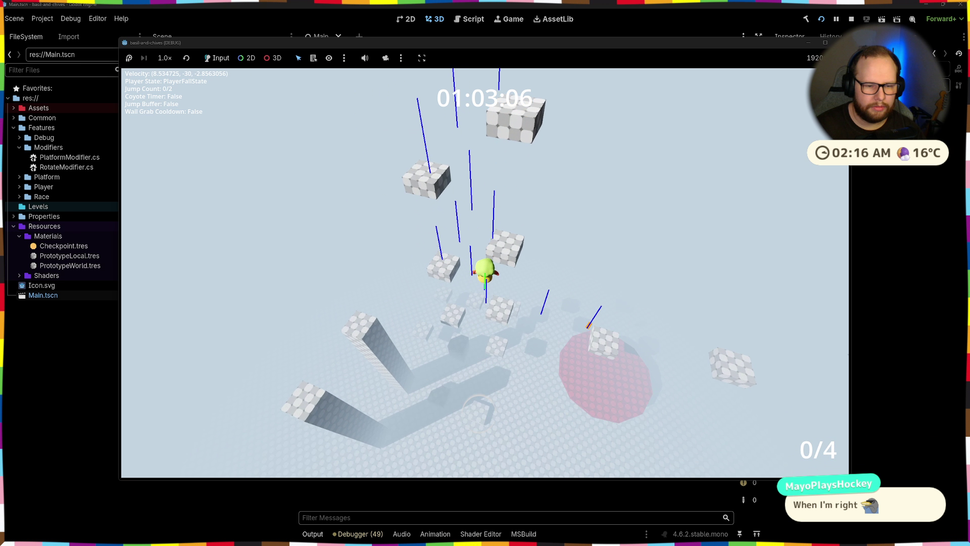
{"action": "key", "text": "space"}
- Move on through the next checkpoints, grabbing a block's ledge and climbing onto it
{"action": "key", "text": "w"}
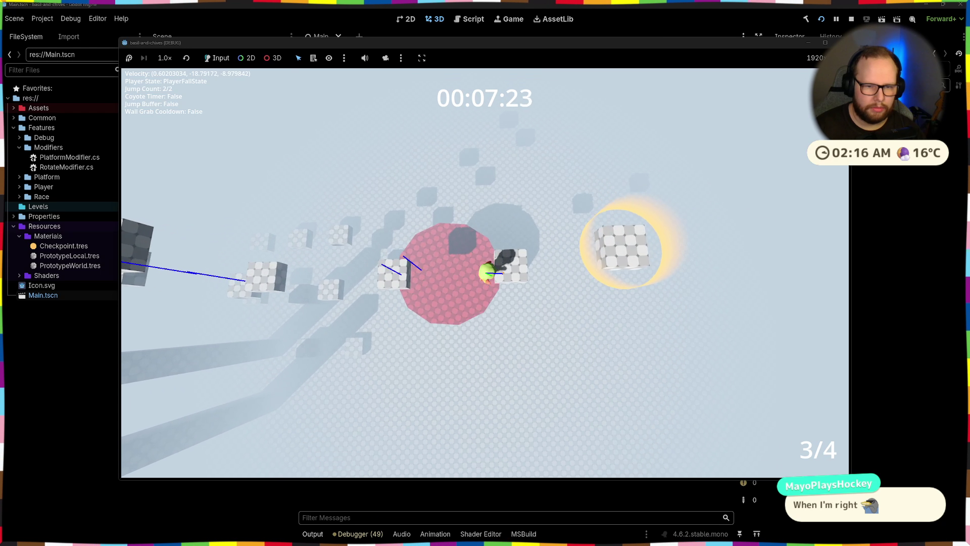
{"action": "key", "text": "space"}
{"action": "key", "text": "w"}
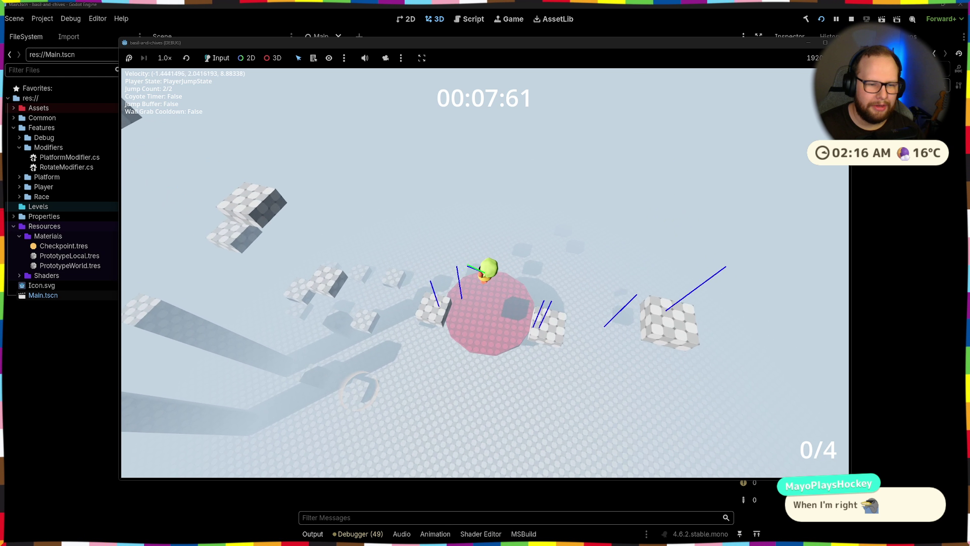
{"action": "key", "text": "space"}
{"action": "key", "text": "space"}
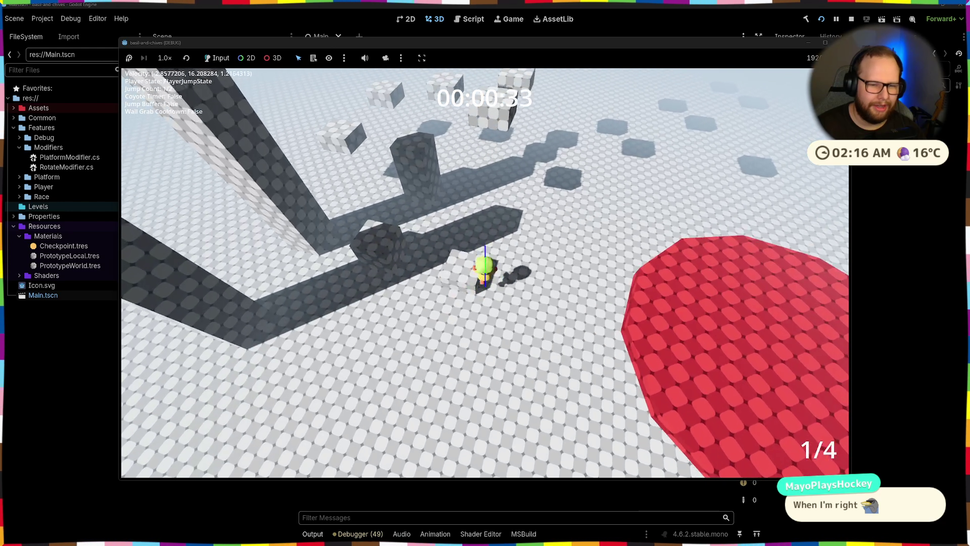
{"action": "key", "text": "w"}
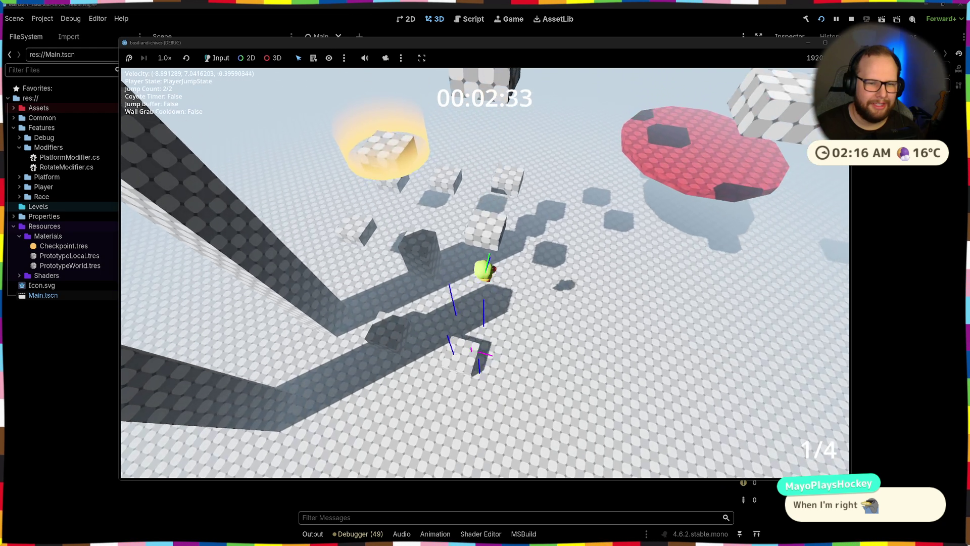
{"action": "key", "text": "space"}
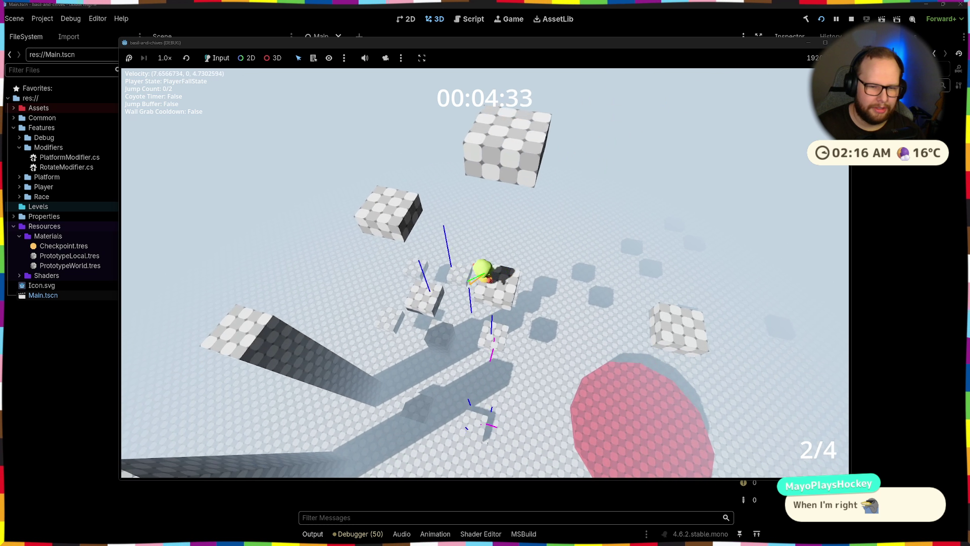
{"action": "key", "text": "space"}
{"action": "key", "text": "space"}
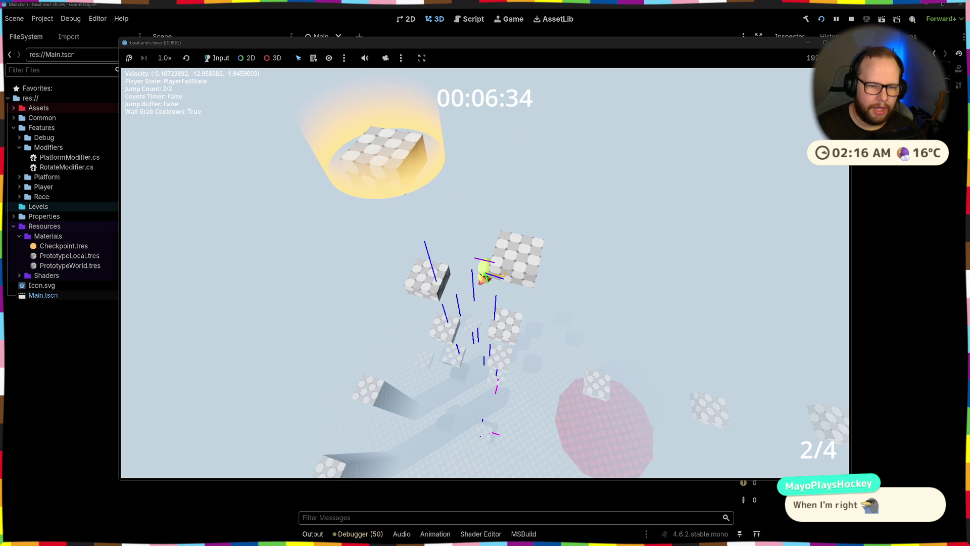
{"action": "key", "text": "w"}
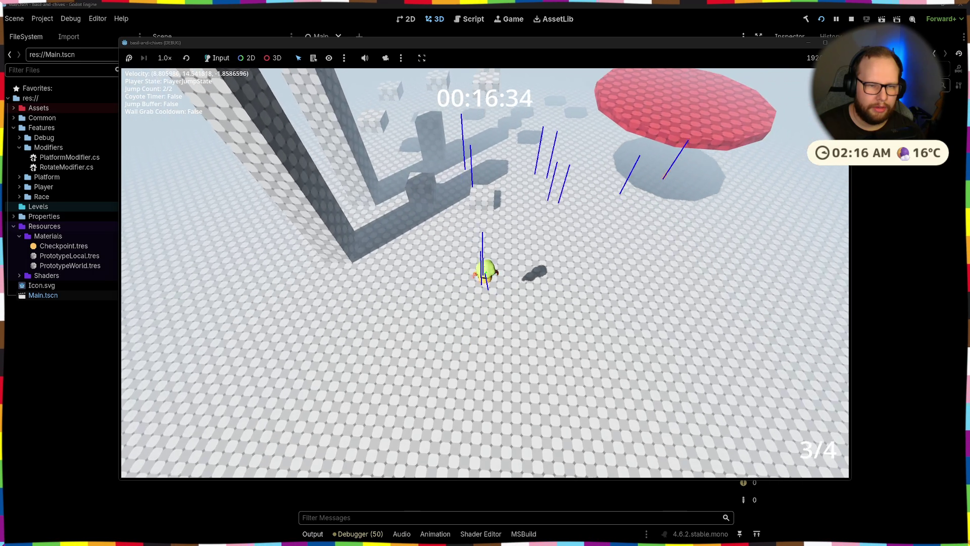
- Jump twice more, then stop the game with F8 and return to Visual Studio
{"action": "key", "text": "space"}
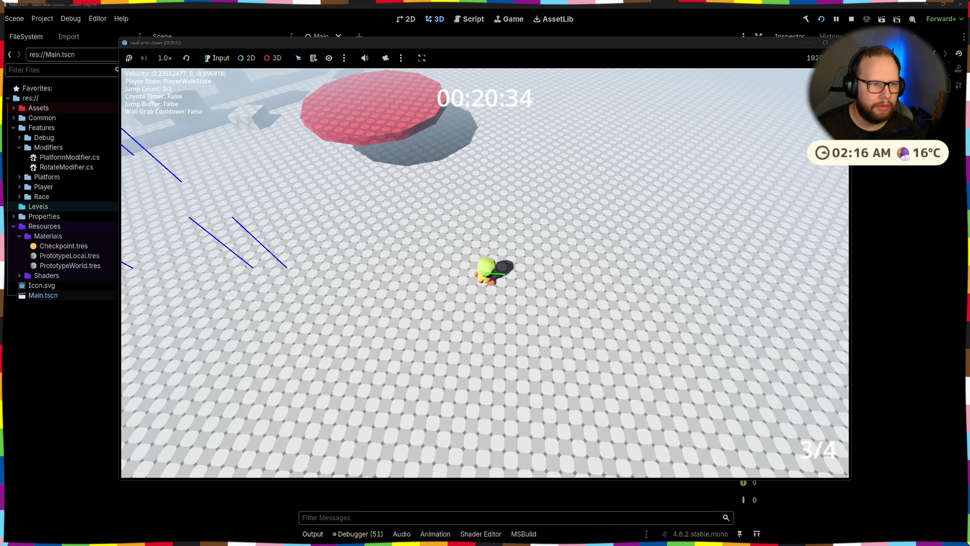
{"action": "key", "text": "space"}
{"action": "key", "text": "space"}
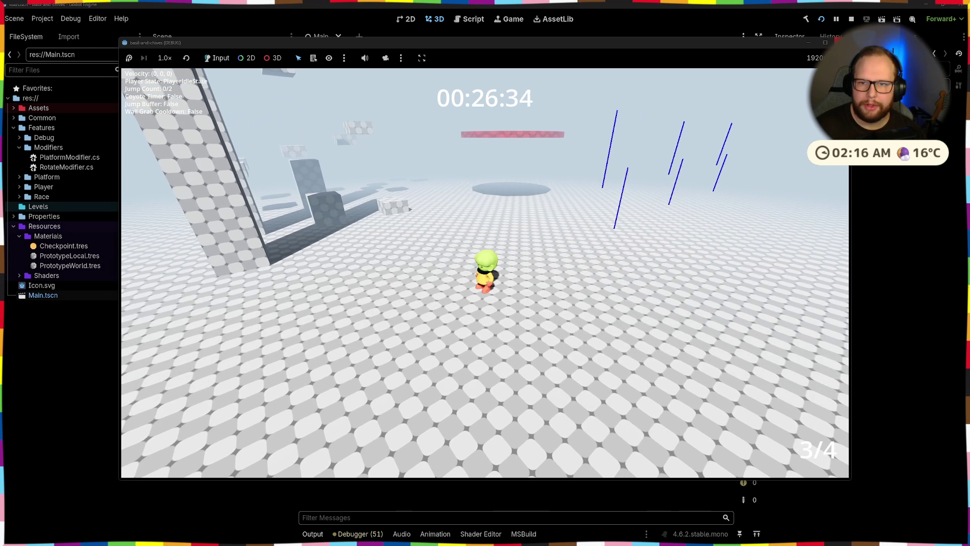
{"action": "key", "text": "F8"}
{"action": "key", "text": "alt+Tab"}
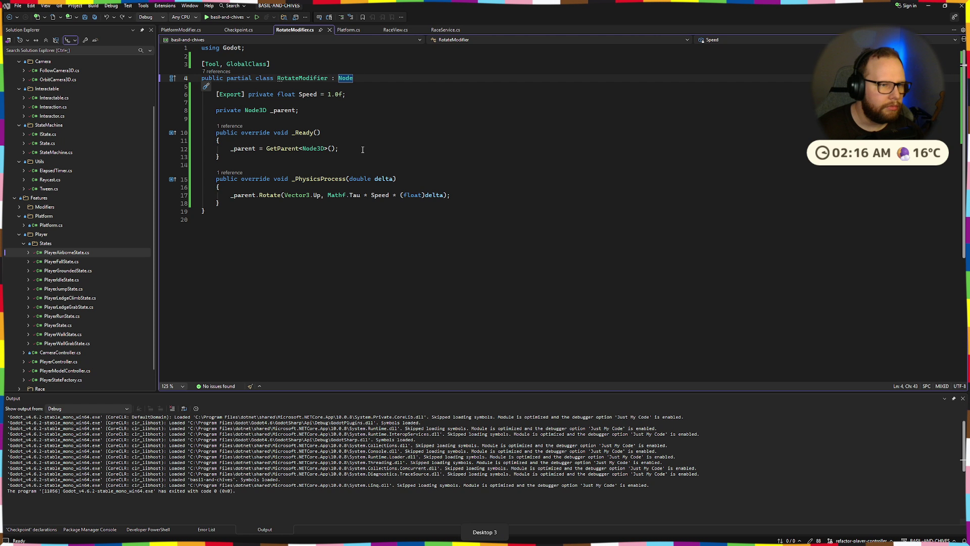
- Close all open scripts and open PlayerAirborneState.cs from Solution Explorer
{"action": "left_click", "coordinate": [253, 31]}
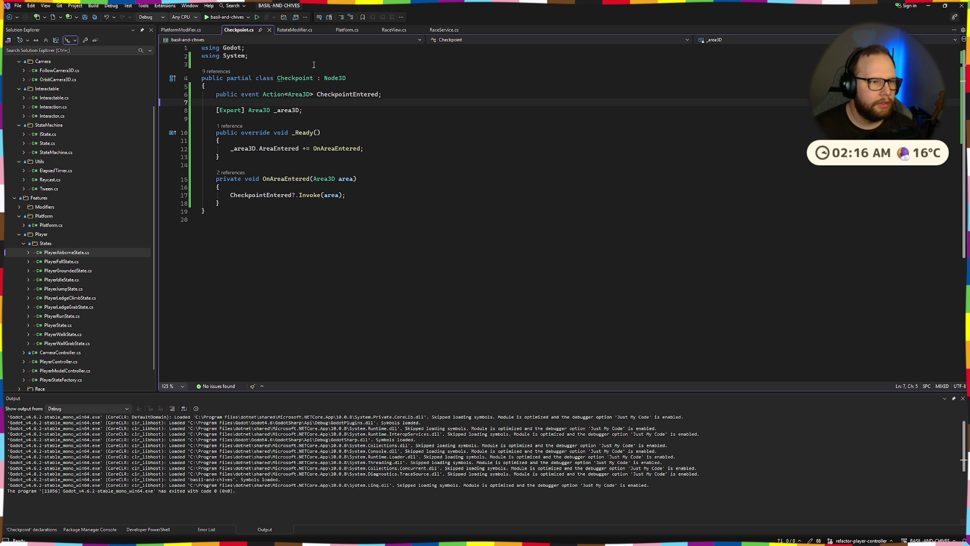
{"action": "key", "text": "ctrl+F4"}
{"action": "key", "text": "ctrl+F4"}
{"action": "key", "text": "ctrl+F4"}
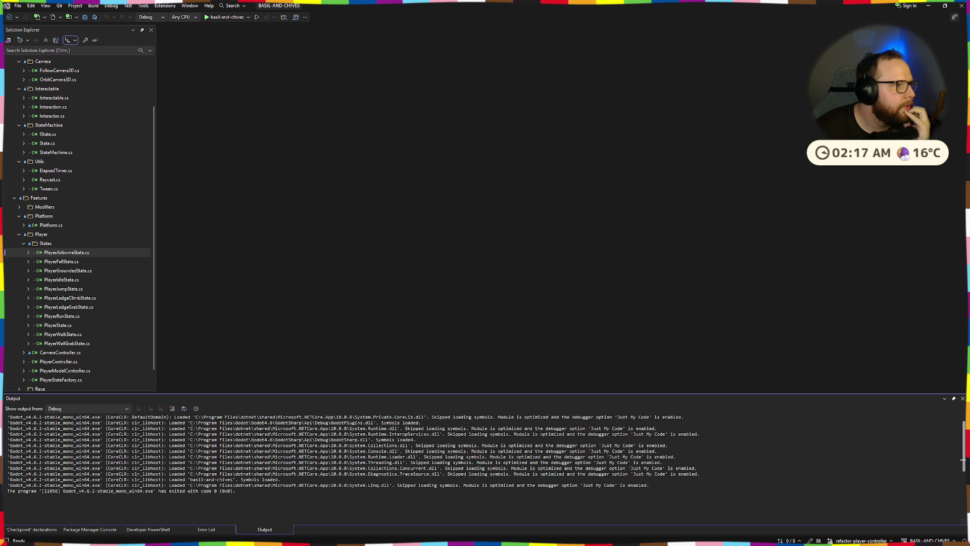
{"action": "scroll", "coordinate": [111, 246], "scroll_direction": "down", "scroll_amount": 1}
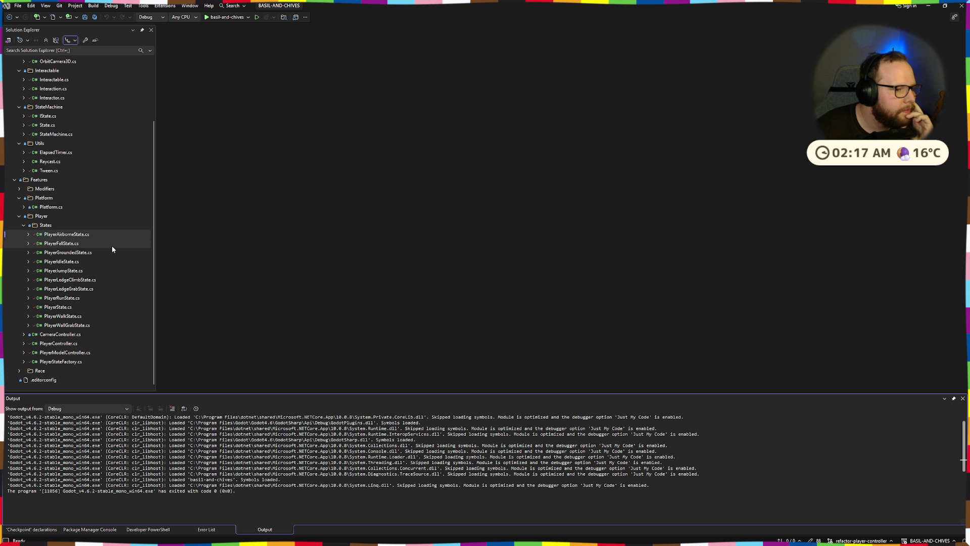
{"action": "left_click", "coordinate": [84, 234]}
{"action": "double_click", "coordinate": [83, 234]}
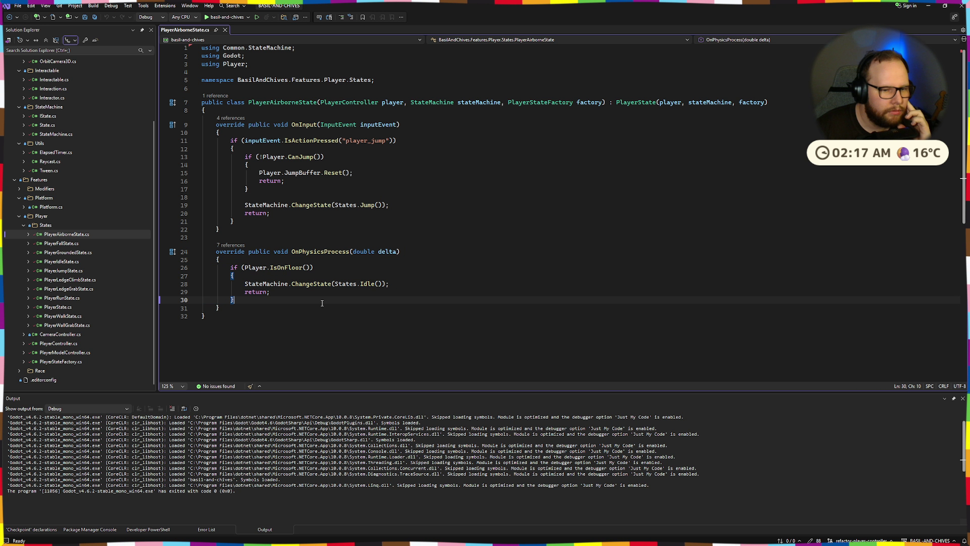
- Inspect the floor check on line 26 and the jump handling in PlayerAirborneState.cs
{"action": "left_click_drag", "start_coordinate": [203, 268], "coordinate": [389, 292]}
{"action": "left_click", "coordinate": [314, 267]}
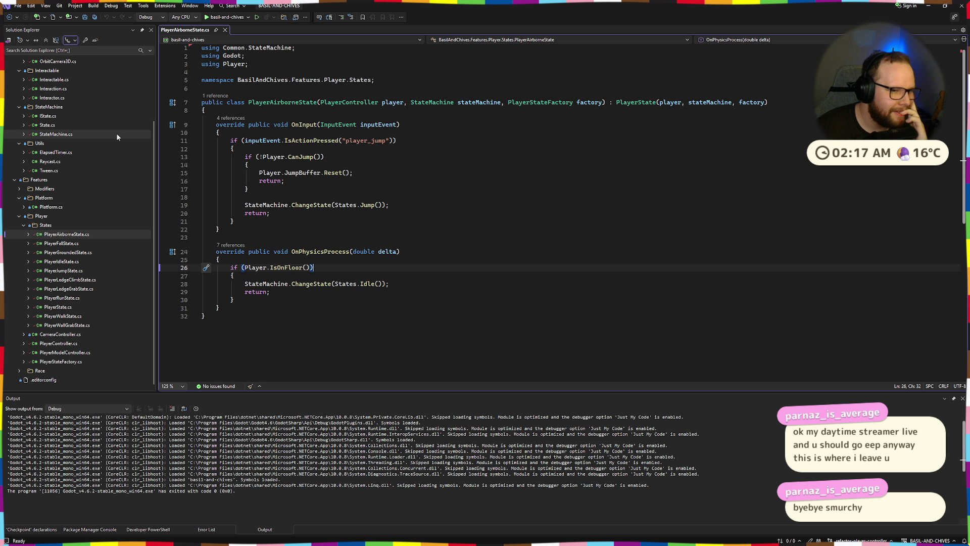
{"action": "key", "text": "Up"}
{"action": "key", "text": "Up"}
{"action": "key", "text": "Up"}
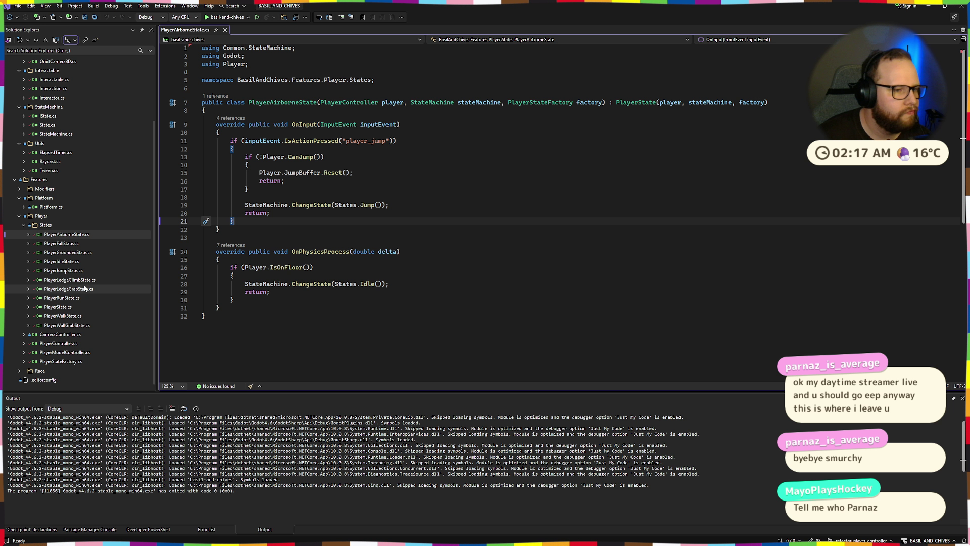
- Open PlayerIdleState.cs and PlayerGroundedState.cs and skim the grounded state code
{"action": "double_click", "coordinate": [91, 260]}
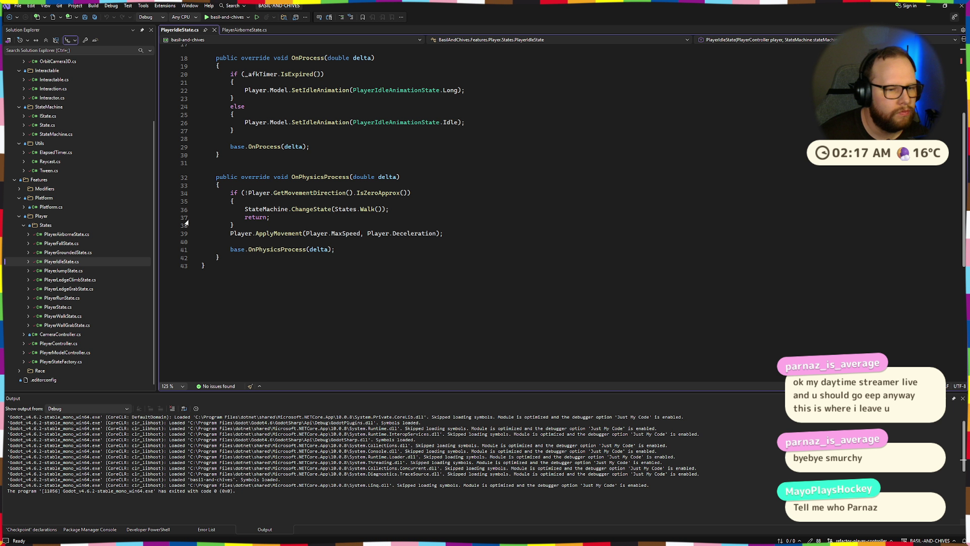
{"action": "double_click", "coordinate": [65, 252]}
{"action": "scroll", "coordinate": [273, 176], "scroll_direction": "down", "scroll_amount": 5}
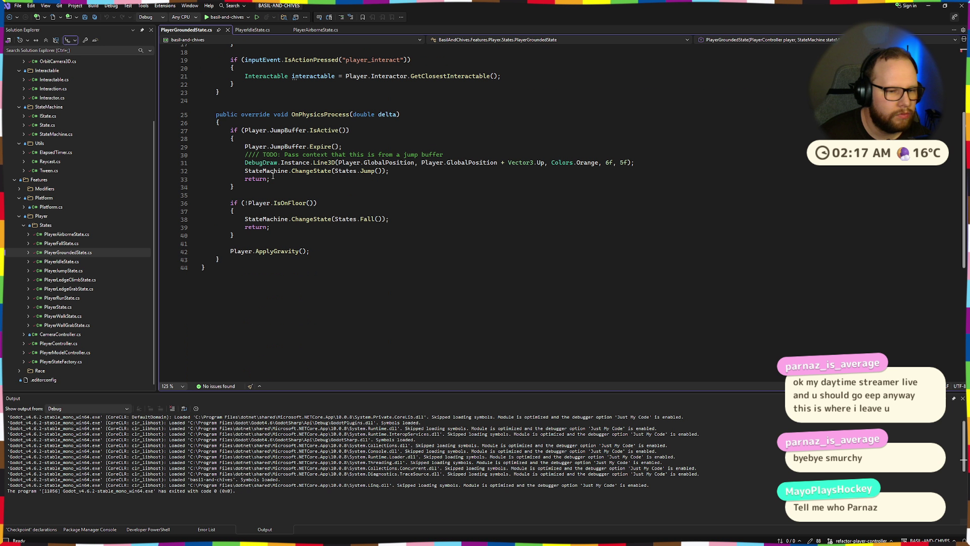
{"action": "scroll", "coordinate": [273, 175], "scroll_direction": "up", "scroll_amount": 5}
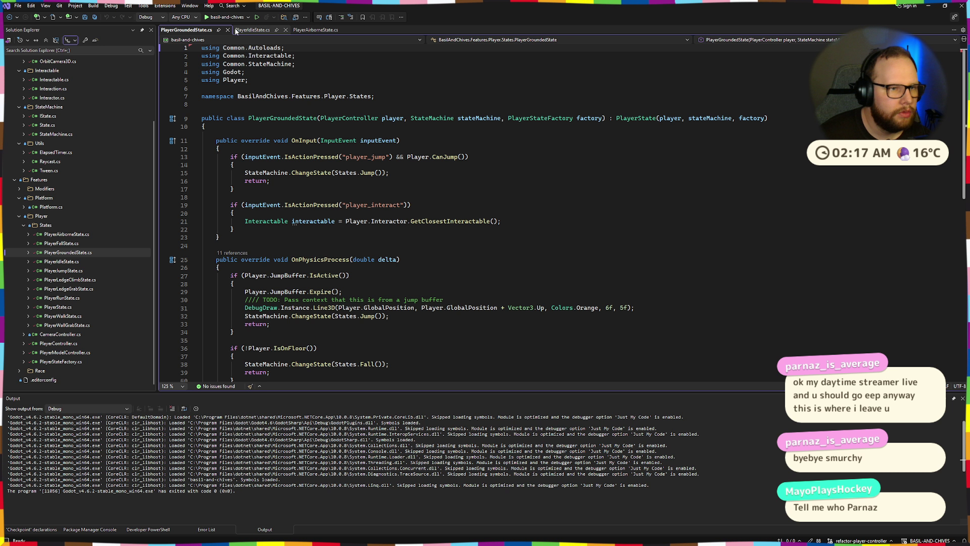
- Close the PlayerAirborneState and PlayerIdleState tabs and open PlayerController.cs
{"action": "left_click", "coordinate": [320, 30]}
{"action": "left_click", "coordinate": [353, 30]}
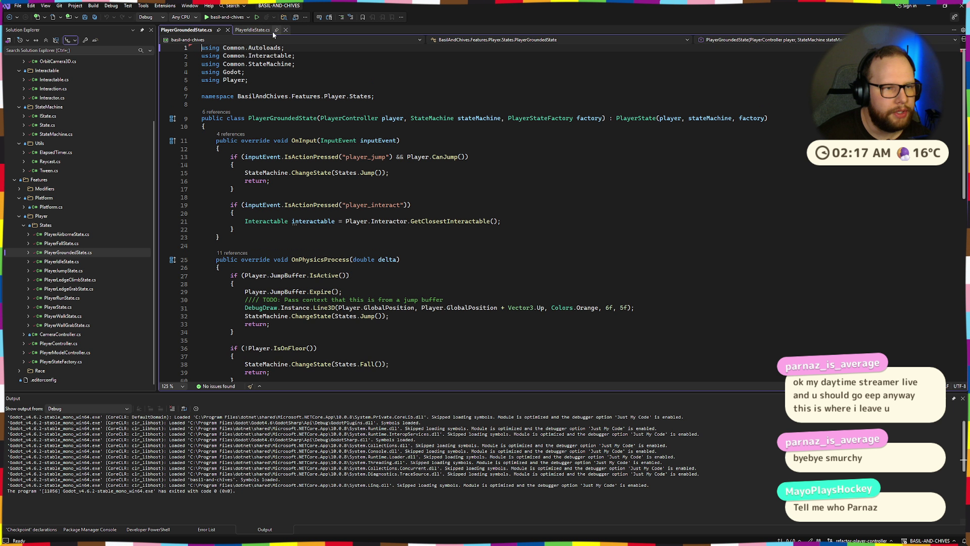
{"action": "left_click", "coordinate": [285, 30]}
{"action": "double_click", "coordinate": [58, 343]}
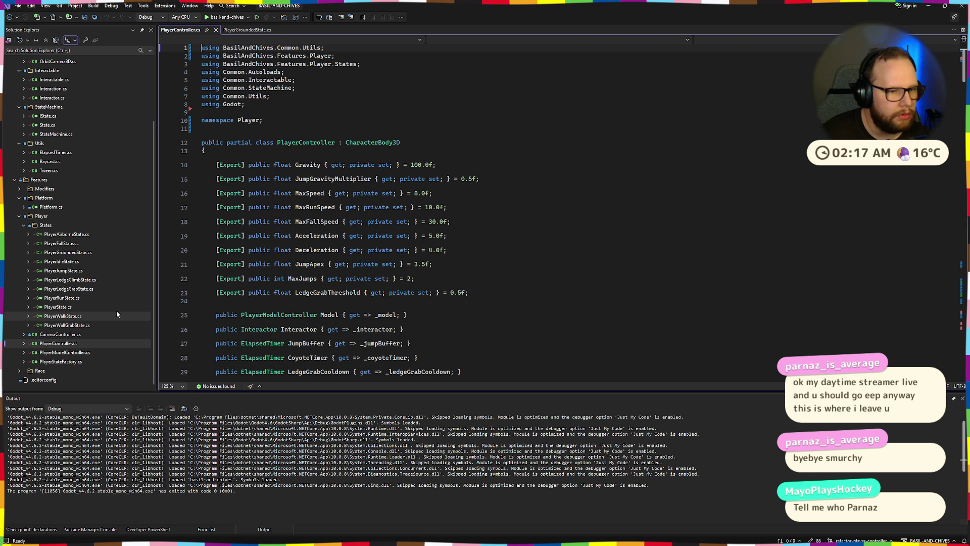
{"action": "scroll", "coordinate": [344, 260], "scroll_direction": "down", "scroll_amount": 20}
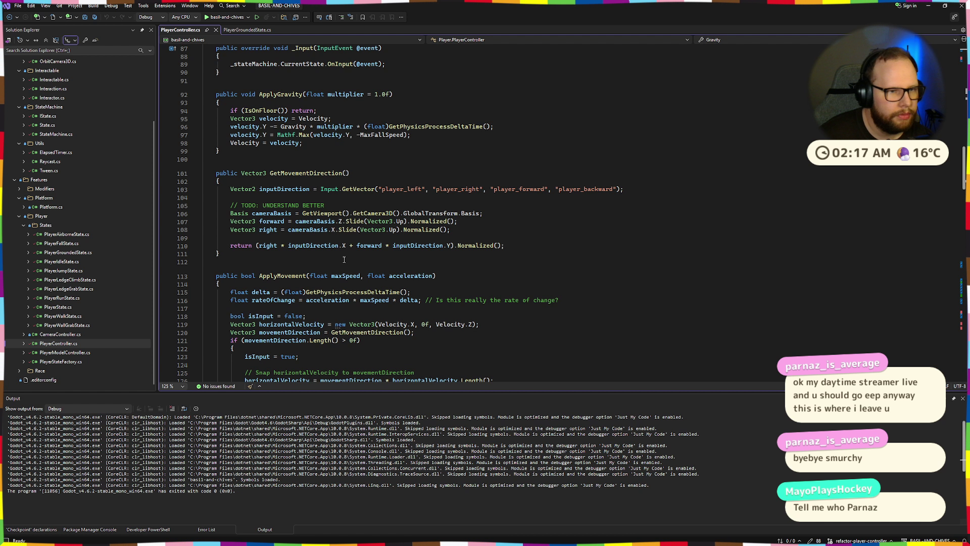
{"action": "left_click", "coordinate": [446, 111]}
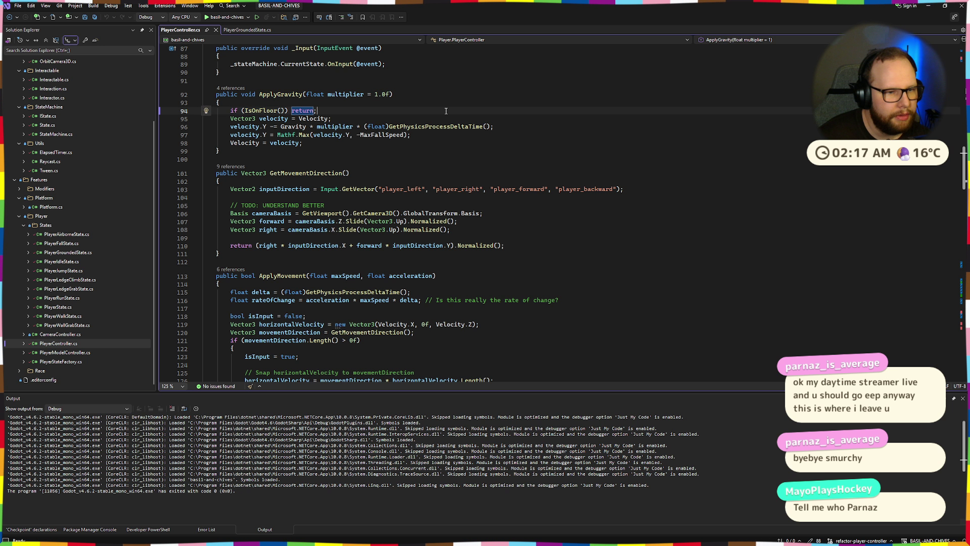
{"action": "left_click", "coordinate": [238, 253]}
{"action": "scroll", "coordinate": [253, 212], "scroll_direction": "down", "scroll_amount": 5}
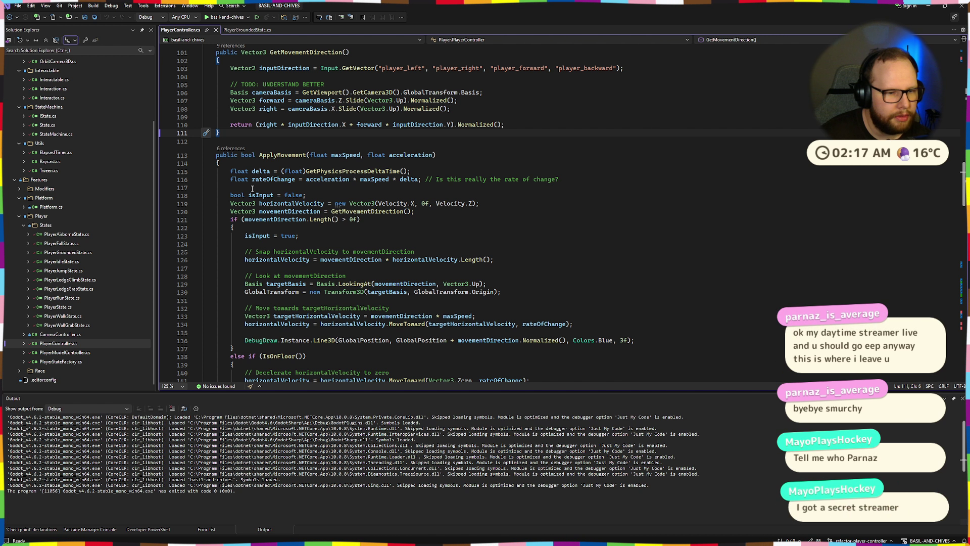
{"action": "left_click", "coordinate": [357, 259]}
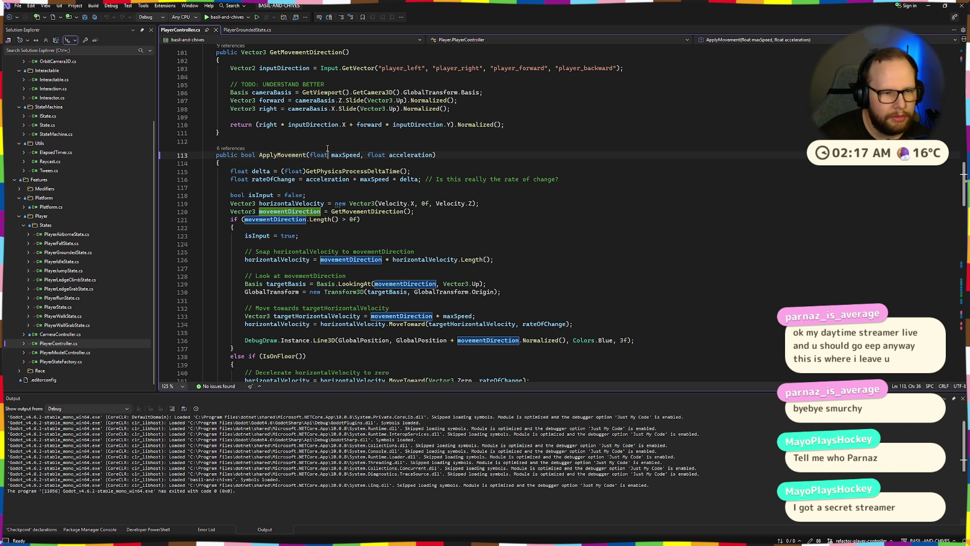
{"action": "left_click", "coordinate": [348, 236]}
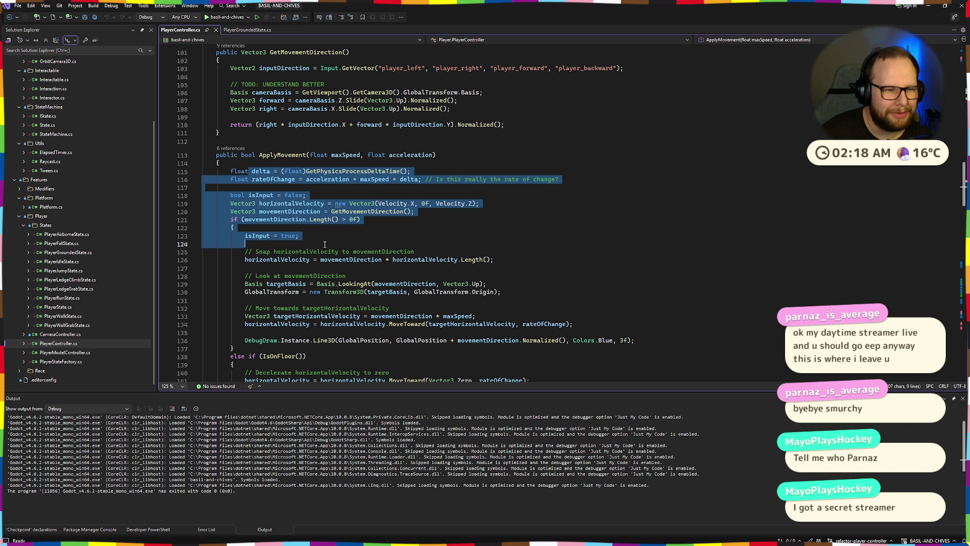
{"action": "key", "text": "Up"}
{"action": "key", "text": "Up"}
{"action": "key", "text": "Down"}
{"action": "key", "text": "Down"}
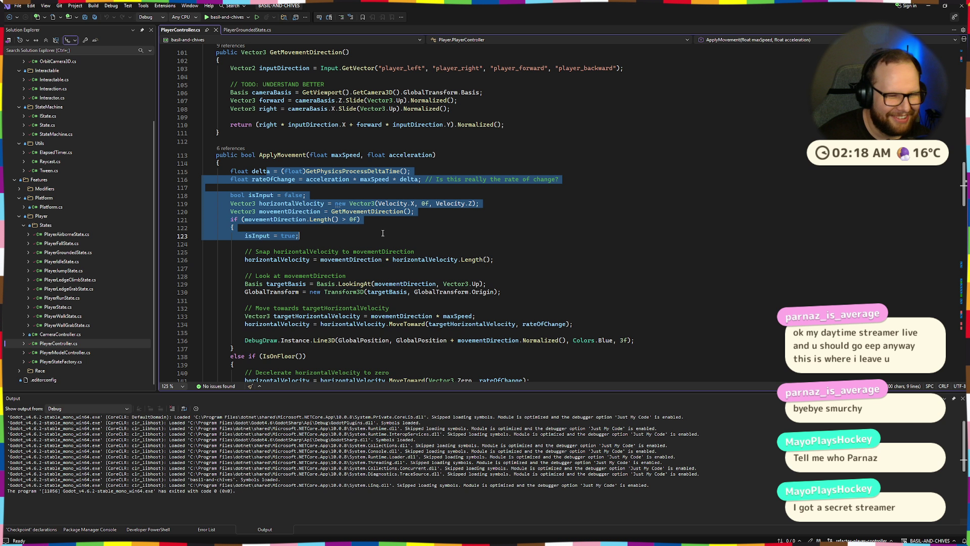
{"action": "scroll", "coordinate": [343, 194], "scroll_direction": "down", "scroll_amount": 6}
{"action": "scroll", "coordinate": [348, 281], "scroll_direction": "down", "scroll_amount": 7}
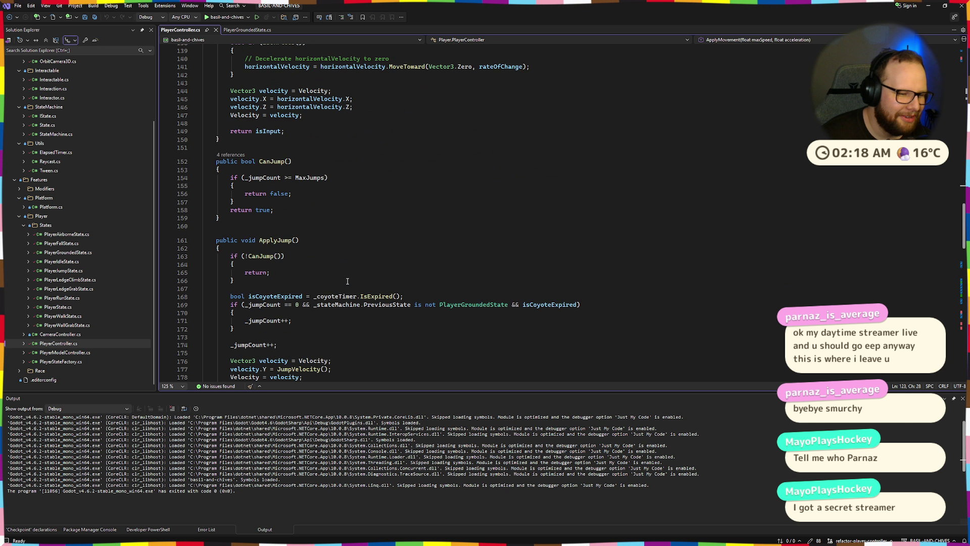
{"action": "left_click", "coordinate": [292, 240]}
{"action": "scroll", "coordinate": [295, 232], "scroll_direction": "down", "scroll_amount": 9}
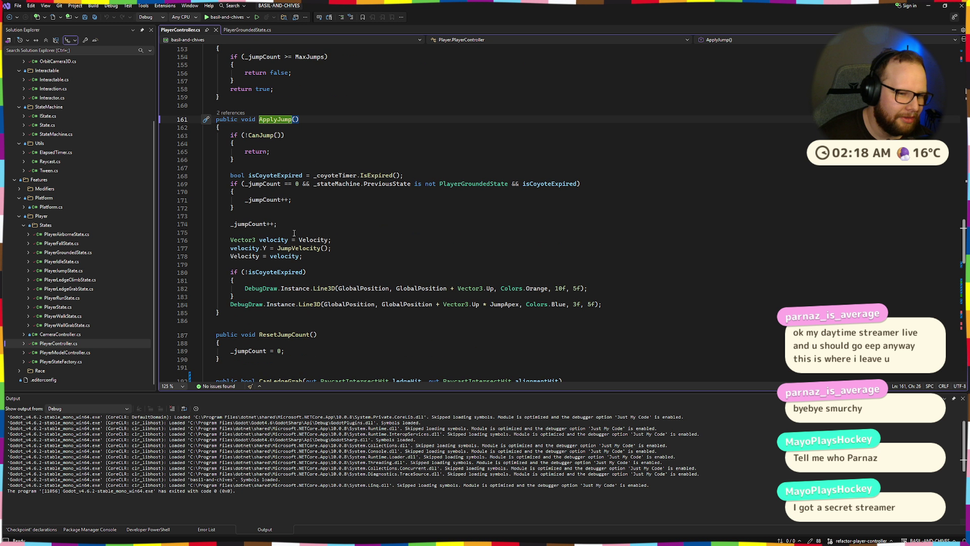
{"action": "scroll", "coordinate": [286, 234], "scroll_direction": "down", "scroll_amount": 3}
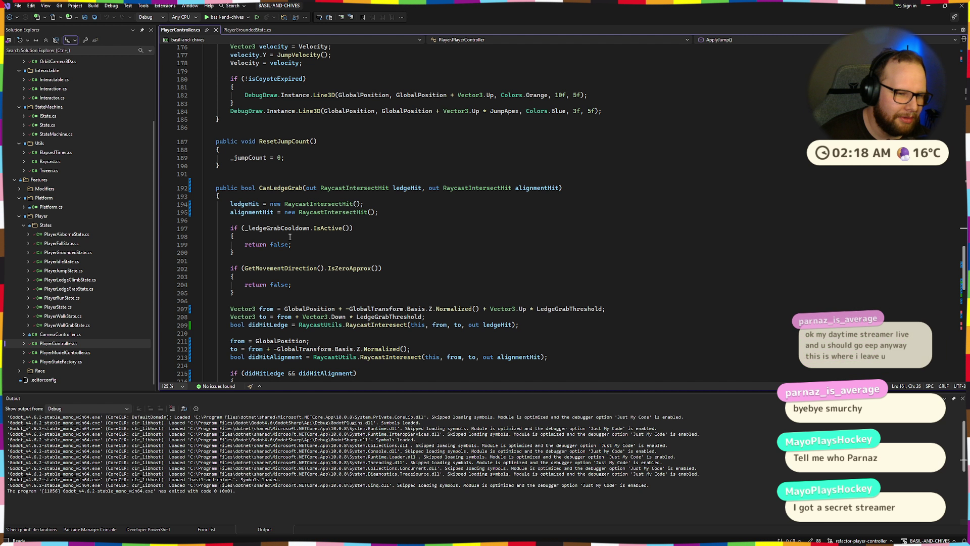
{"action": "scroll", "coordinate": [273, 198], "scroll_direction": "down", "scroll_amount": 5}
{"action": "scroll", "coordinate": [273, 198], "scroll_direction": "up", "scroll_amount": 7}
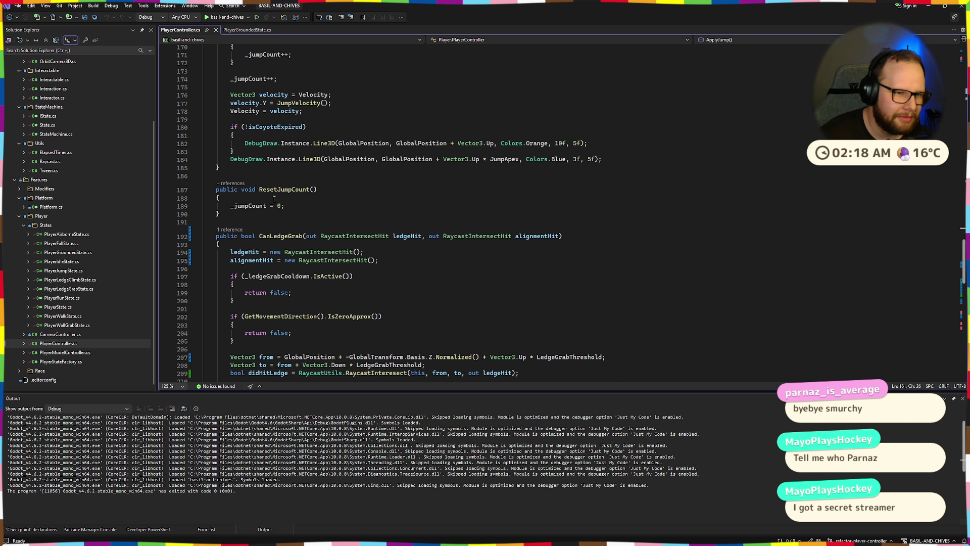
{"action": "scroll", "coordinate": [275, 198], "scroll_direction": "up", "scroll_amount": 6}
{"action": "scroll", "coordinate": [274, 198], "scroll_direction": "up", "scroll_amount": 20}
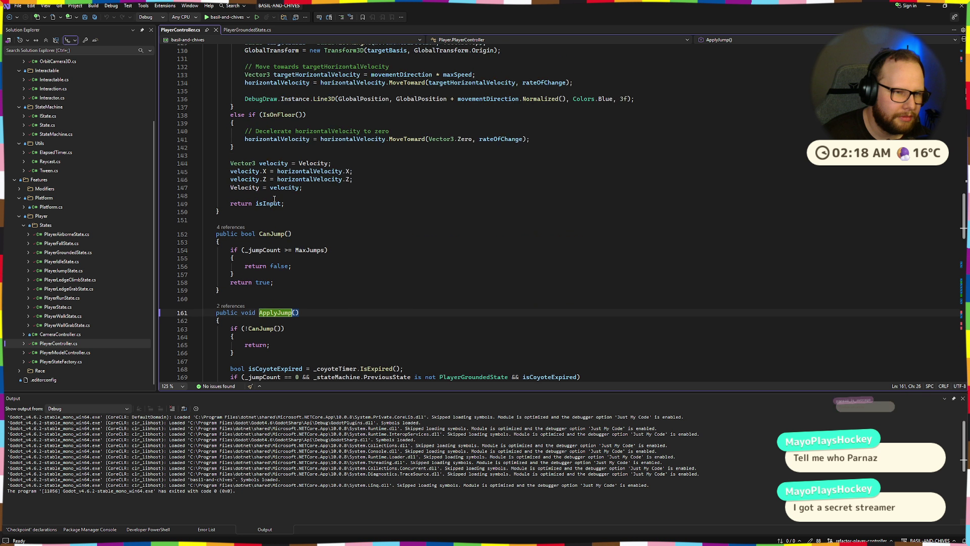
{"action": "scroll", "coordinate": [275, 199], "scroll_direction": "down", "scroll_amount": 4}
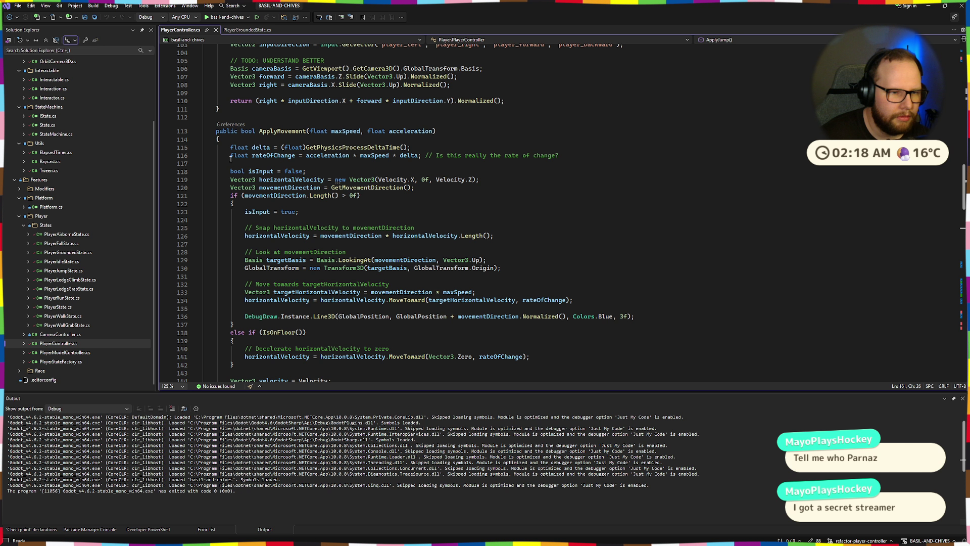
{"action": "left_click_drag", "start_coordinate": [231, 158], "coordinate": [614, 161]}
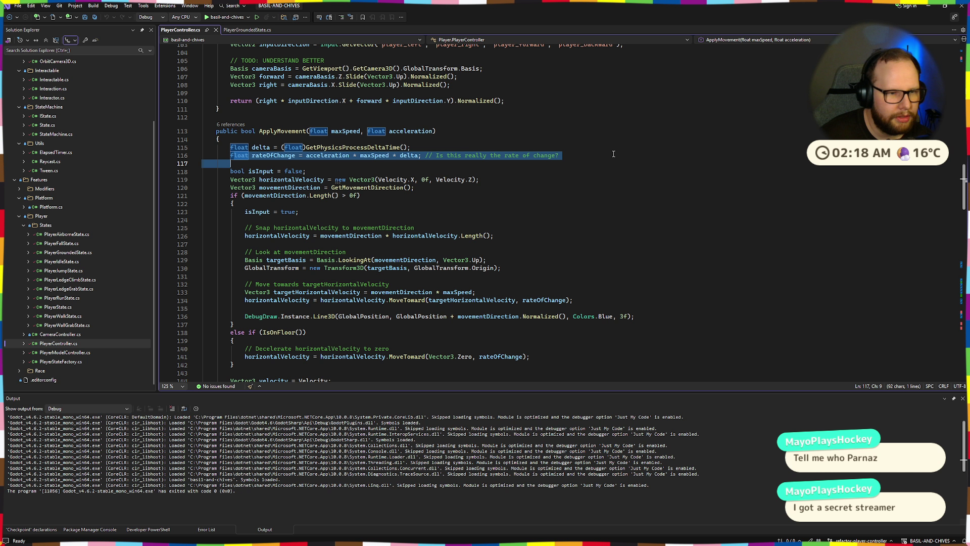
{"action": "left_click", "coordinate": [634, 164]}
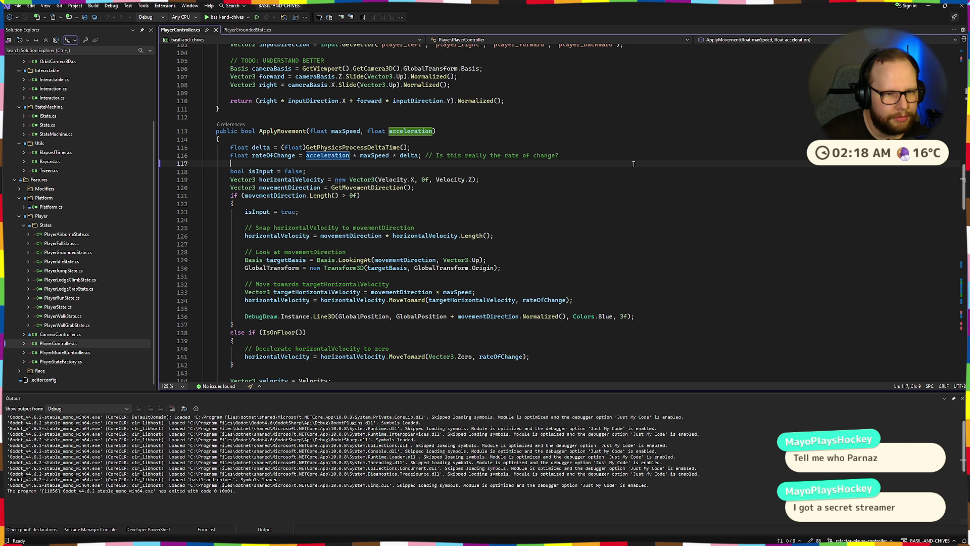
{"action": "left_click", "coordinate": [374, 155]}
{"action": "double_click", "coordinate": [328, 155]}
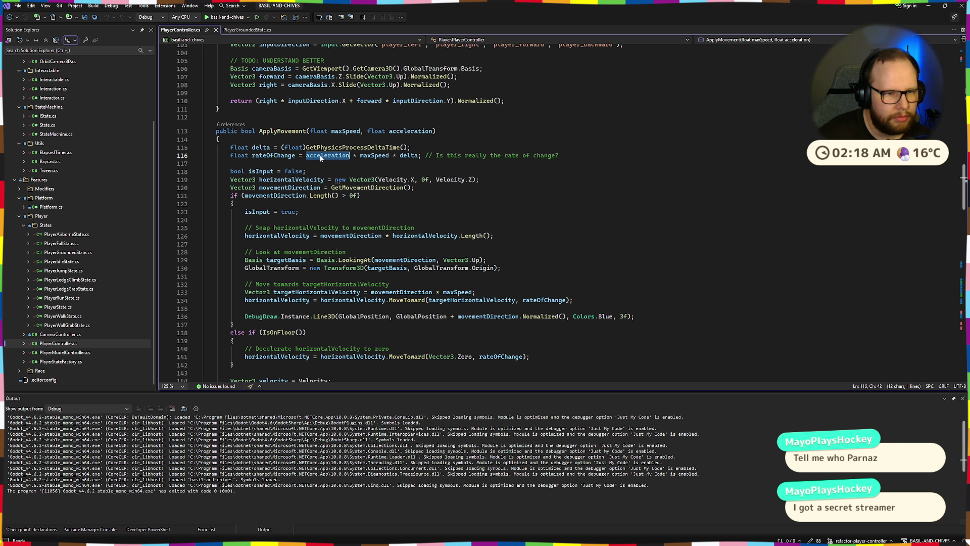
{"action": "left_click", "coordinate": [371, 155]}
{"action": "double_click", "coordinate": [281, 131]}
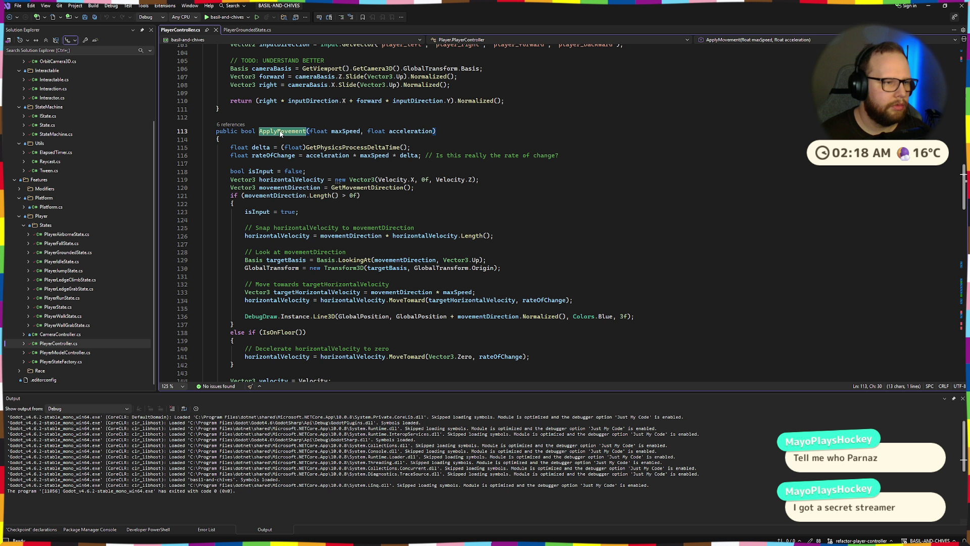
- Follow ApplyMovement's 6 references to PlayerFallState.cs line 35, comparing with the PlayerController and PlayerGroundedState tabs
{"action": "left_click", "coordinate": [231, 125]}
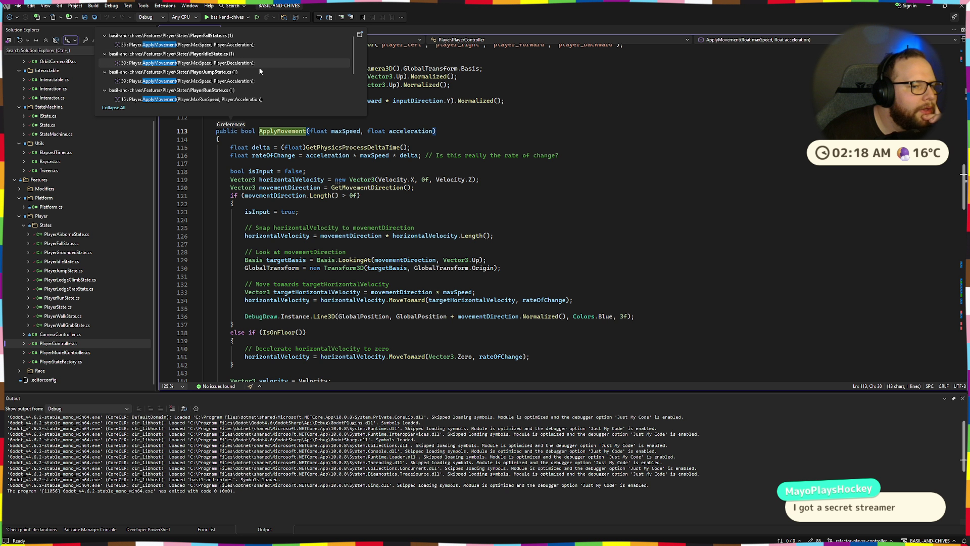
{"action": "double_click", "coordinate": [226, 45]}
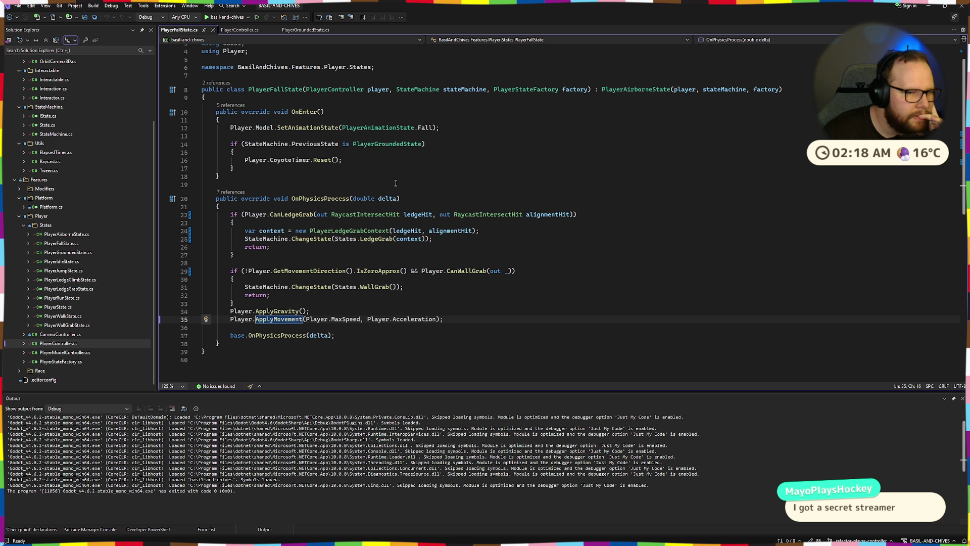
{"action": "left_click", "coordinate": [244, 31]}
{"action": "left_click", "coordinate": [313, 31]}
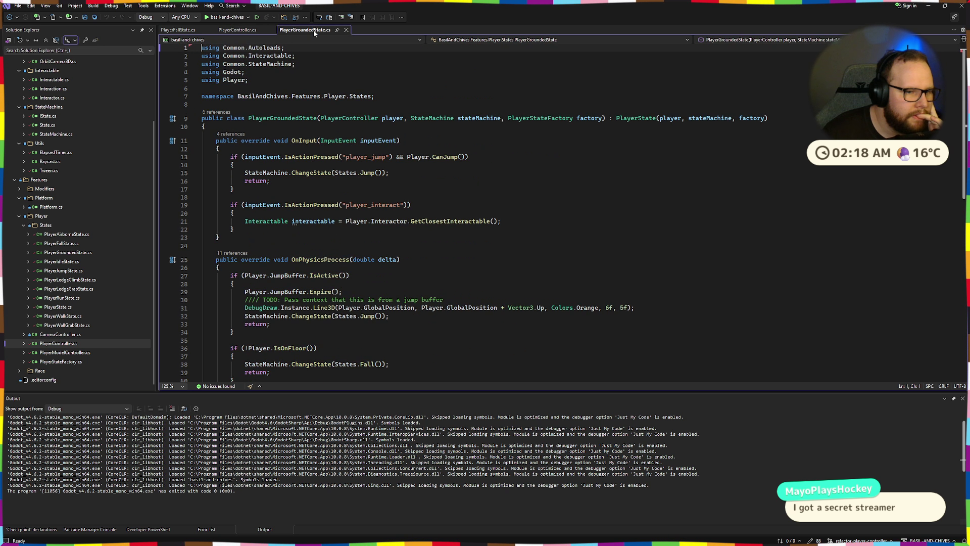
{"action": "scroll", "coordinate": [307, 166], "scroll_direction": "down", "scroll_amount": 6}
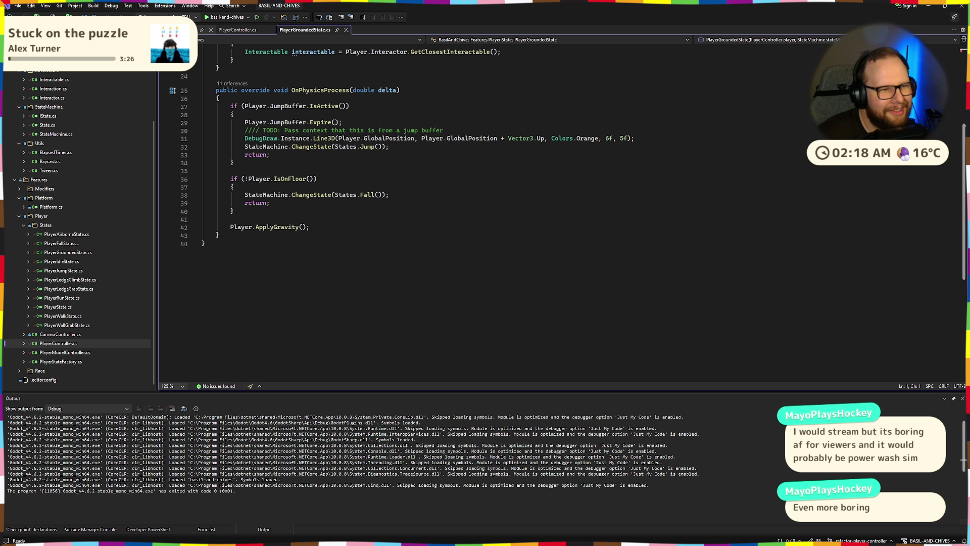
{"action": "left_click", "coordinate": [307, 30]}
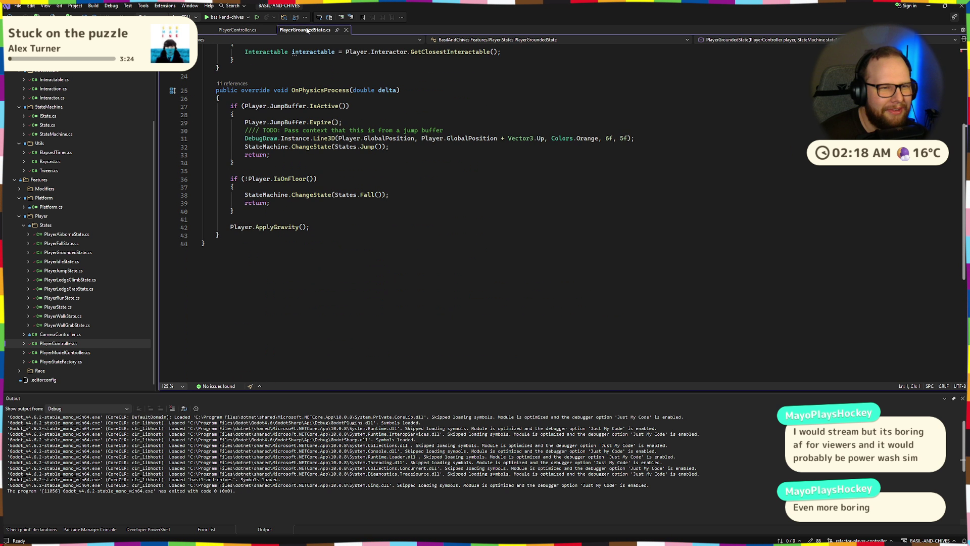
{"action": "key", "text": "ctrl+minus"}
{"action": "key", "text": "ctrl+minus"}
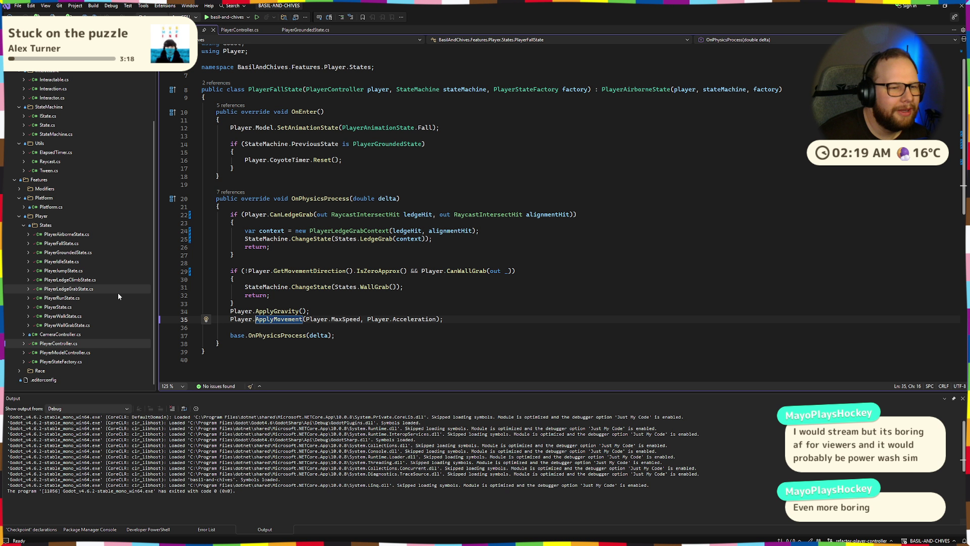
{"action": "scroll", "coordinate": [269, 74], "scroll_direction": "up", "scroll_amount": 1}
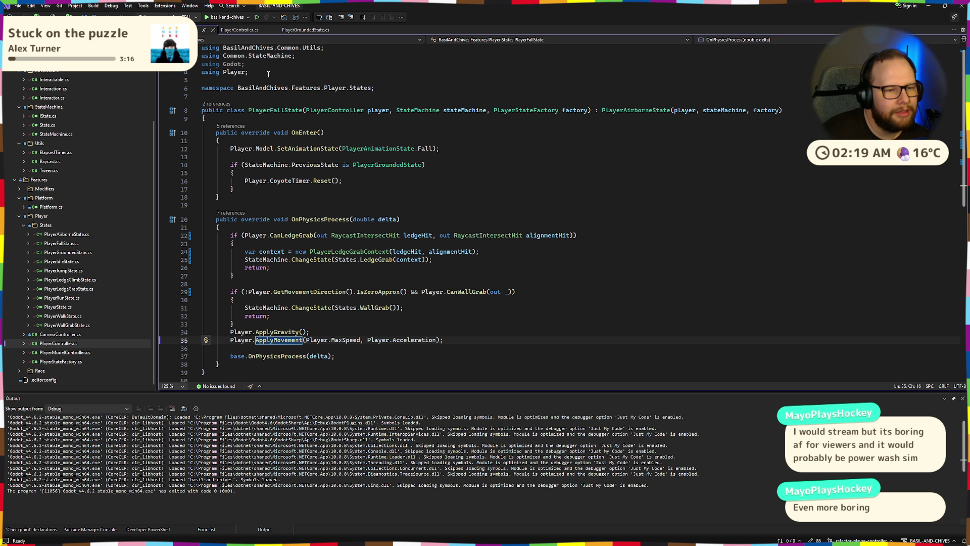
{"action": "left_click", "coordinate": [249, 31]}
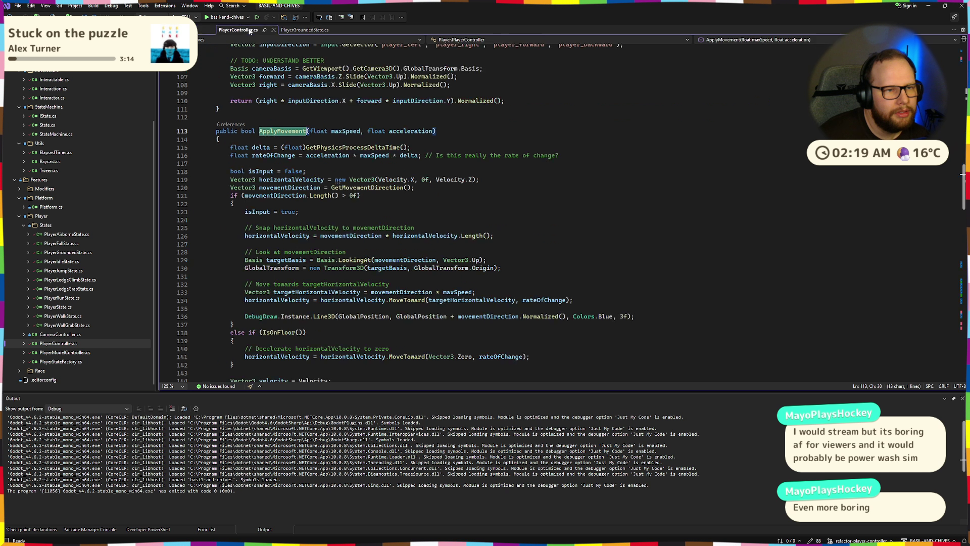
{"action": "scroll", "coordinate": [303, 211], "scroll_direction": "down", "scroll_amount": 6}
{"action": "scroll", "coordinate": [303, 211], "scroll_direction": "up", "scroll_amount": 4}
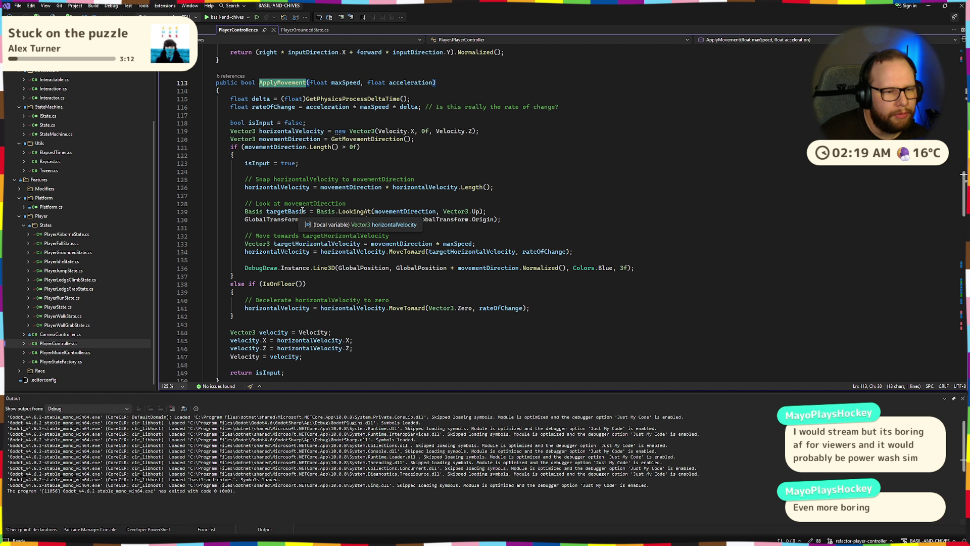
{"action": "mouse_move", "coordinate": [227, 283]}
{"action": "left_mouse_down"}
{"action": "mouse_move", "coordinate": [292, 320]}
{"action": "mouse_move", "coordinate": [268, 302]}
{"action": "mouse_move", "coordinate": [426, 308]}
{"action": "left_mouse_up"}
{"action": "left_click", "coordinate": [318, 285]}
{"action": "left_click", "coordinate": [250, 302]}
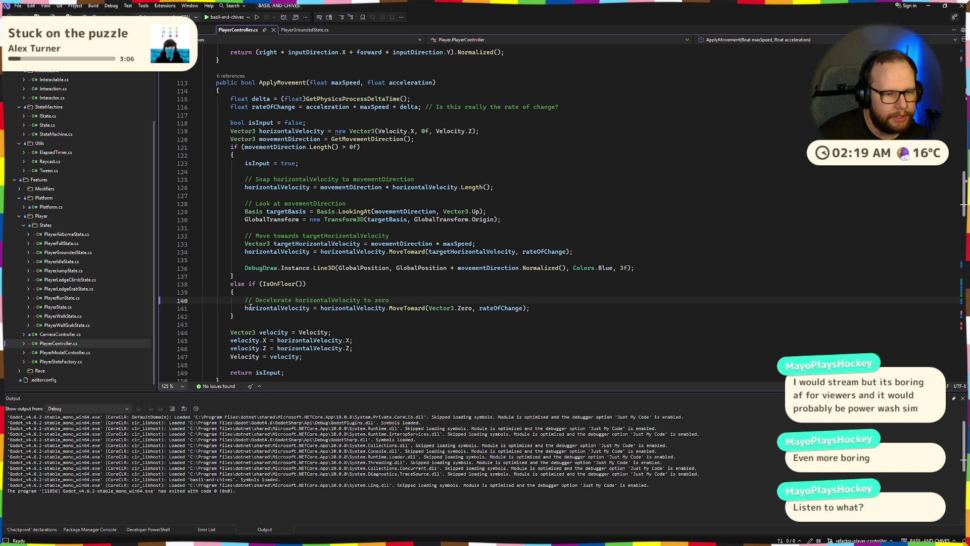
{"action": "left_click_drag", "start_coordinate": [250, 306], "coordinate": [369, 308]}
{"action": "left_click", "coordinate": [377, 302]}
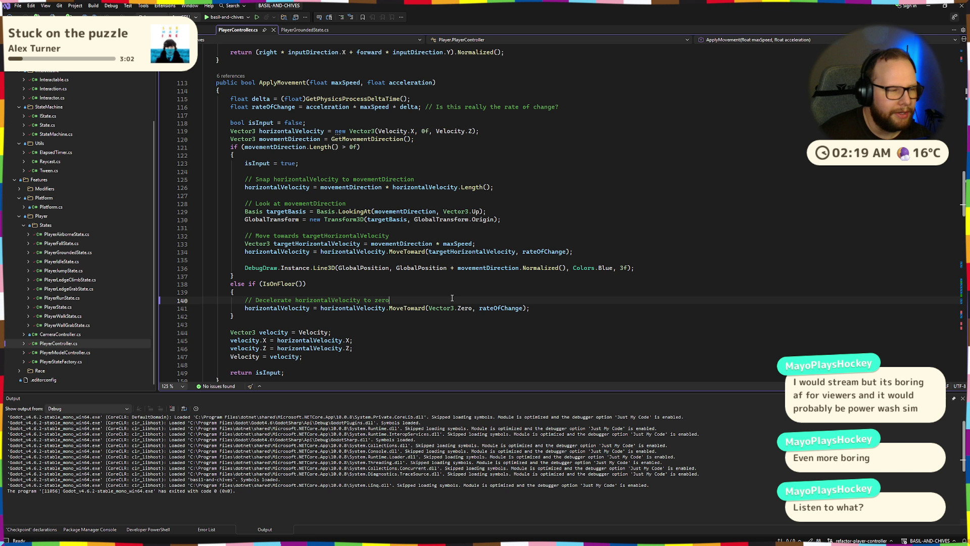
{"action": "scroll", "coordinate": [358, 129], "scroll_direction": "down", "scroll_amount": 5}
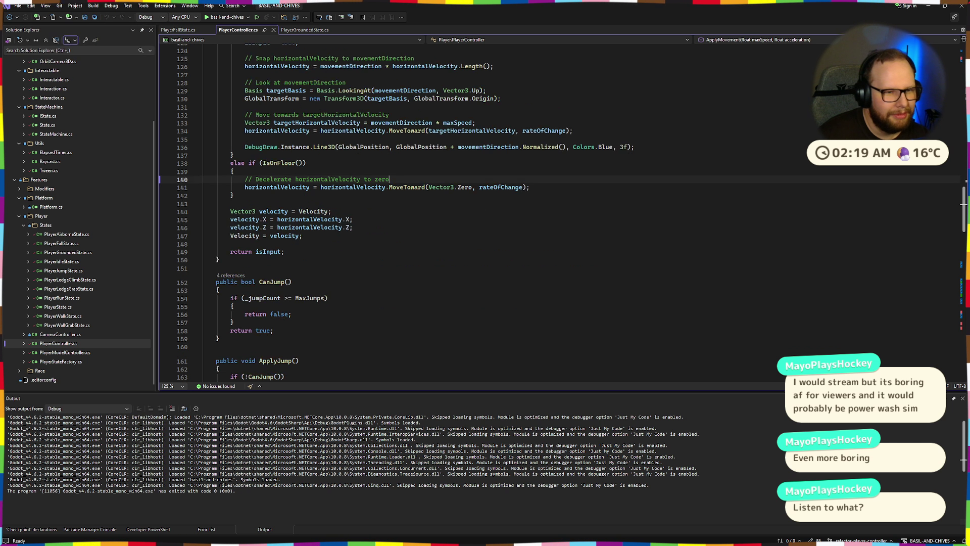
{"action": "scroll", "coordinate": [358, 129], "scroll_direction": "down", "scroll_amount": 1}
{"action": "scroll", "coordinate": [323, 150], "scroll_direction": "up", "scroll_amount": 4}
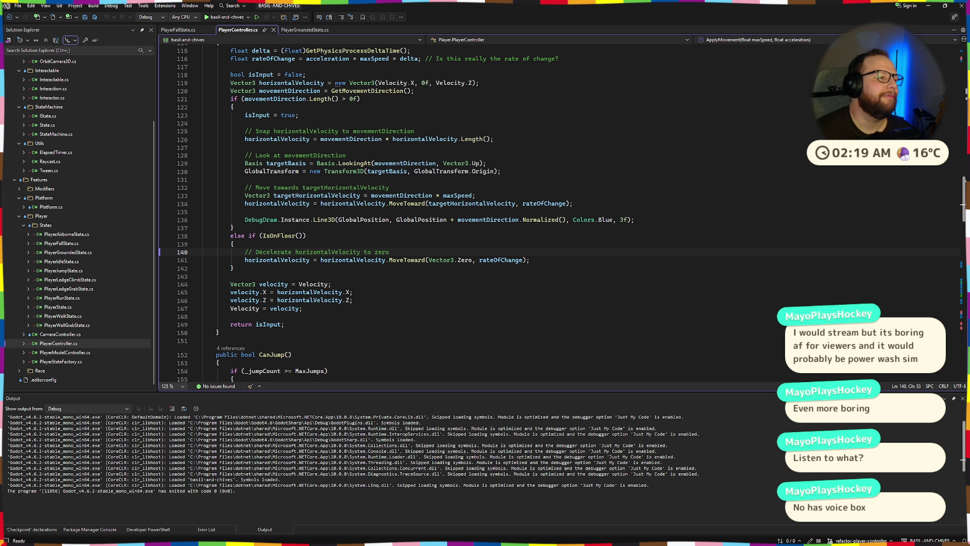
{"action": "scroll", "coordinate": [353, 211], "scroll_direction": "down", "scroll_amount": 4}
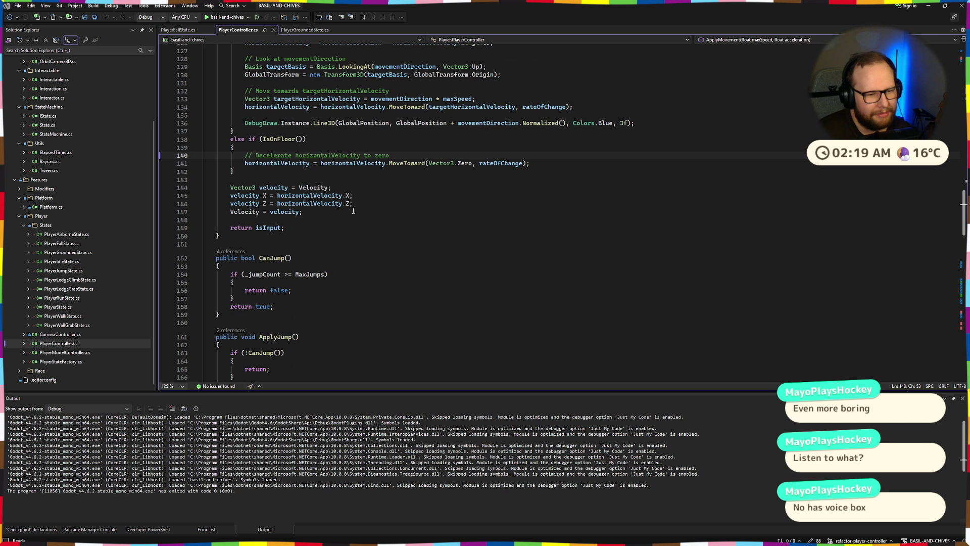
{"action": "scroll", "coordinate": [353, 210], "scroll_direction": "up", "scroll_amount": 6}
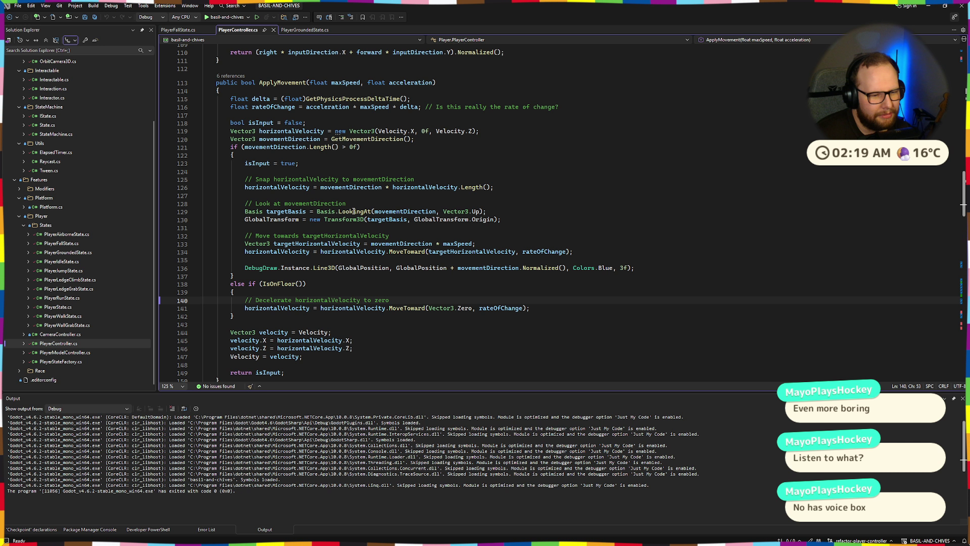
{"action": "scroll", "coordinate": [353, 211], "scroll_direction": "up", "scroll_amount": 2}
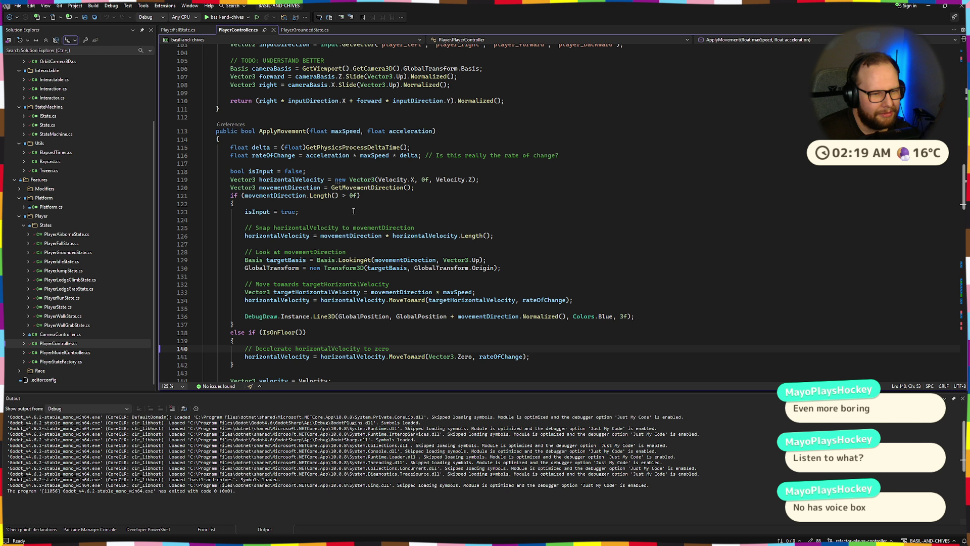
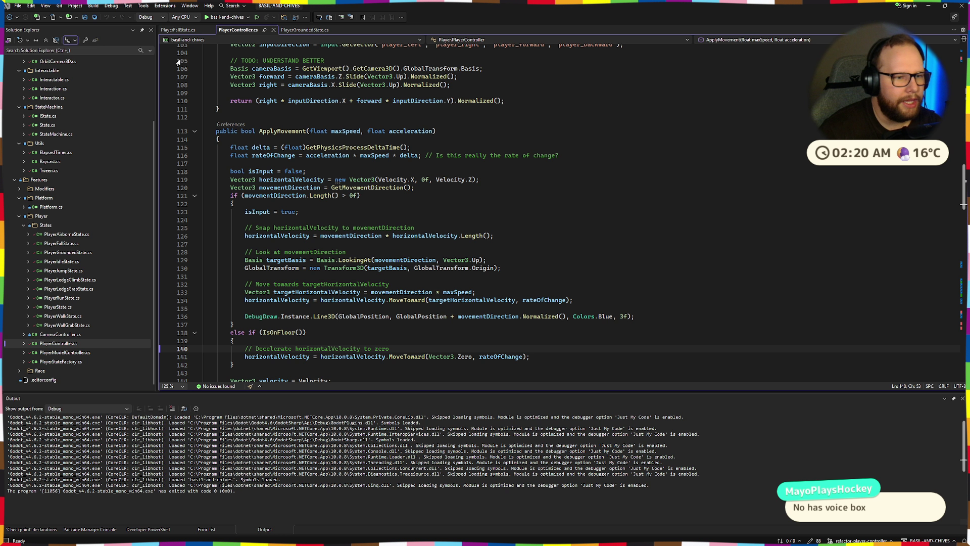
- Look over the PlayerFallState and PlayerController scripts
{"action": "scroll", "coordinate": [340, 147], "scroll_direction": "down", "scroll_amount": 6}
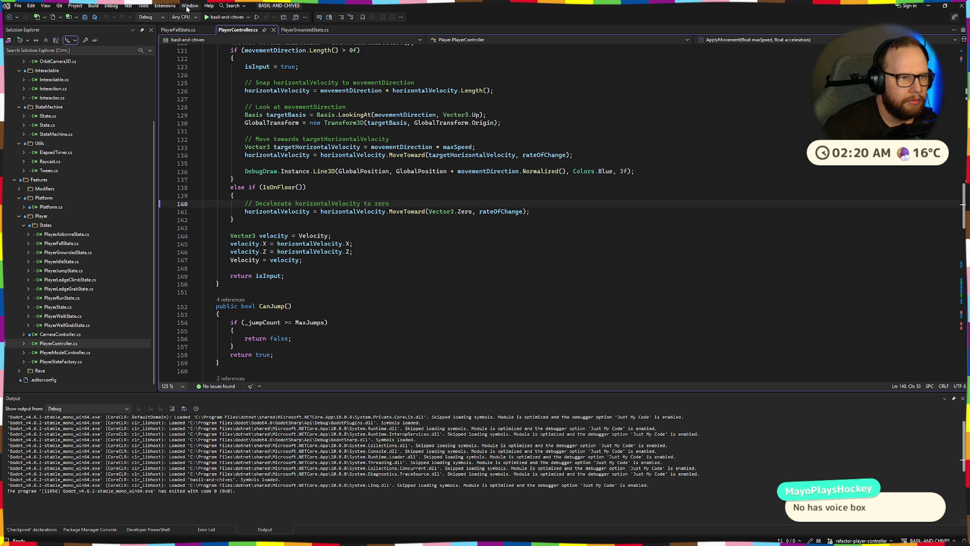
{"action": "scroll", "coordinate": [295, 156], "scroll_direction": "up", "scroll_amount": 4}
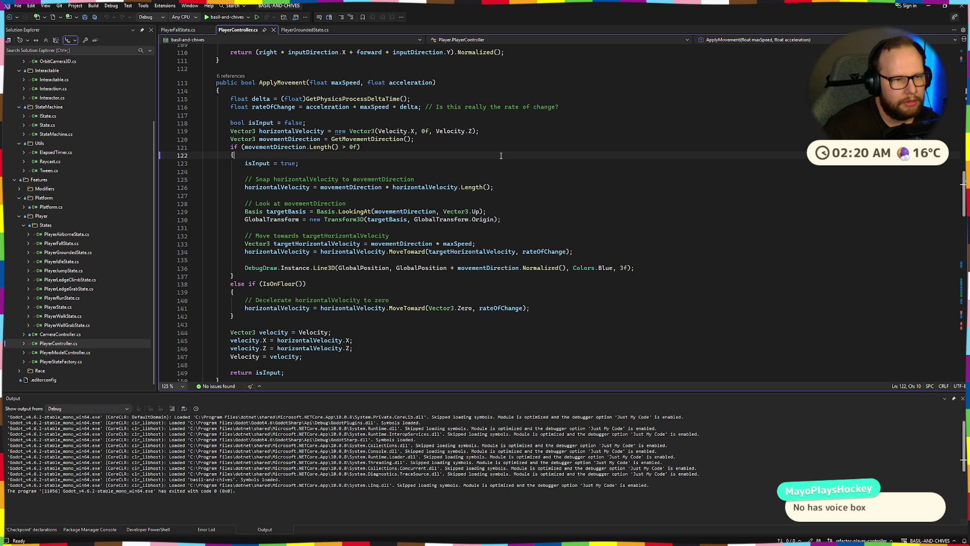
{"action": "left_click", "coordinate": [192, 30]}
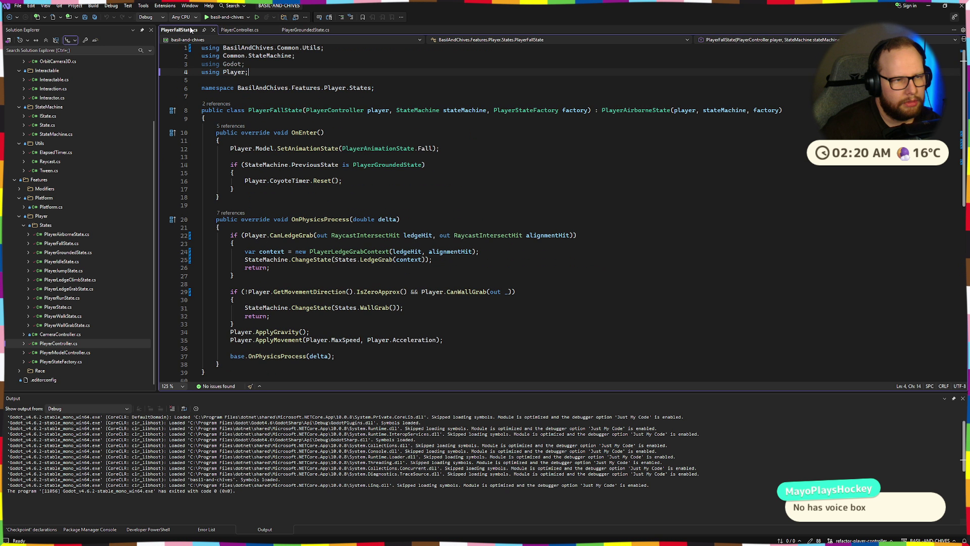
{"action": "left_click", "coordinate": [243, 30]}
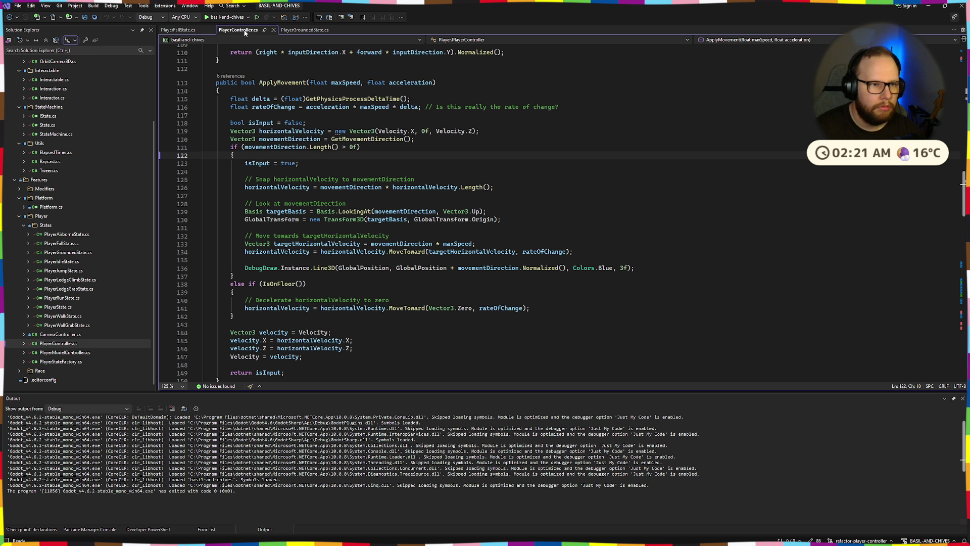
- In the Godot editor, delete the PlatformModifier node under RemoteTransform3D
{"action": "key", "text": "ctrl+super+Right"}
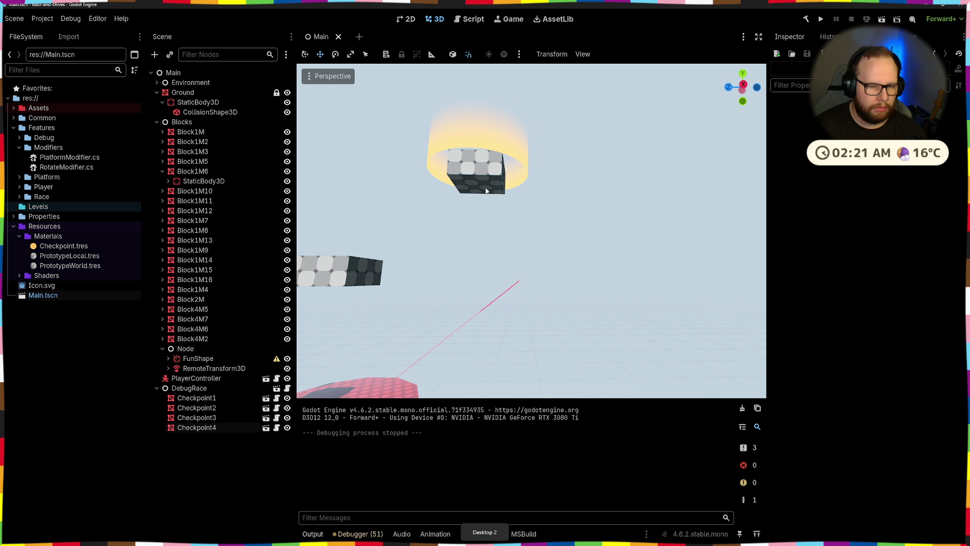
{"action": "scroll", "coordinate": [521, 234], "scroll_direction": "down", "scroll_amount": 5}
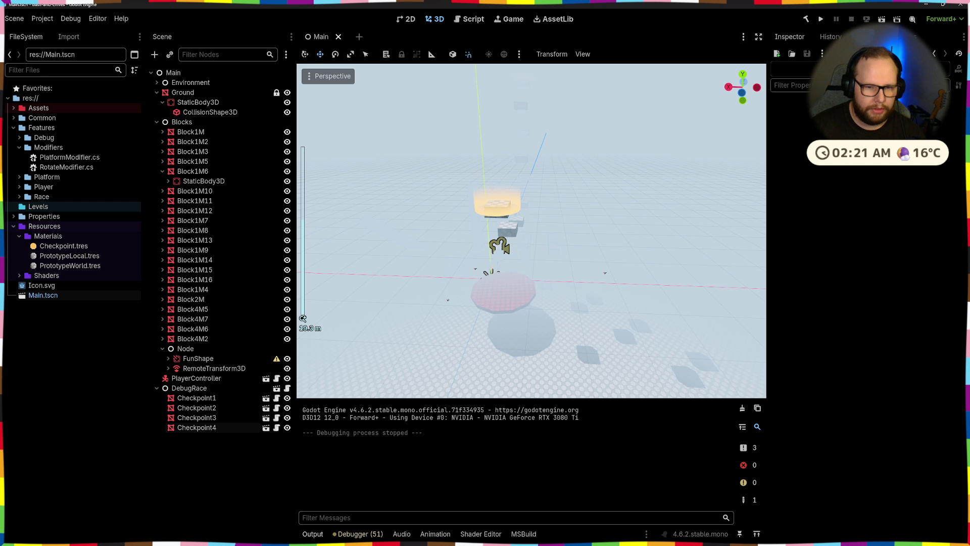
{"action": "scroll", "coordinate": [486, 259], "scroll_direction": "up", "scroll_amount": 5}
{"action": "left_click_drag", "start_coordinate": [596, 242], "coordinate": [414, 333]}
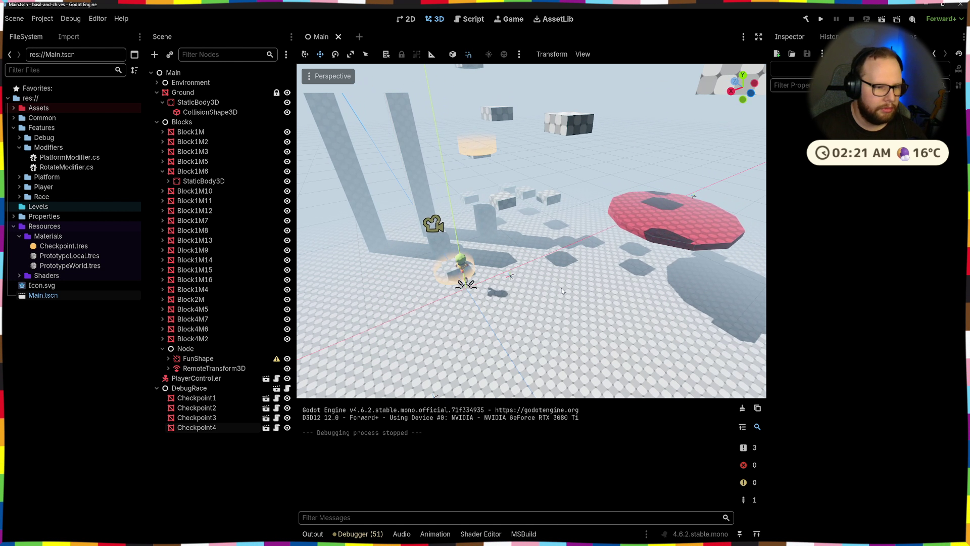
{"action": "left_click", "coordinate": [169, 369]}
{"action": "left_click", "coordinate": [208, 378]}
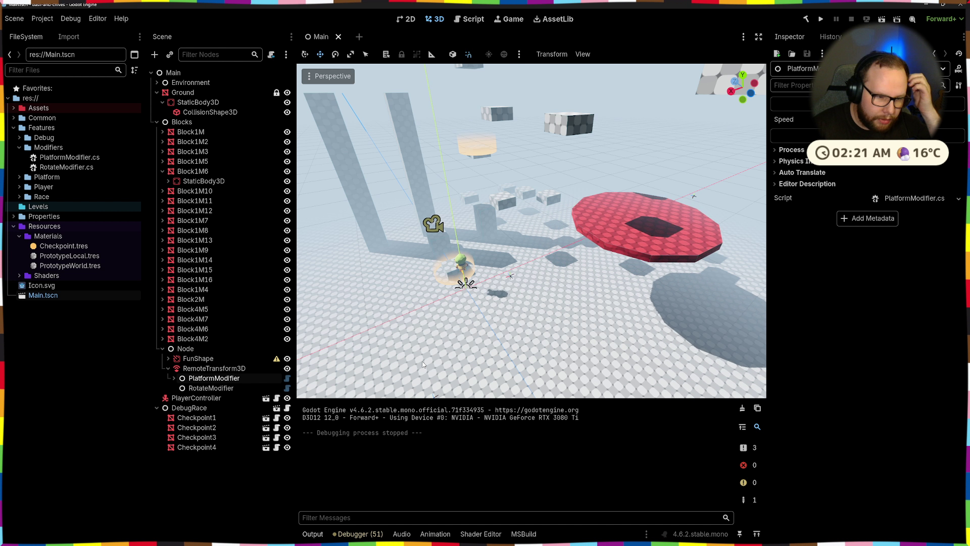
{"action": "key", "text": "Delete"}
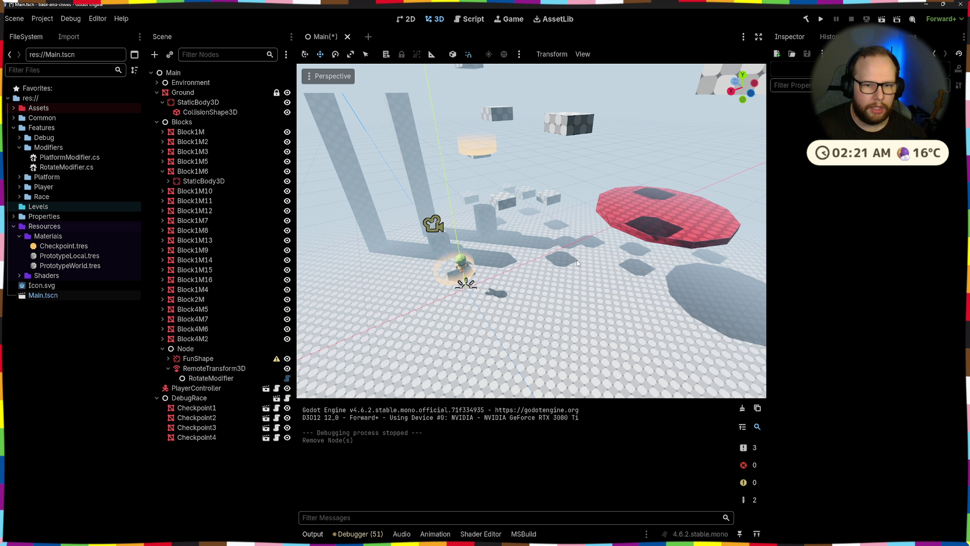
- Reset the red platform's FunShape MeshInstance3D position to 0, 0, 0
{"action": "mouse_move", "coordinate": [637, 286]}
{"action": "left_mouse_down"}
{"action": "mouse_move", "coordinate": [596, 283]}
{"action": "mouse_move", "coordinate": [610, 268]}
{"action": "left_mouse_up"}
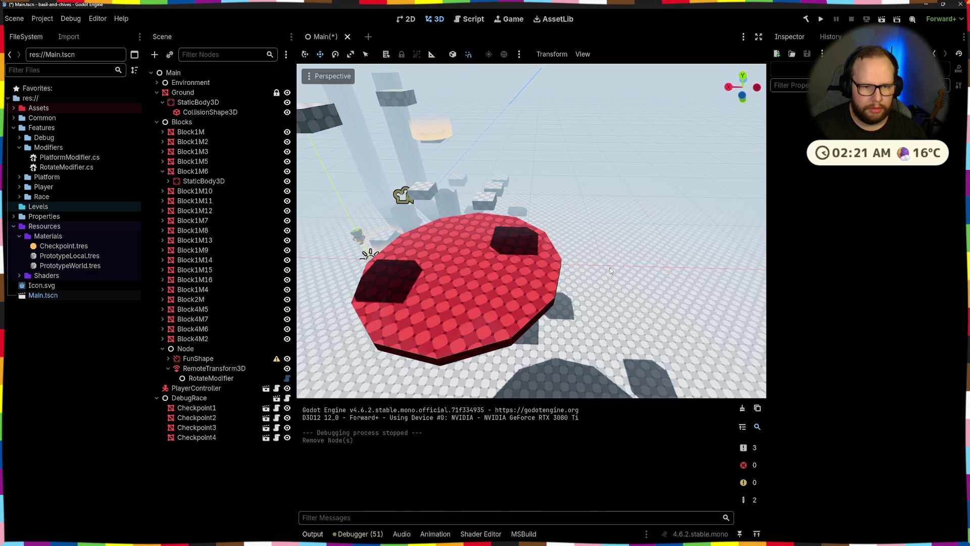
{"action": "left_click", "coordinate": [531, 283]}
{"action": "scroll", "coordinate": [899, 340], "scroll_direction": "down", "scroll_amount": 6}
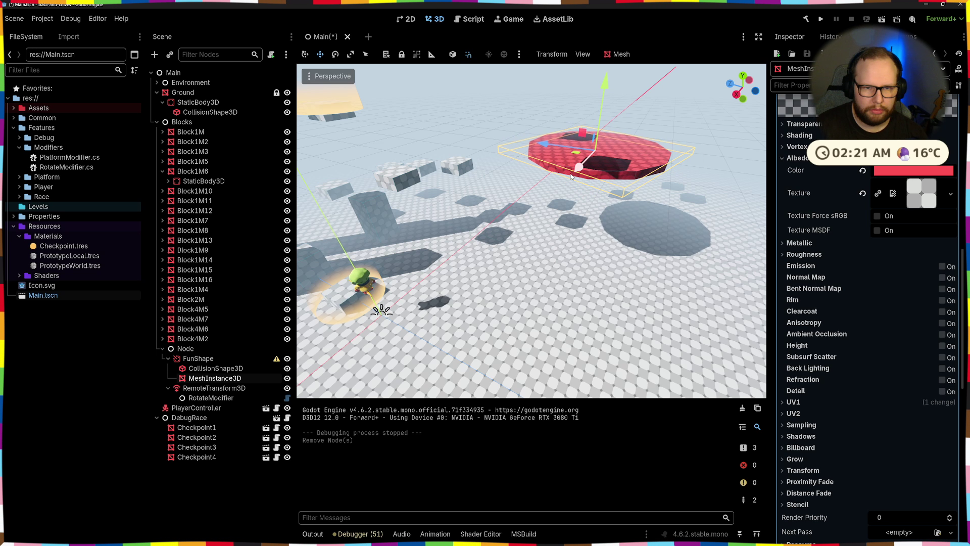
{"action": "left_click_drag", "start_coordinate": [602, 84], "coordinate": [595, 192]}
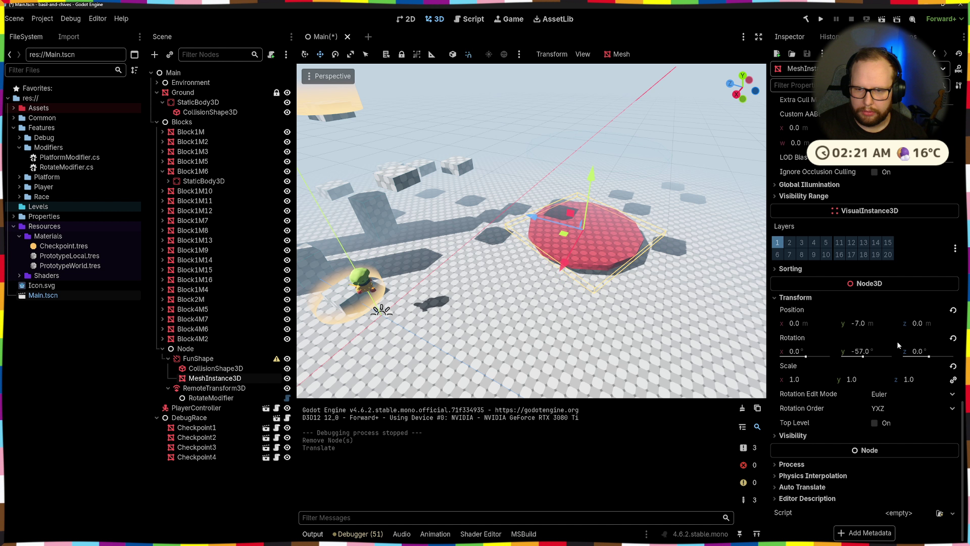
{"action": "left_click", "coordinate": [954, 310]}
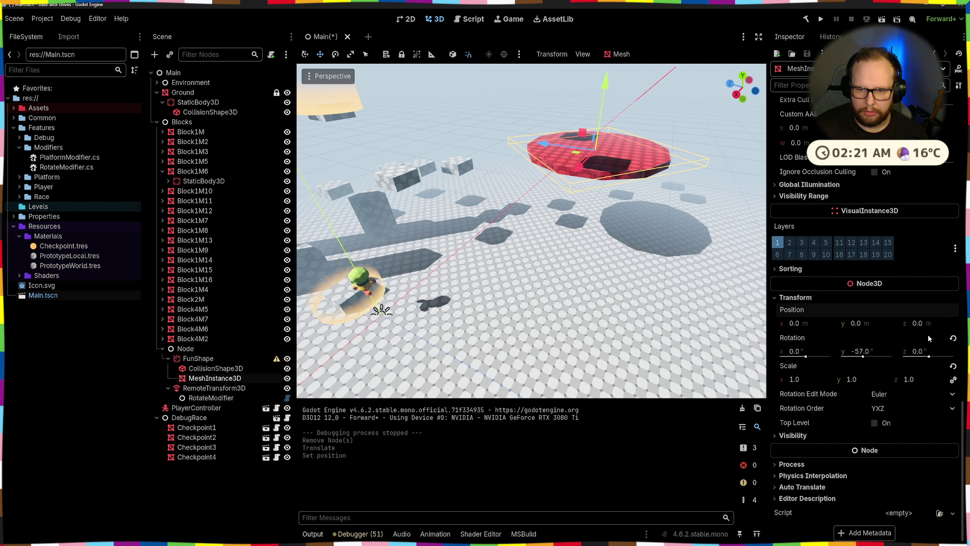
{"action": "scroll", "coordinate": [957, 342], "scroll_direction": "up", "scroll_amount": 5}
{"action": "scroll", "coordinate": [786, 275], "scroll_direction": "up", "scroll_amount": 5}
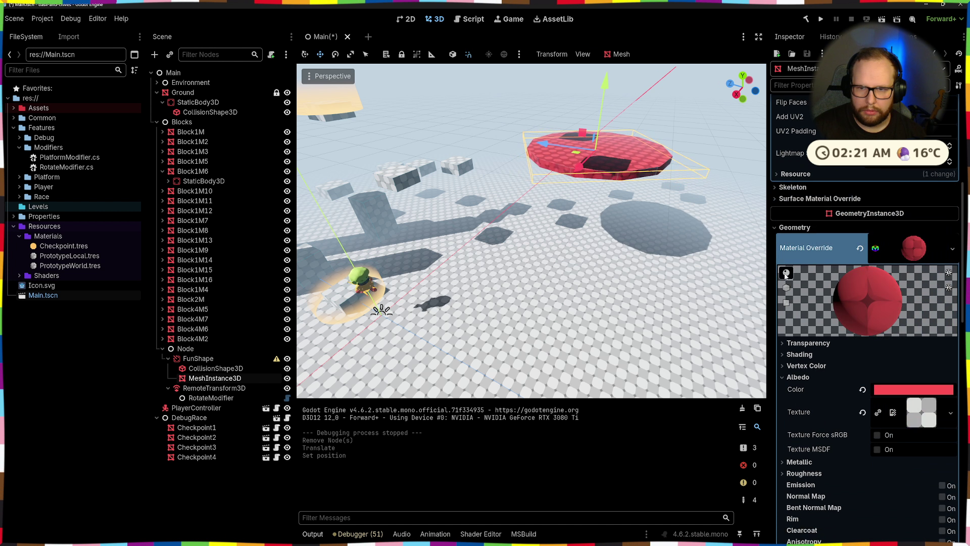
{"action": "left_click", "coordinate": [791, 228]}
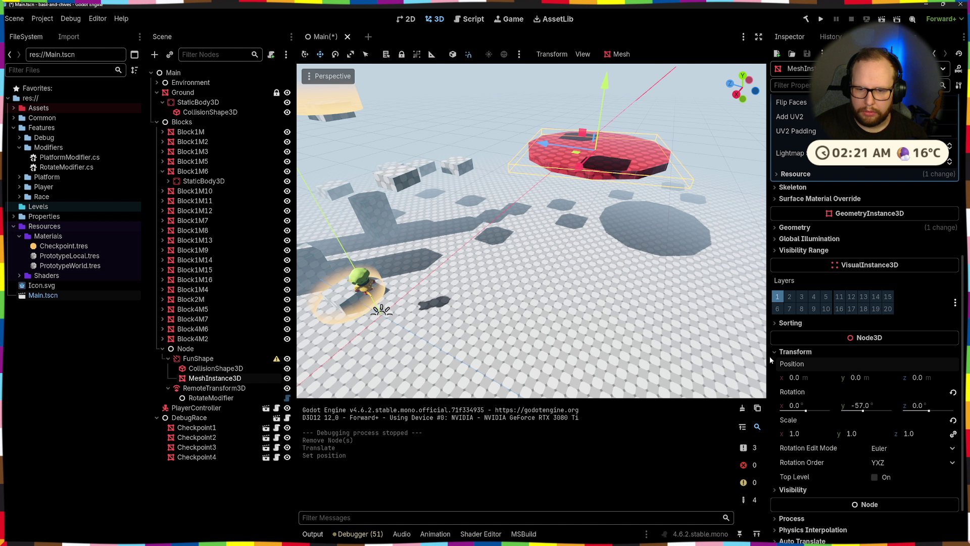
{"action": "left_click", "coordinate": [218, 388]}
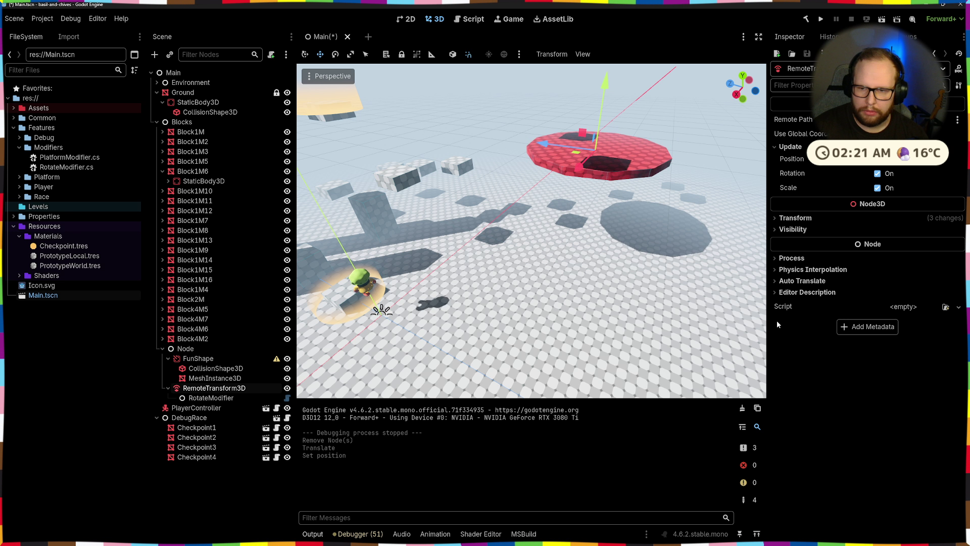
- Zero RemoteTransform3D's position, then move it to about x 8, y 1 beside the player
{"action": "left_click", "coordinate": [792, 218]}
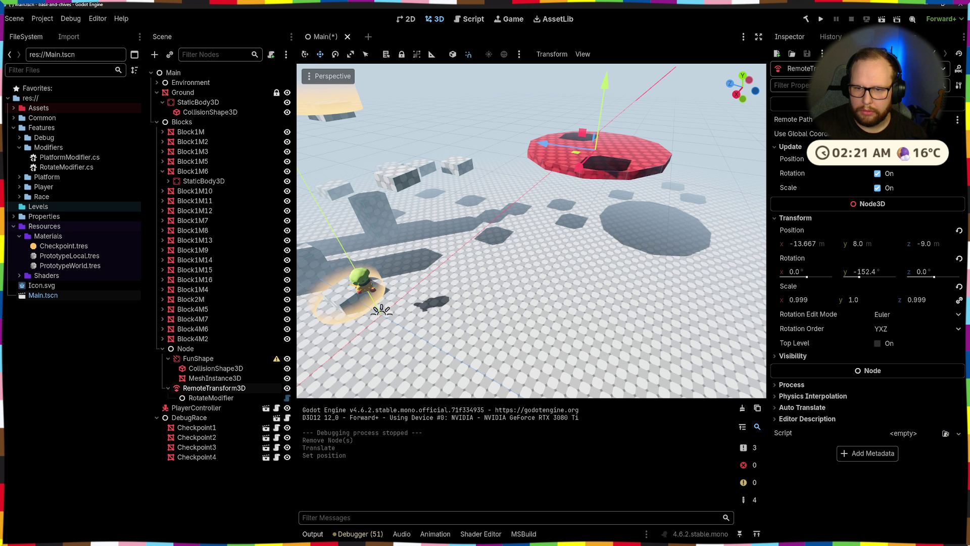
{"action": "left_click", "coordinate": [959, 230]}
{"action": "key", "text": "f"}
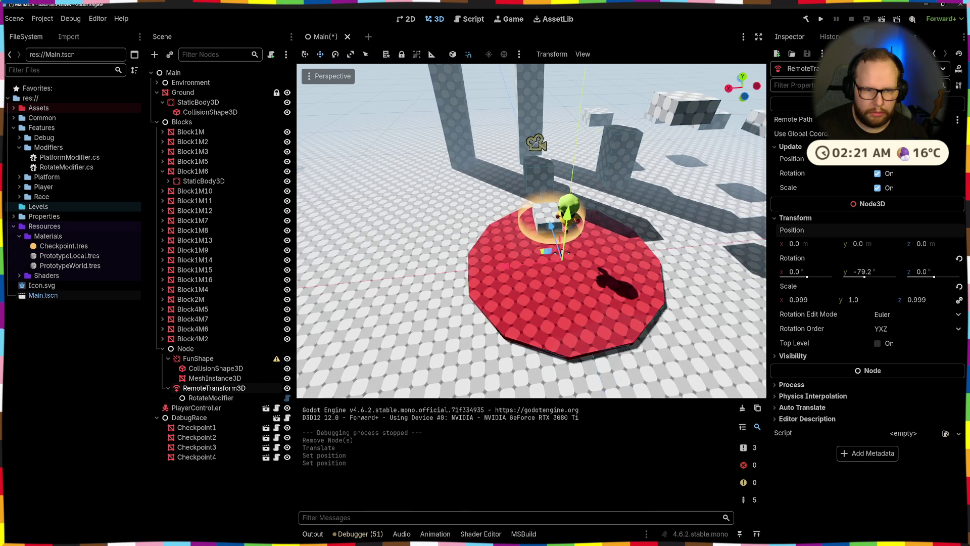
{"action": "left_click_drag", "start_coordinate": [508, 263], "coordinate": [432, 265]}
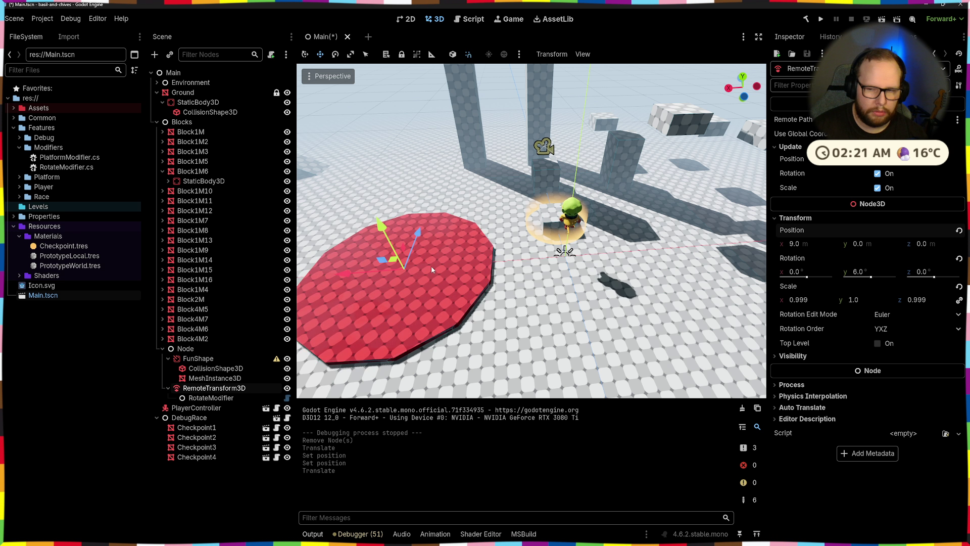
{"action": "key", "text": "f"}
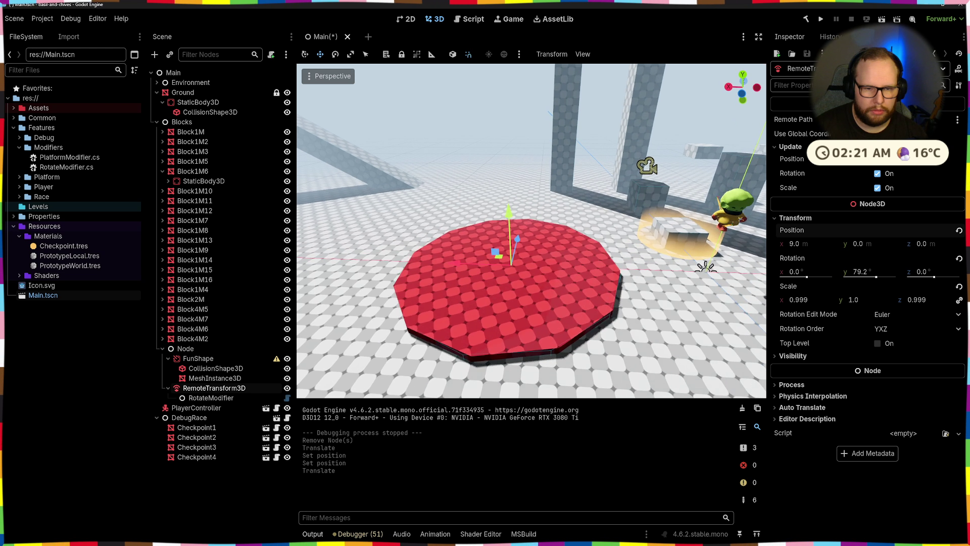
{"action": "left_click_drag", "start_coordinate": [509, 215], "coordinate": [510, 76]}
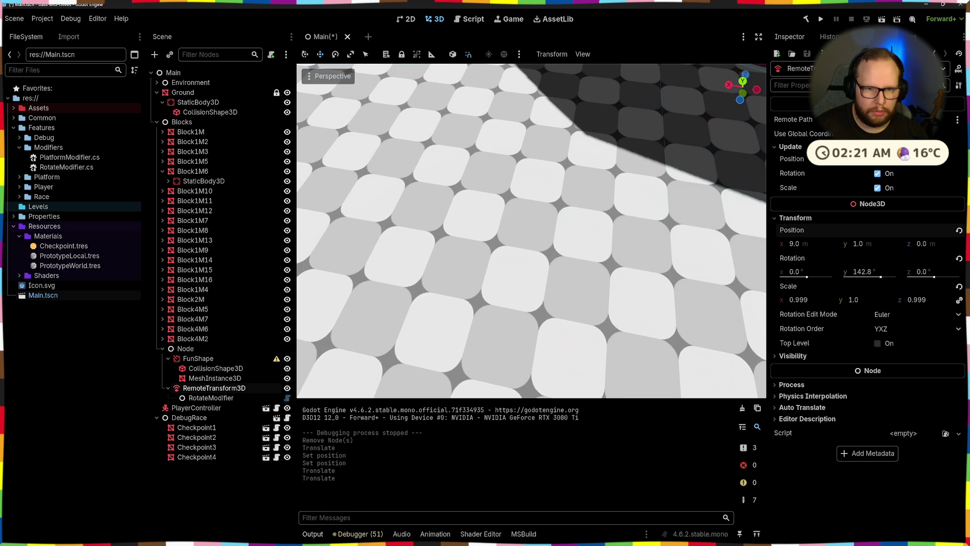
{"action": "key", "text": "f"}
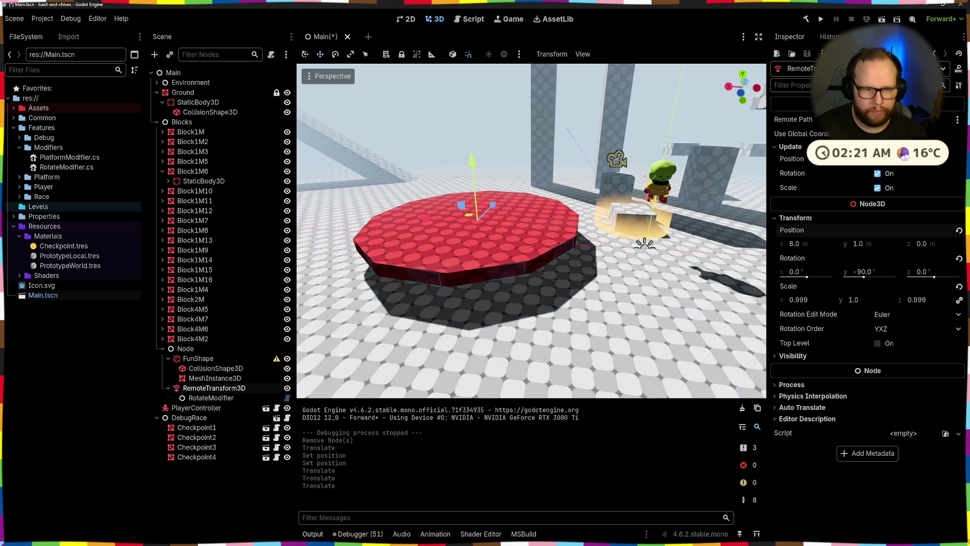
{"action": "left_click", "coordinate": [196, 428]}
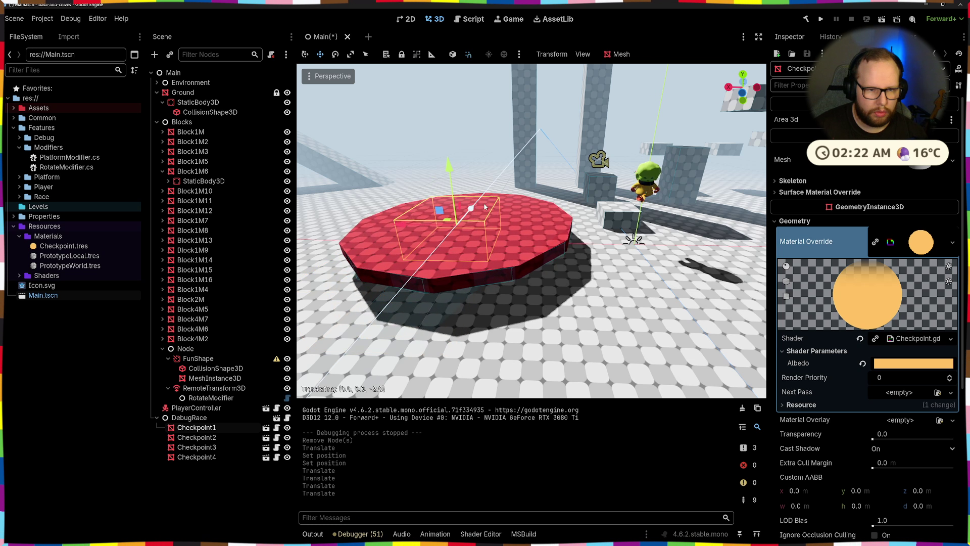
- Lift Checkpoint1 one unit above the red disc
{"action": "left_click", "coordinate": [451, 172]}
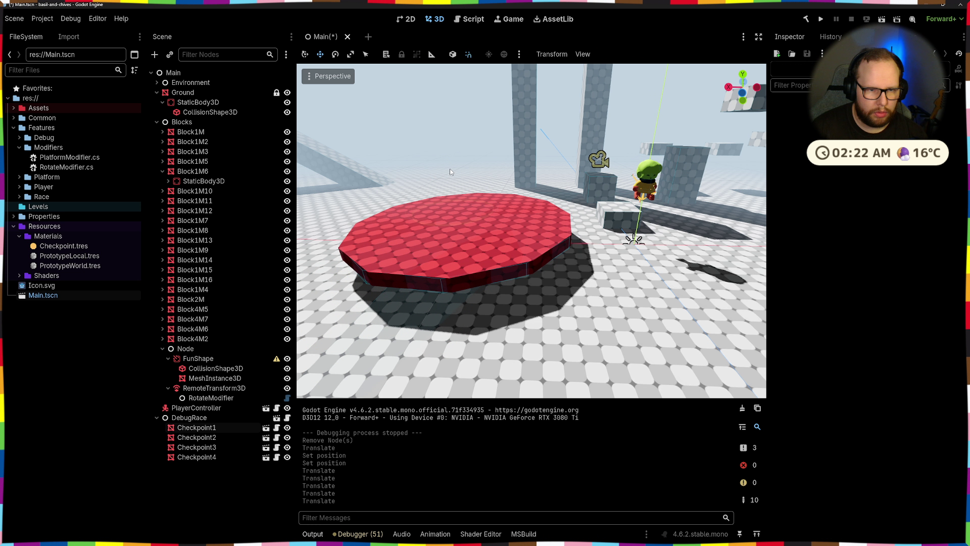
{"action": "left_click", "coordinate": [196, 427]}
{"action": "mouse_move", "coordinate": [441, 169]}
{"action": "left_mouse_down"}
{"action": "mouse_move", "coordinate": [453, 149]}
{"action": "mouse_move", "coordinate": [459, 162]}
{"action": "left_mouse_up"}
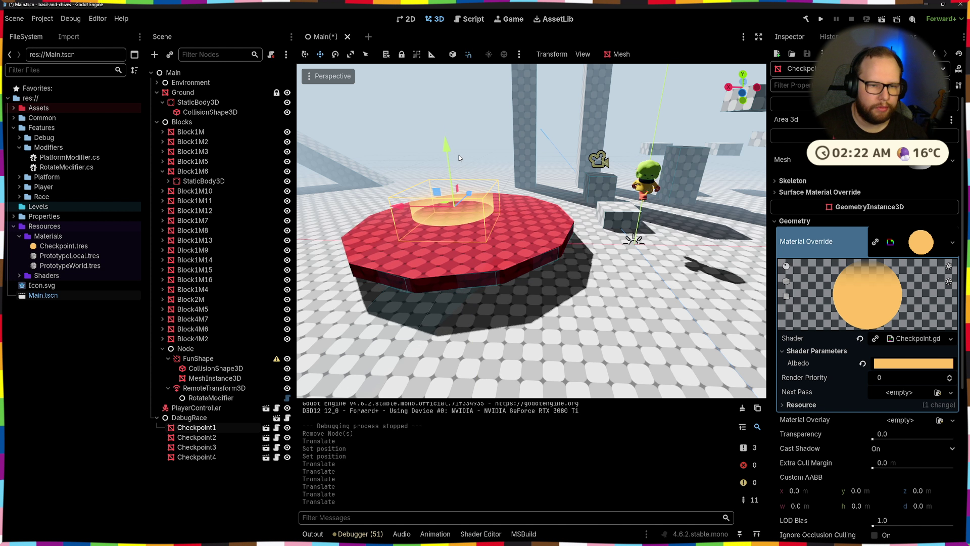
{"action": "key", "text": "f"}
{"action": "mouse_move", "coordinate": [531, 228]}
{"action": "left_mouse_down"}
{"action": "mouse_move", "coordinate": [469, 173]}
{"action": "mouse_move", "coordinate": [500, 178]}
{"action": "mouse_move", "coordinate": [570, 238]}
{"action": "left_mouse_up"}
- Snap Checkpoint1 down onto the red disc's top surface and save Main.tscn
{"action": "key", "text": "Page_Down"}
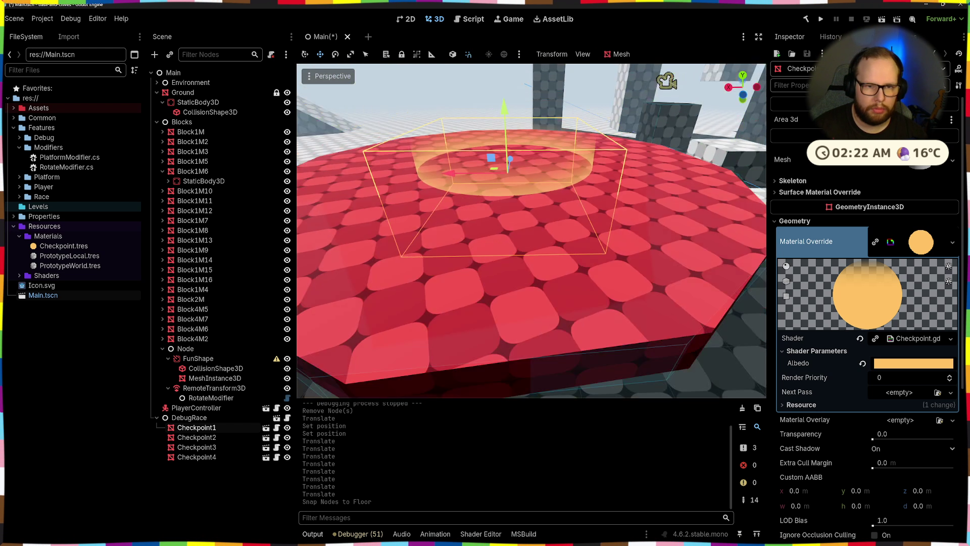
{"action": "mouse_move", "coordinate": [531, 227]}
{"action": "left_mouse_down"}
{"action": "mouse_move", "coordinate": [551, 248]}
{"action": "mouse_move", "coordinate": [560, 237]}
{"action": "mouse_move", "coordinate": [566, 250]}
{"action": "left_mouse_up"}
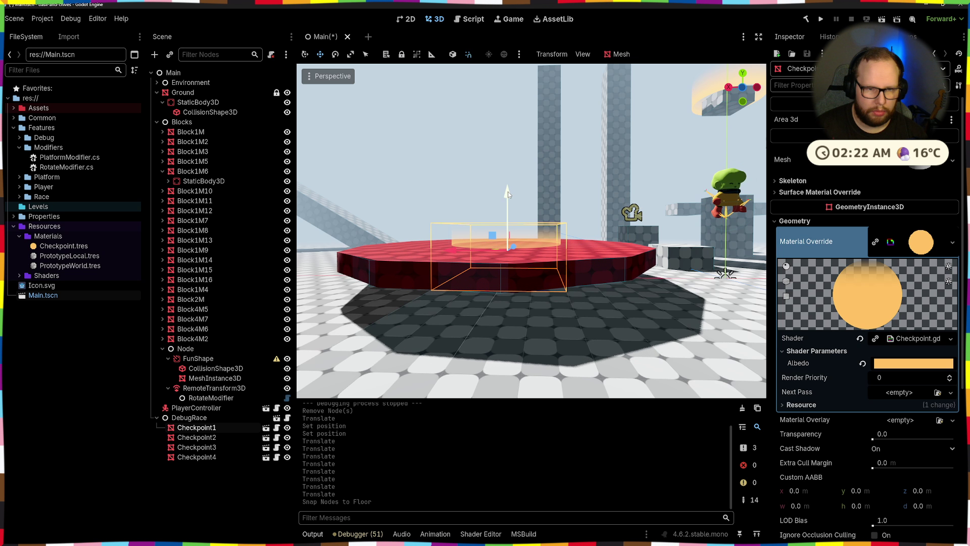
{"action": "left_click_drag", "start_coordinate": [508, 192], "coordinate": [513, 151]}
{"action": "key", "text": "Page_Down"}
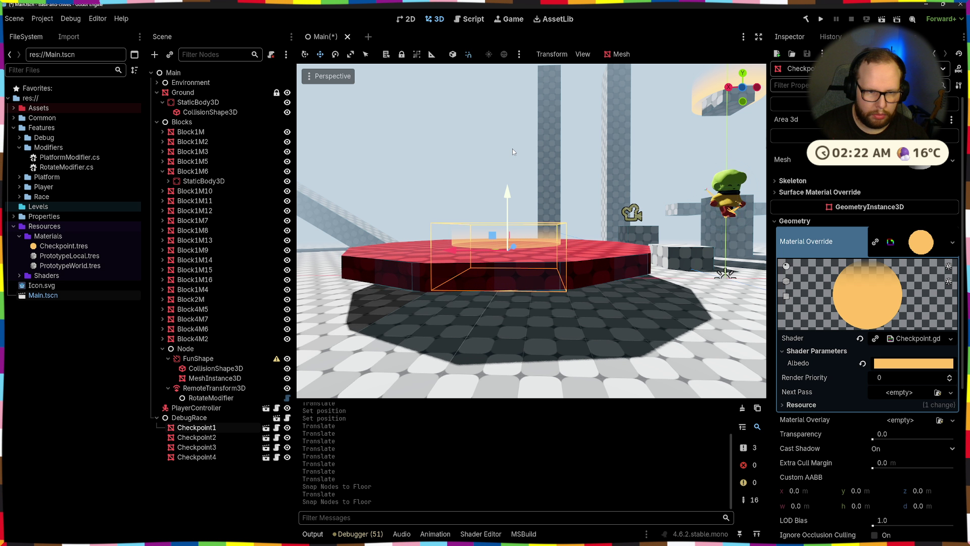
{"action": "left_click_drag", "start_coordinate": [506, 199], "coordinate": [506, 172]}
{"action": "scroll", "coordinate": [505, 227], "scroll_direction": "up", "scroll_amount": 3}
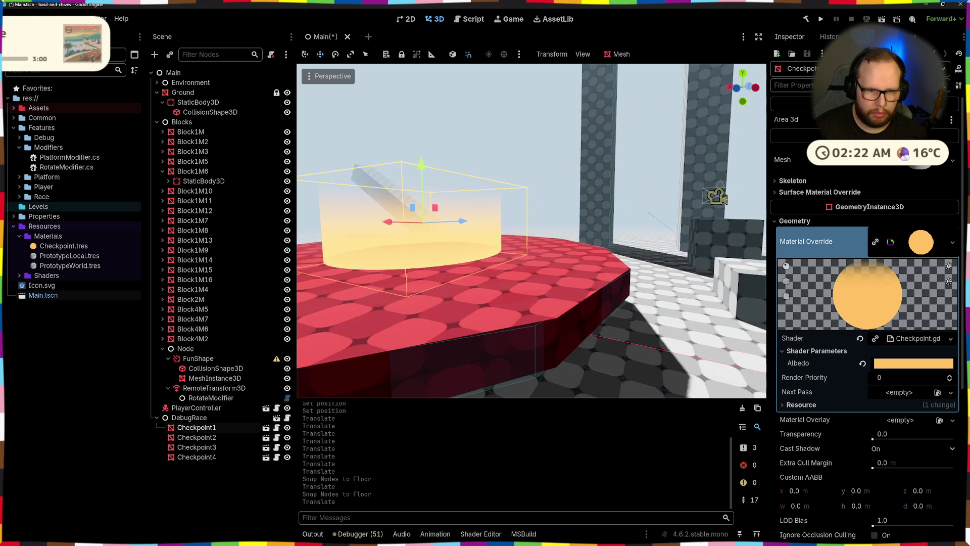
{"action": "scroll", "coordinate": [531, 230], "scroll_direction": "down", "scroll_amount": 5}
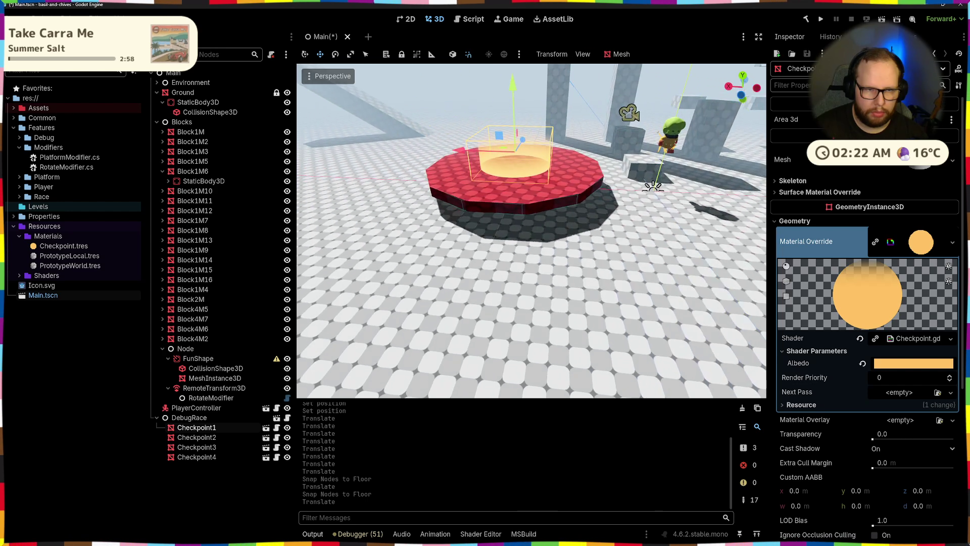
{"action": "left_click", "coordinate": [532, 117]}
{"action": "key", "text": "ctrl+s"}
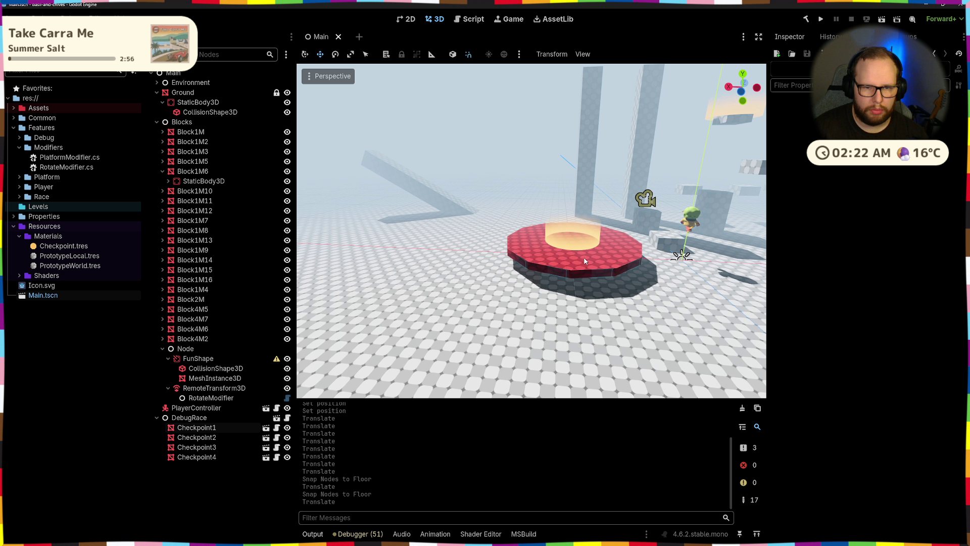
- Try moving the platform mesh and Block1M, then undo the stray moves
{"action": "left_click", "coordinate": [584, 260]}
{"action": "left_click", "coordinate": [584, 241]}
{"action": "mouse_move", "coordinate": [577, 177]}
{"action": "left_mouse_down"}
{"action": "mouse_move", "coordinate": [581, 133]}
{"action": "mouse_move", "coordinate": [584, 150]}
{"action": "left_mouse_up"}
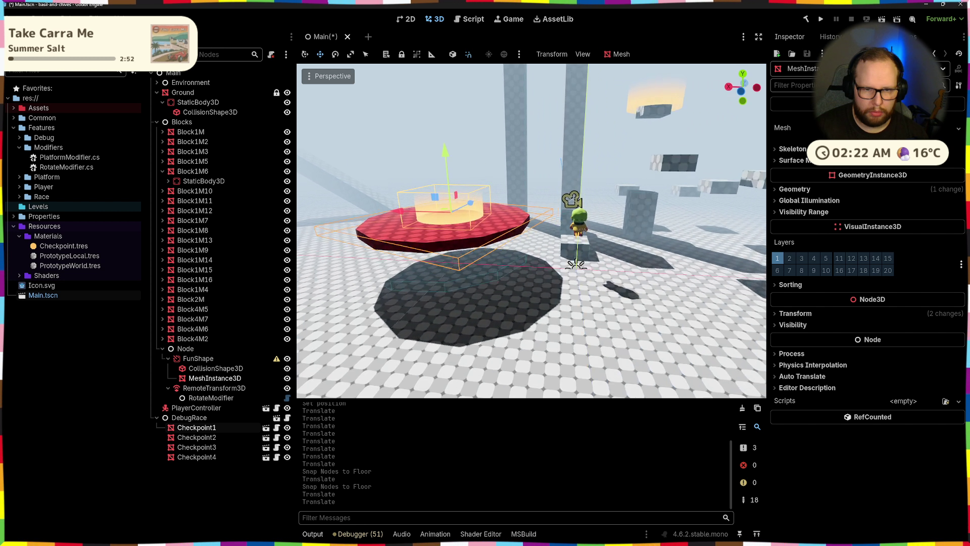
{"action": "left_click", "coordinate": [601, 247]}
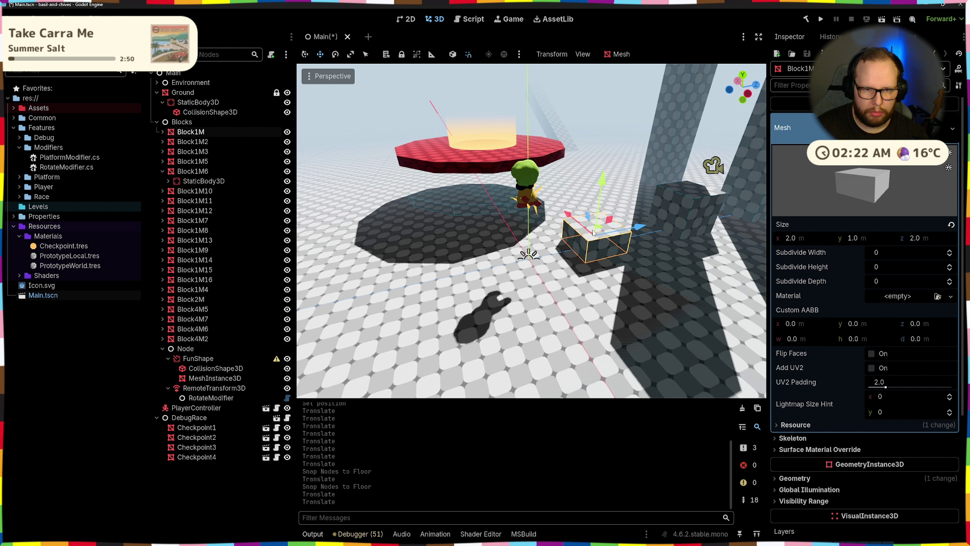
{"action": "mouse_move", "coordinate": [594, 233]}
{"action": "left_mouse_down"}
{"action": "mouse_move", "coordinate": [520, 268]}
{"action": "mouse_move", "coordinate": [501, 234]}
{"action": "left_mouse_up"}
{"action": "left_click", "coordinate": [510, 201]}
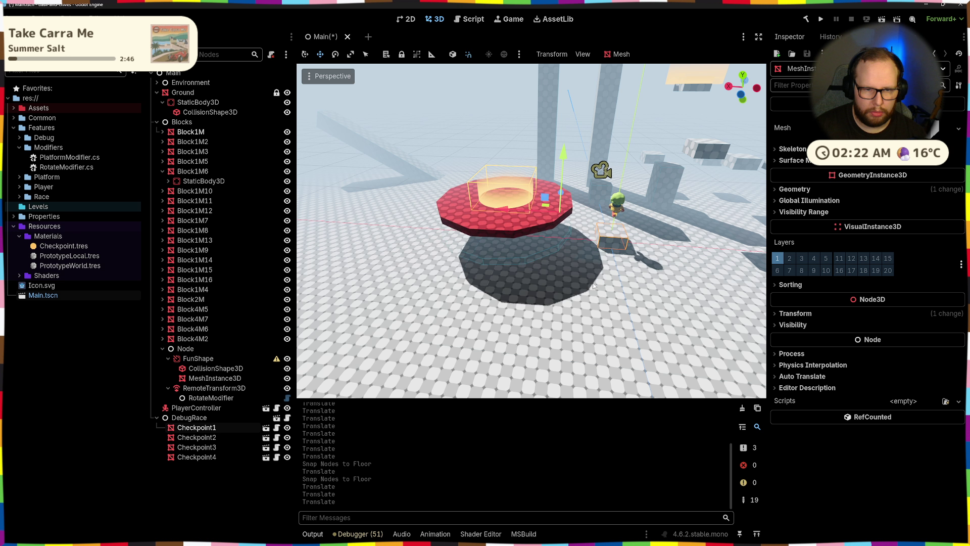
{"action": "key", "text": "ctrl+z"}
{"action": "key", "text": "ctrl+z"}
- Raise Checkpoint1 higher, shift it one unit along X, and save Main.tscn
{"action": "left_click", "coordinate": [582, 241]}
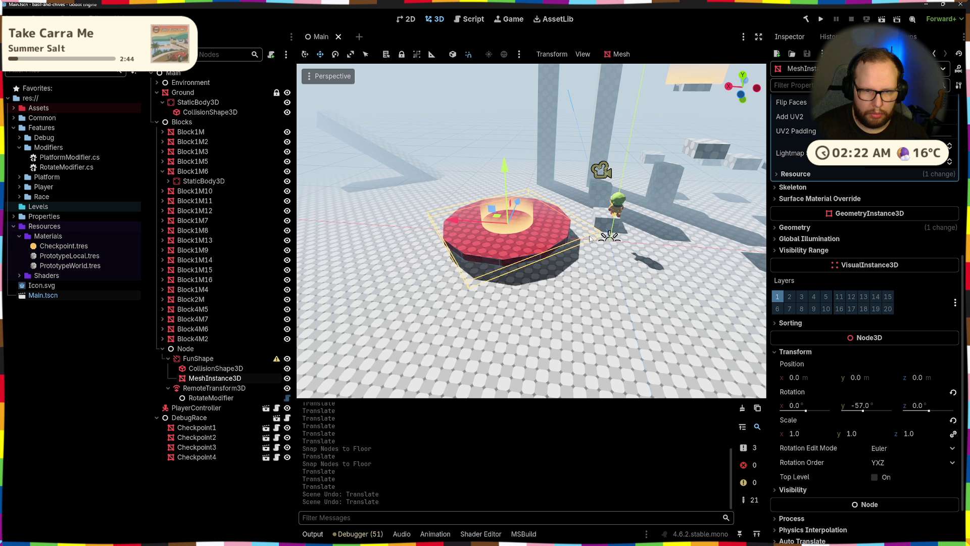
{"action": "left_click", "coordinate": [515, 241]}
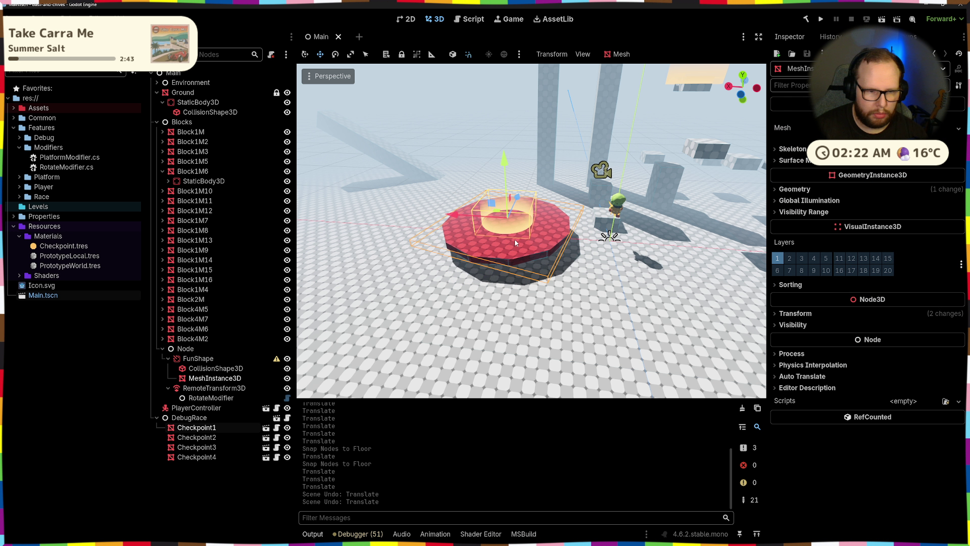
{"action": "left_click", "coordinate": [213, 388]}
{"action": "left_click", "coordinate": [208, 428]}
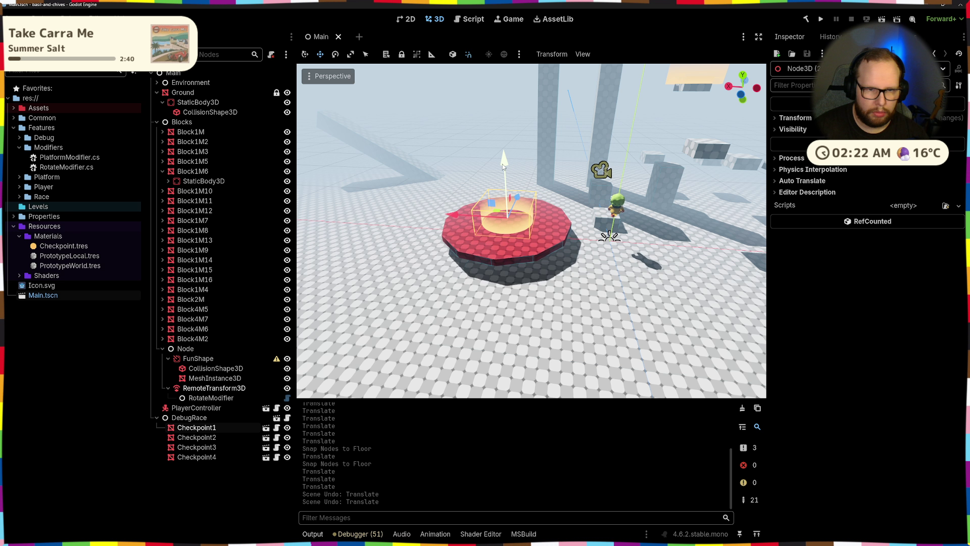
{"action": "left_click_drag", "start_coordinate": [502, 164], "coordinate": [505, 133]}
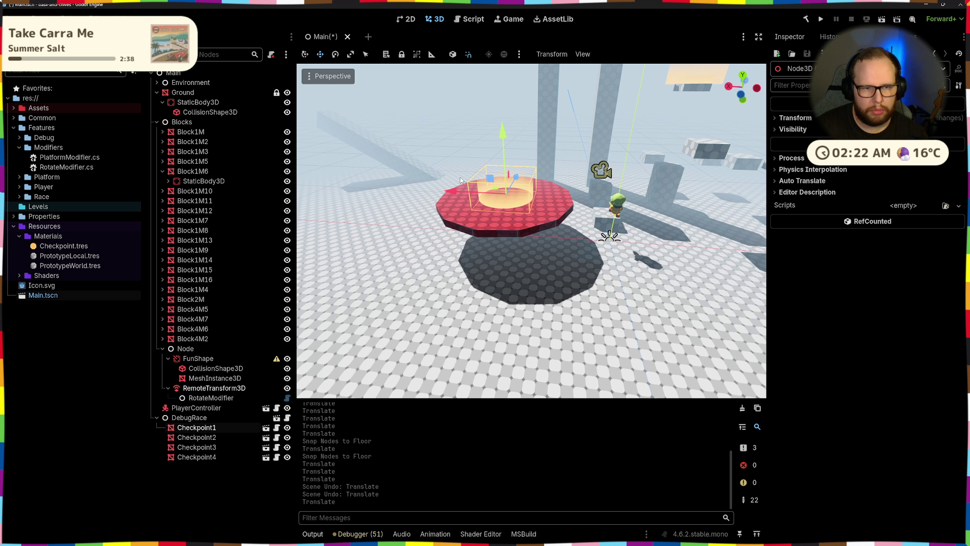
{"action": "left_click_drag", "start_coordinate": [461, 180], "coordinate": [348, 184]}
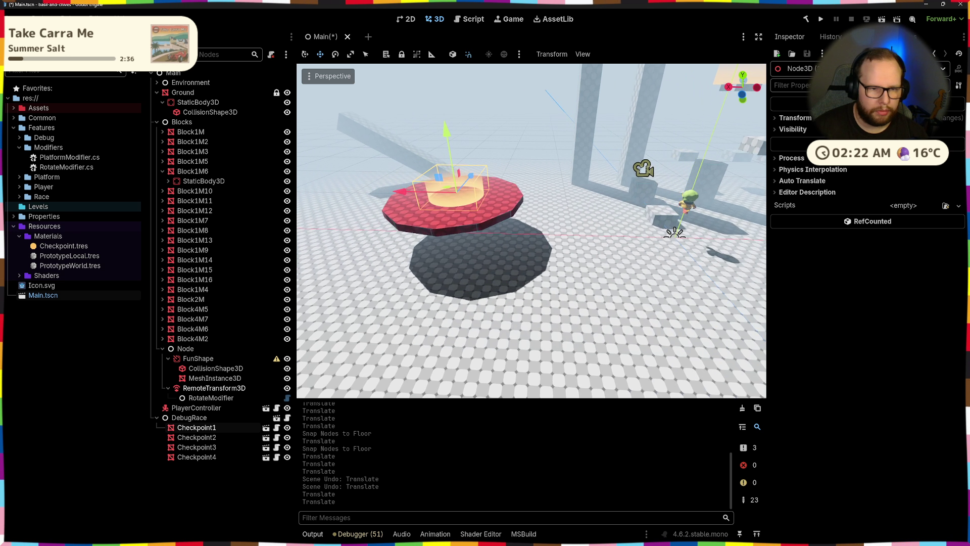
{"action": "left_click_drag", "start_coordinate": [530, 228], "coordinate": [500, 220]}
{"action": "left_click_drag", "start_coordinate": [435, 190], "coordinate": [517, 194]}
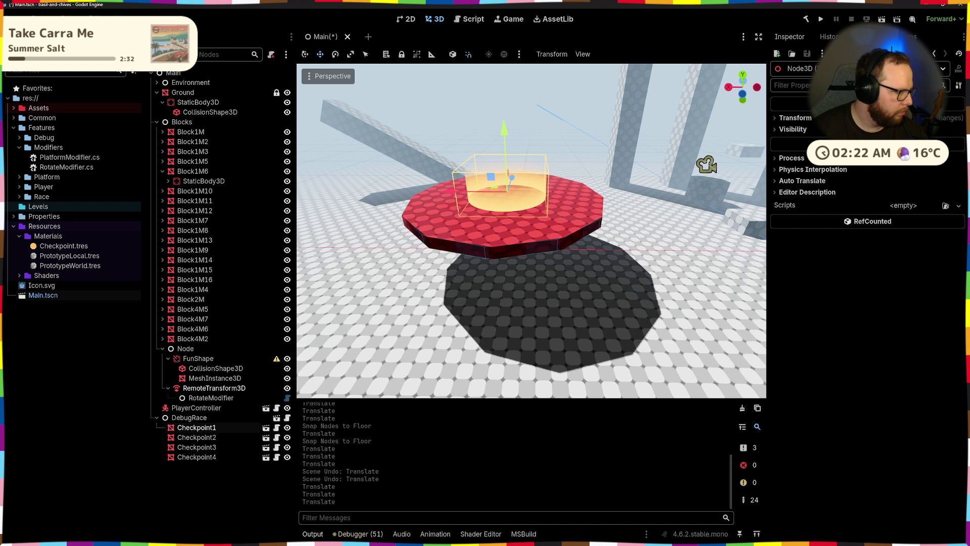
{"action": "key", "text": "ctrl+s"}
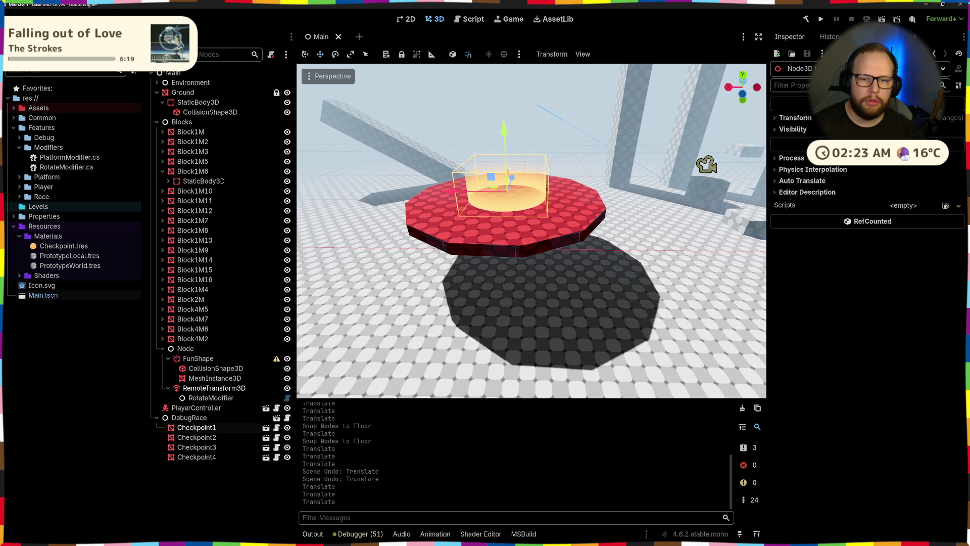
- Slide Block1M along X toward the red platform and lift it off the floor
{"action": "left_click_drag", "start_coordinate": [579, 283], "coordinate": [579, 283]}
{"action": "left_click", "coordinate": [586, 248]}
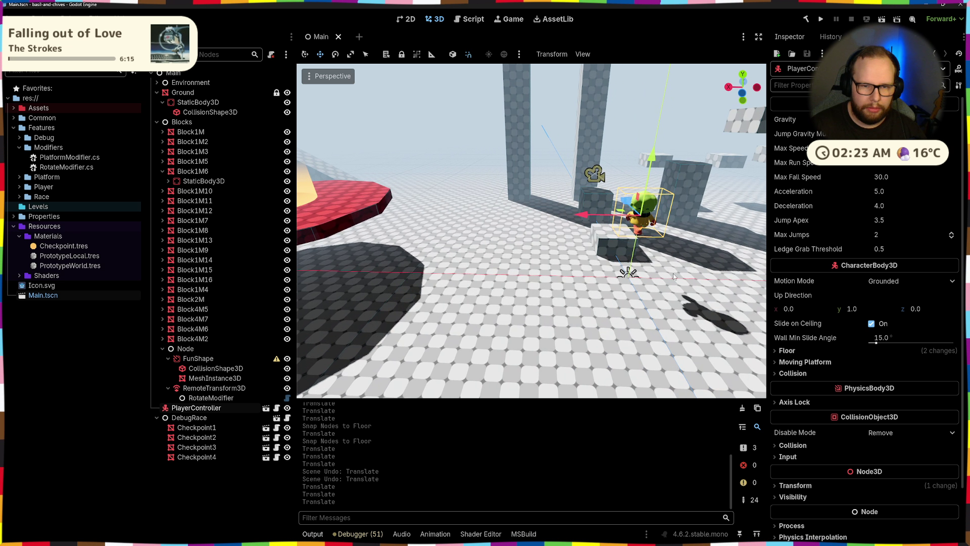
{"action": "left_click", "coordinate": [607, 244]}
{"action": "left_click_drag", "start_coordinate": [560, 241], "coordinate": [469, 250]}
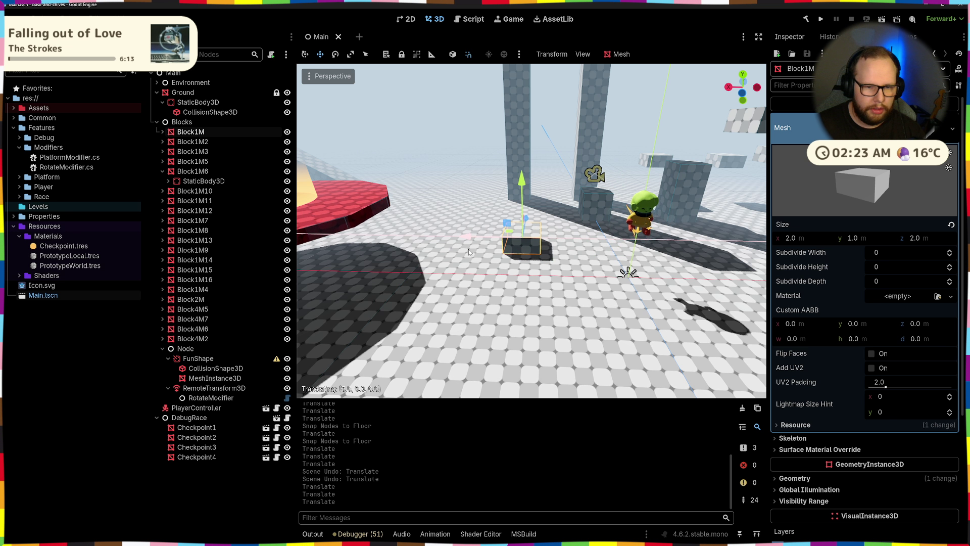
{"action": "left_click_drag", "start_coordinate": [543, 250], "coordinate": [544, 251]}
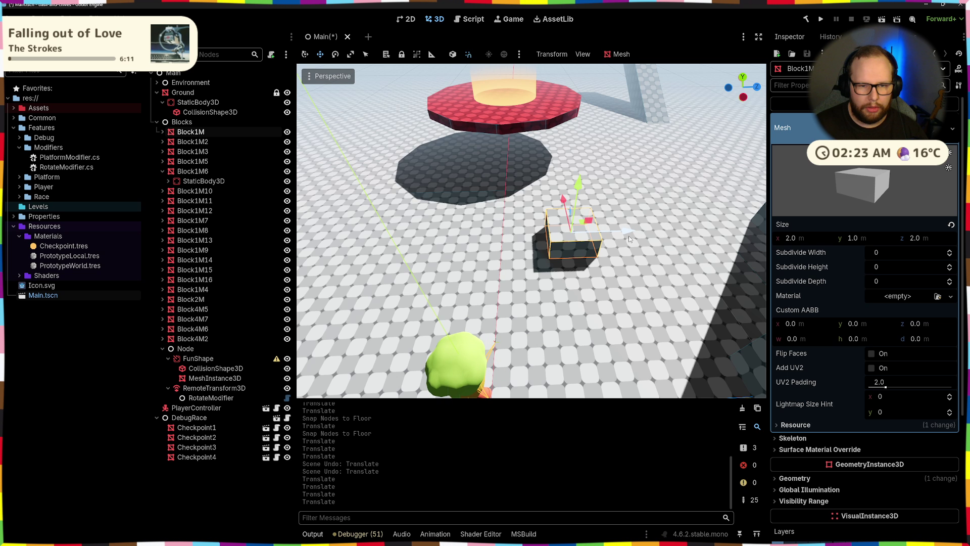
{"action": "left_click_drag", "start_coordinate": [630, 238], "coordinate": [544, 243]}
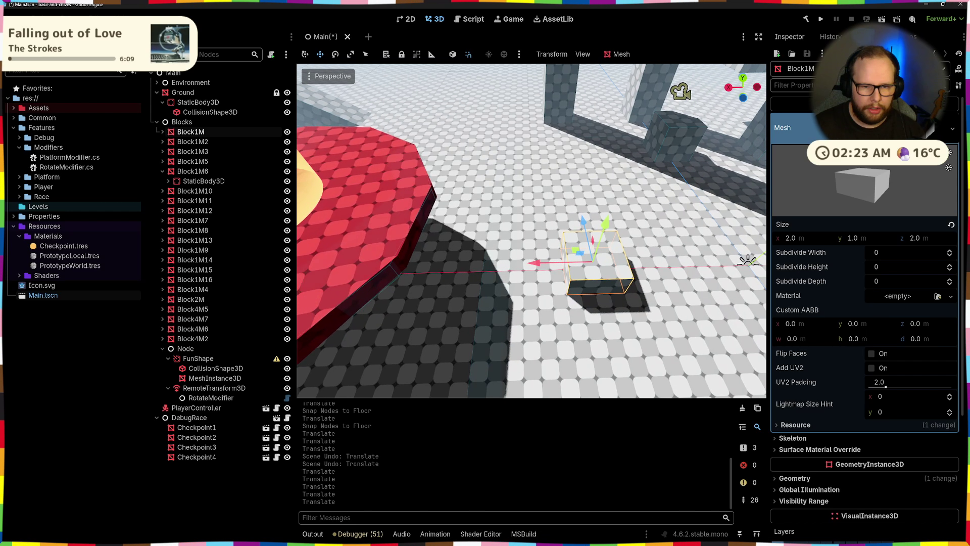
{"action": "left_click_drag", "start_coordinate": [539, 267], "coordinate": [539, 266]}
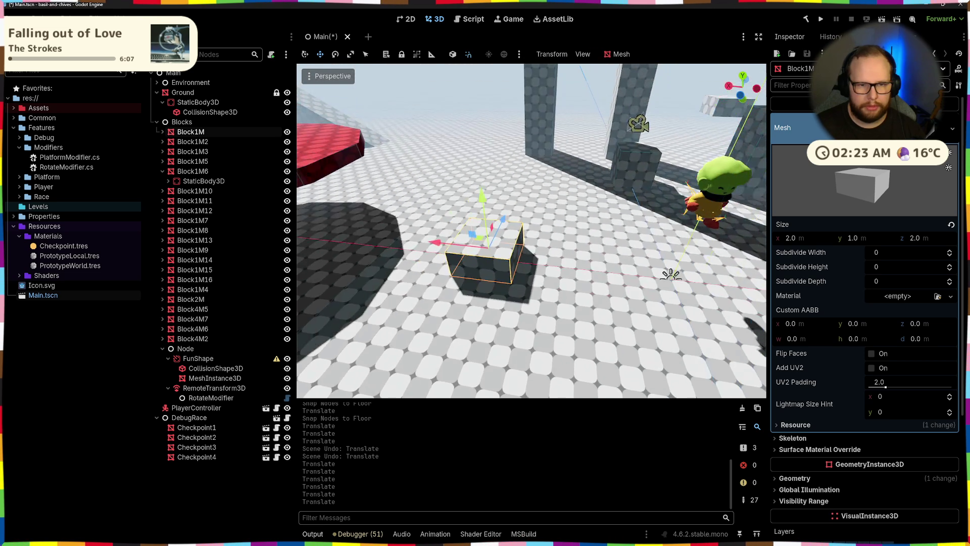
{"action": "left_click_drag", "start_coordinate": [548, 212], "coordinate": [548, 211]}
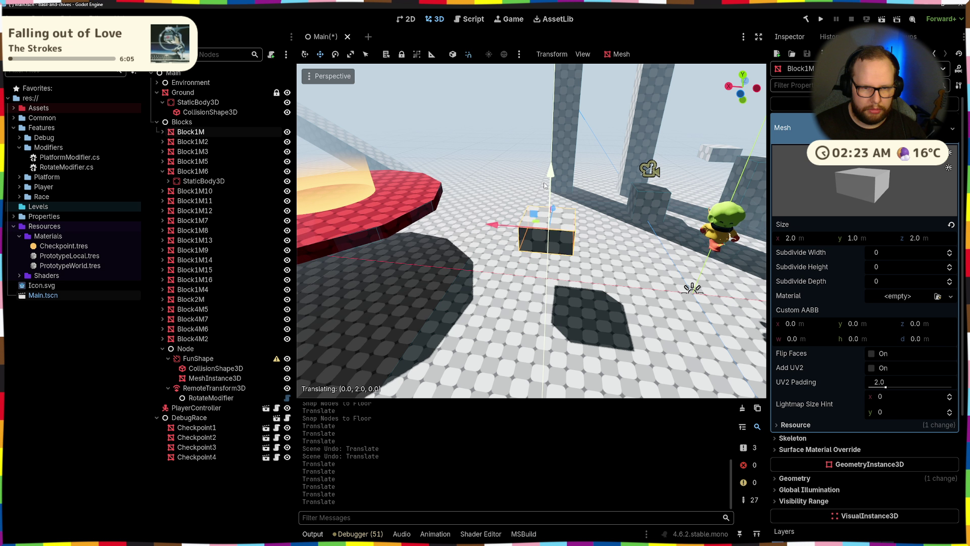
{"action": "left_click_drag", "start_coordinate": [478, 292], "coordinate": [477, 292]}
- Try stretching Block1M along X with the scale tool, then undo it
{"action": "key", "text": "e"}
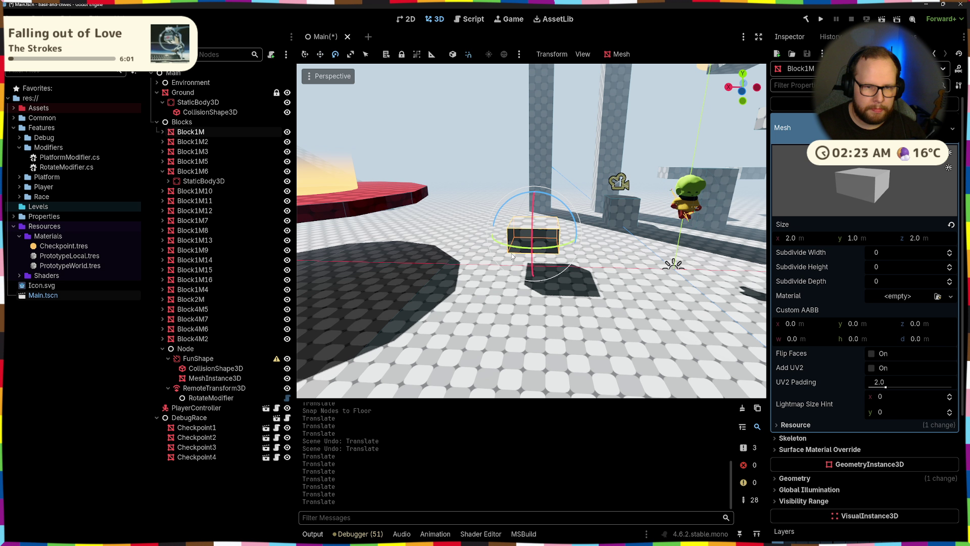
{"action": "left_click_drag", "start_coordinate": [512, 253], "coordinate": [484, 222]}
{"action": "key", "text": "r"}
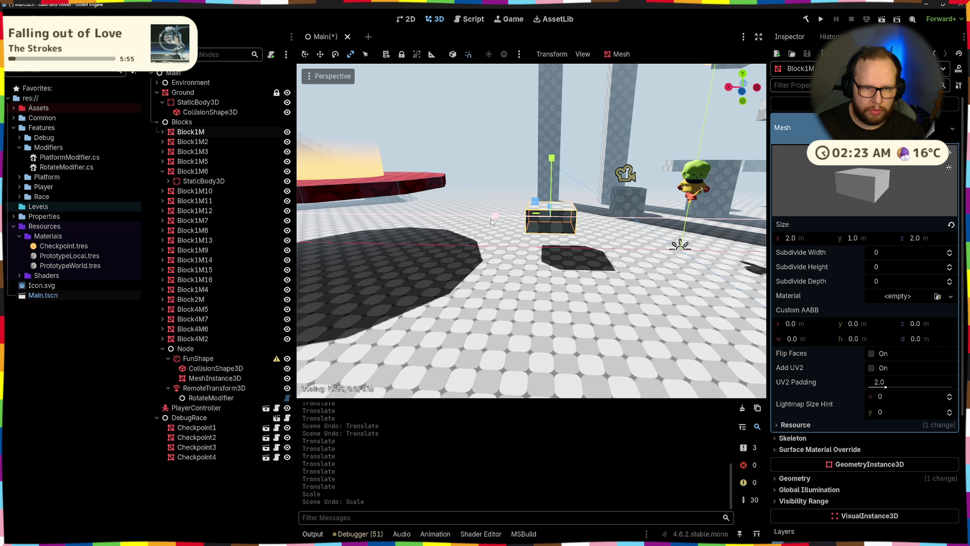
{"action": "left_click_drag", "start_coordinate": [394, 225], "coordinate": [519, 228]}
{"action": "key", "text": "ctrl+z"}
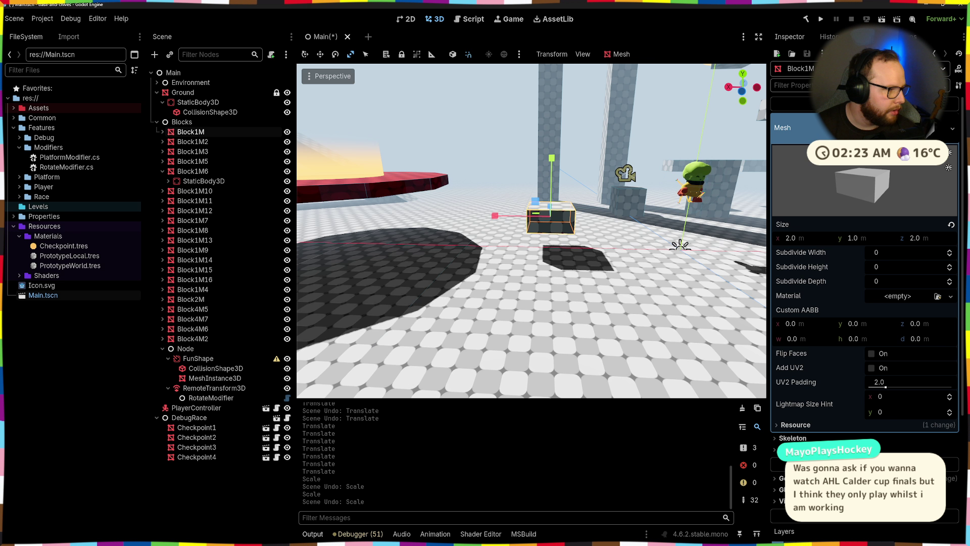
{"action": "key", "text": "Escape"}
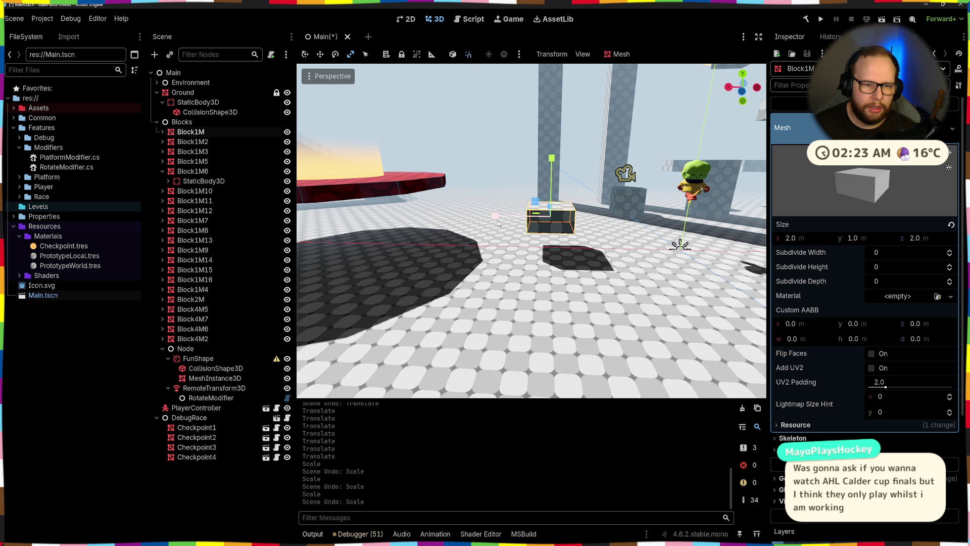
{"action": "key", "text": "w"}
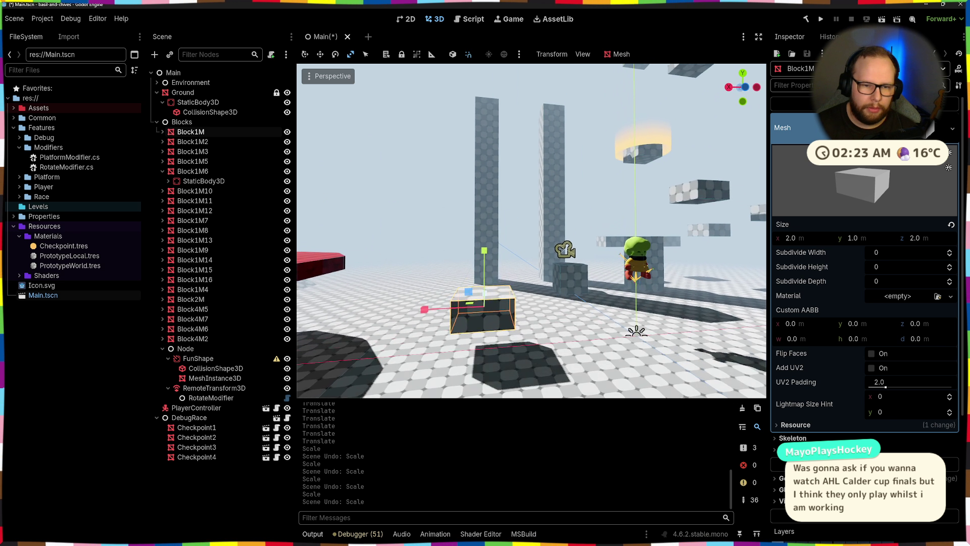
{"action": "key", "text": "w"}
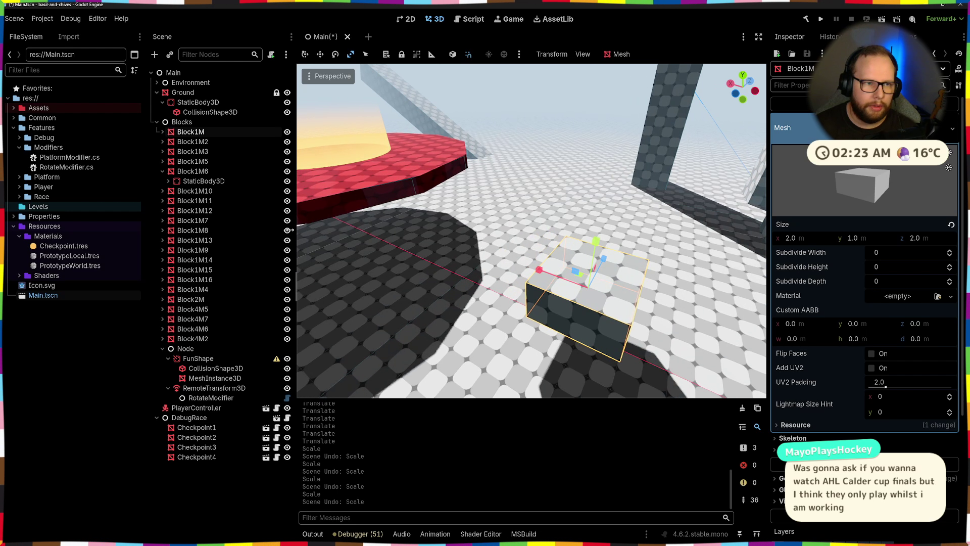
{"action": "left_click", "coordinate": [236, 512]}
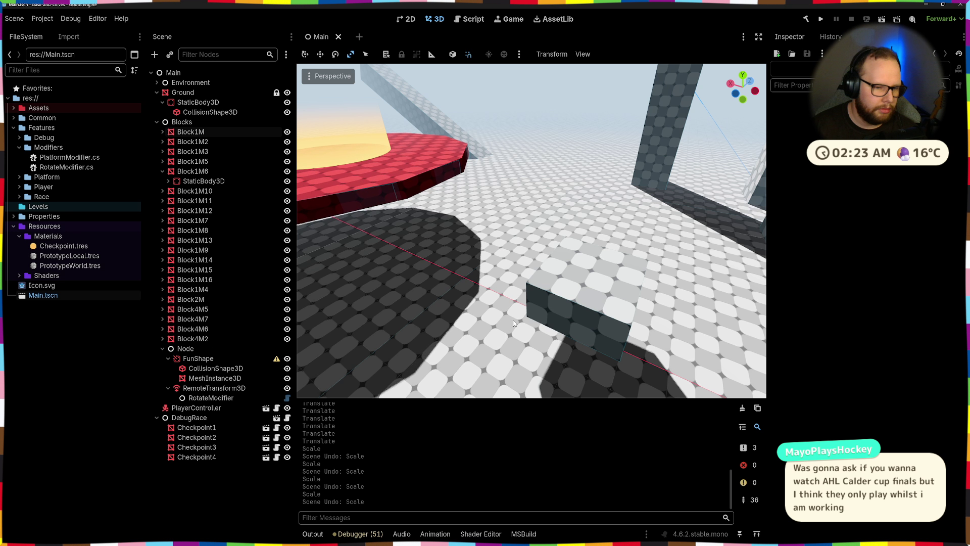
- Grab the tilted beam Block4M7 with G and drop it near the red platform
{"action": "key", "text": "s"}
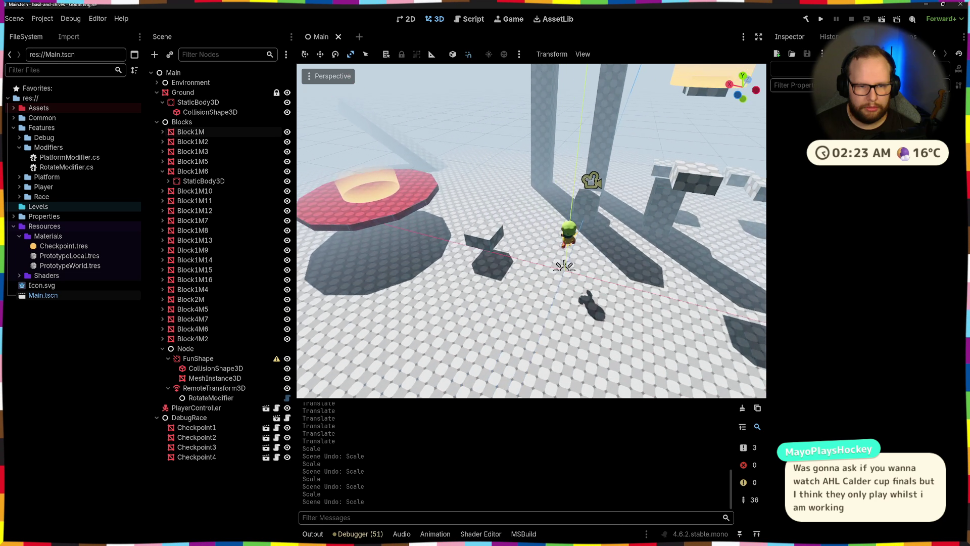
{"action": "key", "text": "w"}
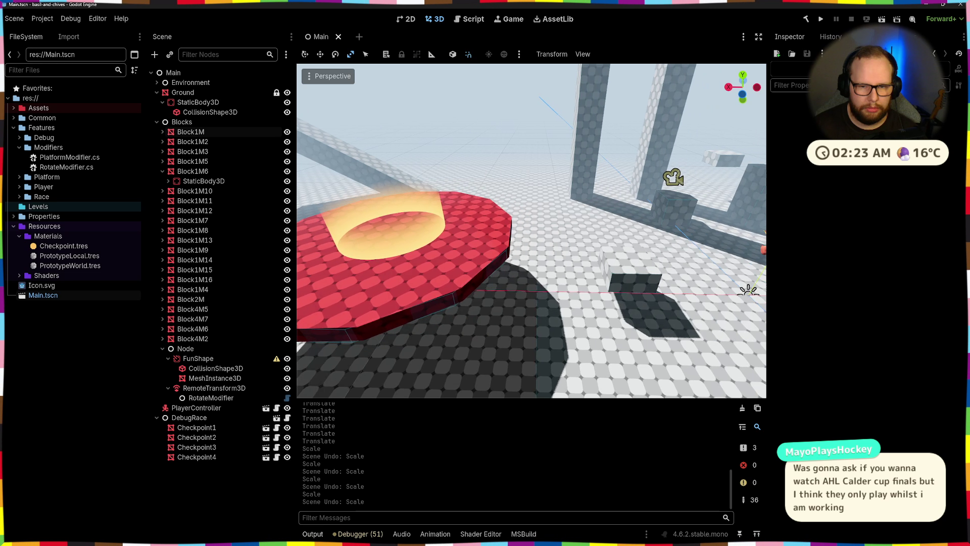
{"action": "key", "text": "s"}
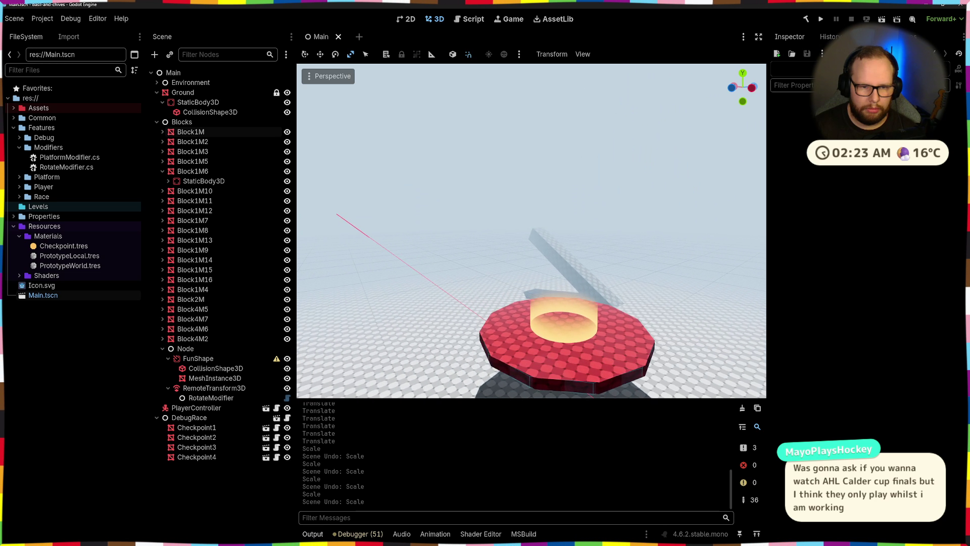
{"action": "key", "text": "w"}
{"action": "left_click", "coordinate": [539, 231]}
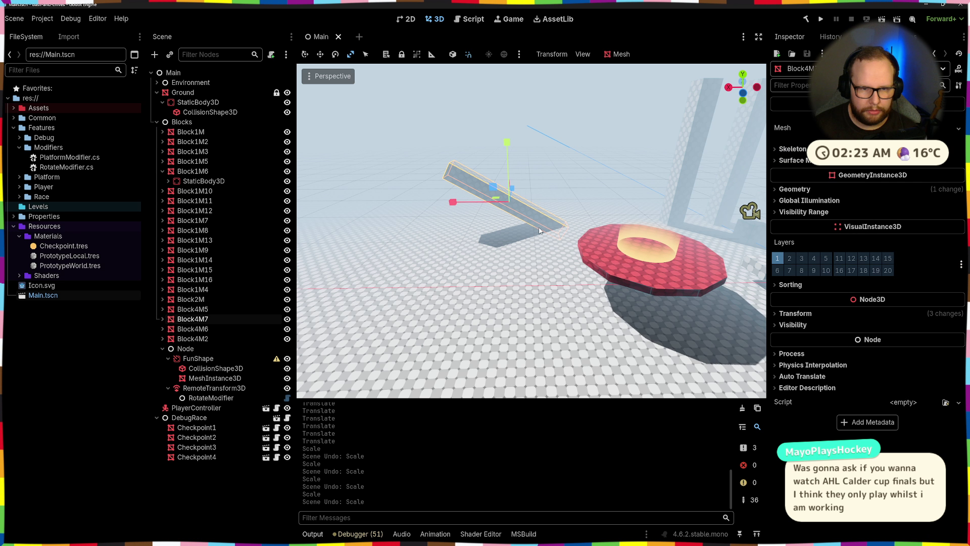
{"action": "key", "text": "w"}
{"action": "key", "text": "w"}
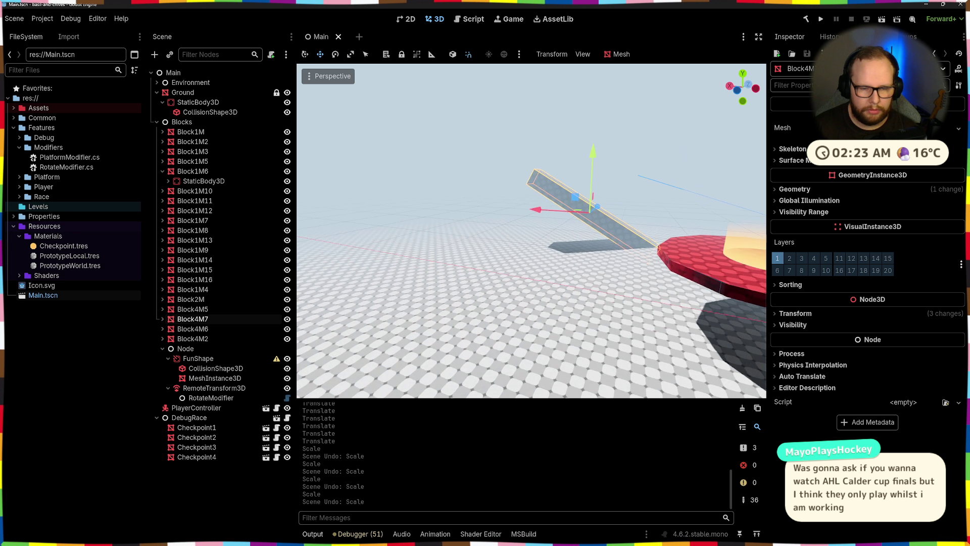
{"action": "key", "text": "g"}
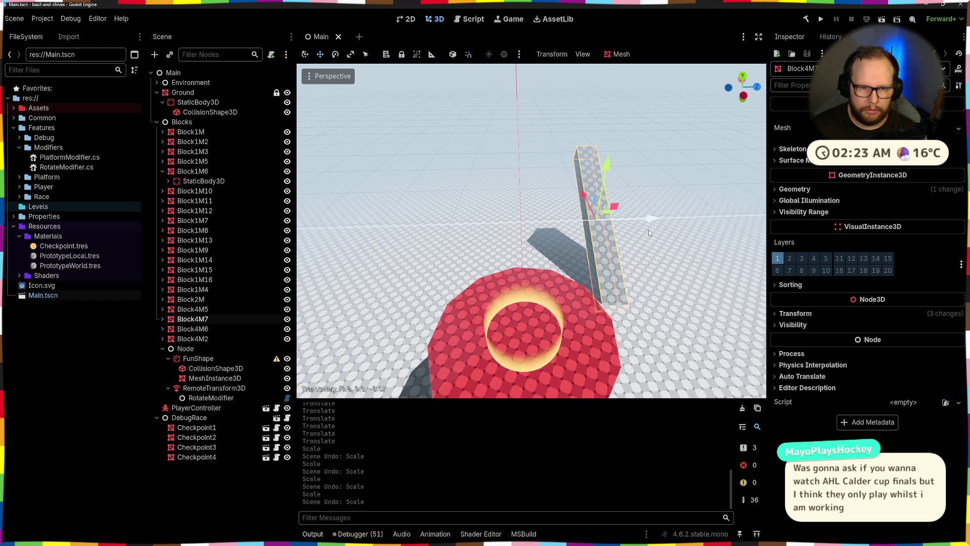
{"action": "left_click", "coordinate": [580, 238]}
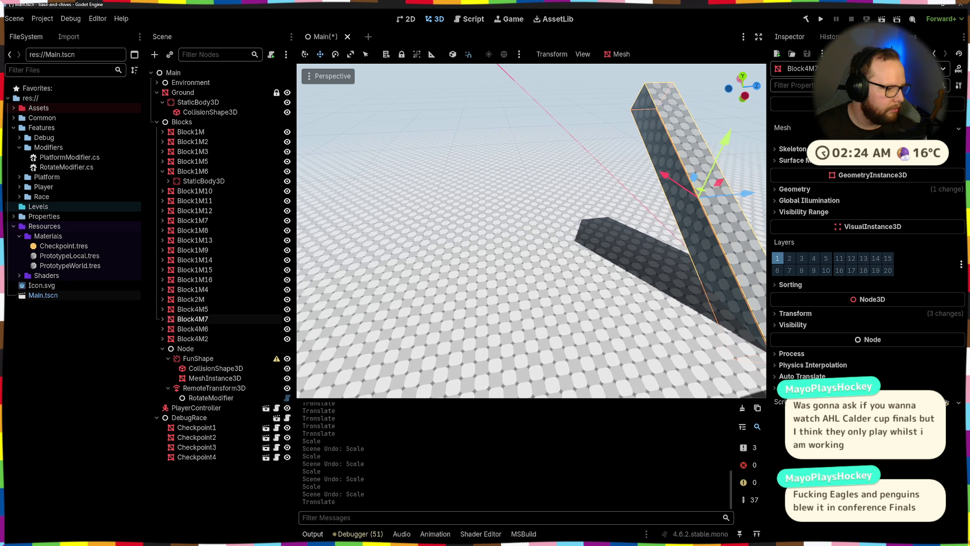
{"action": "left_click_drag", "start_coordinate": [577, 239], "coordinate": [573, 244]}
- Shift Block4M7 2 units back along X, raise it 2 units, and save the scene
{"action": "mouse_move", "coordinate": [458, 256]}
{"action": "left_mouse_down"}
{"action": "mouse_move", "coordinate": [427, 262]}
{"action": "mouse_move", "coordinate": [541, 254]}
{"action": "left_mouse_up"}
{"action": "mouse_move", "coordinate": [418, 244]}
{"action": "left_mouse_down"}
{"action": "mouse_move", "coordinate": [475, 243]}
{"action": "mouse_move", "coordinate": [456, 239]}
{"action": "left_mouse_up"}
{"action": "left_click_drag", "start_coordinate": [511, 196], "coordinate": [515, 139]}
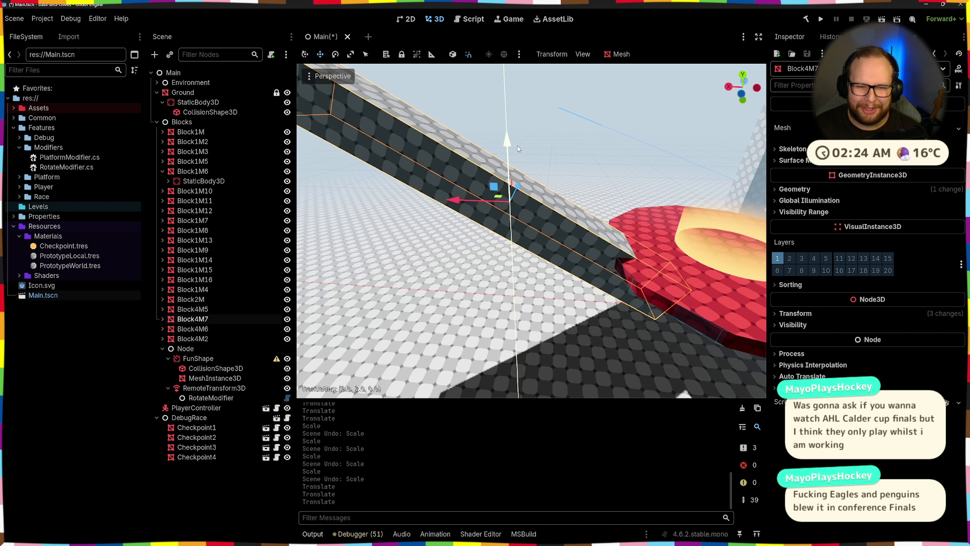
{"action": "mouse_move", "coordinate": [461, 198]}
{"action": "left_mouse_down"}
{"action": "mouse_move", "coordinate": [403, 213]}
{"action": "mouse_move", "coordinate": [493, 170]}
{"action": "mouse_move", "coordinate": [493, 207]}
{"action": "left_mouse_up"}
{"action": "mouse_move", "coordinate": [449, 247]}
{"action": "left_mouse_down"}
{"action": "mouse_move", "coordinate": [394, 253]}
{"action": "mouse_move", "coordinate": [543, 250]}
{"action": "left_mouse_up"}
{"action": "left_click", "coordinate": [543, 253]}
{"action": "left_click_drag", "start_coordinate": [542, 181], "coordinate": [541, 181]}
{"action": "key", "text": "ctrl+s"}
{"action": "scroll", "coordinate": [531, 231], "scroll_direction": "up", "scroll_amount": 2}
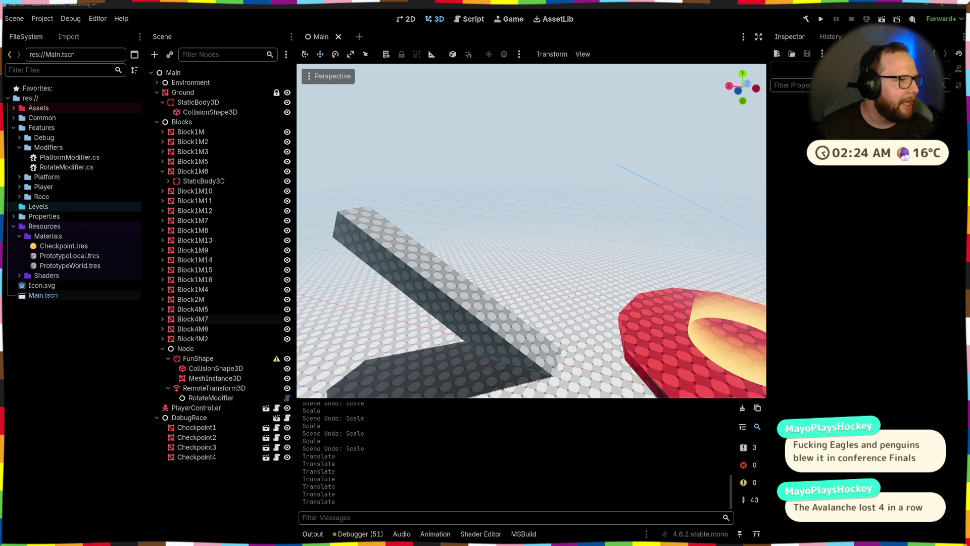
{"action": "key", "text": "s"}
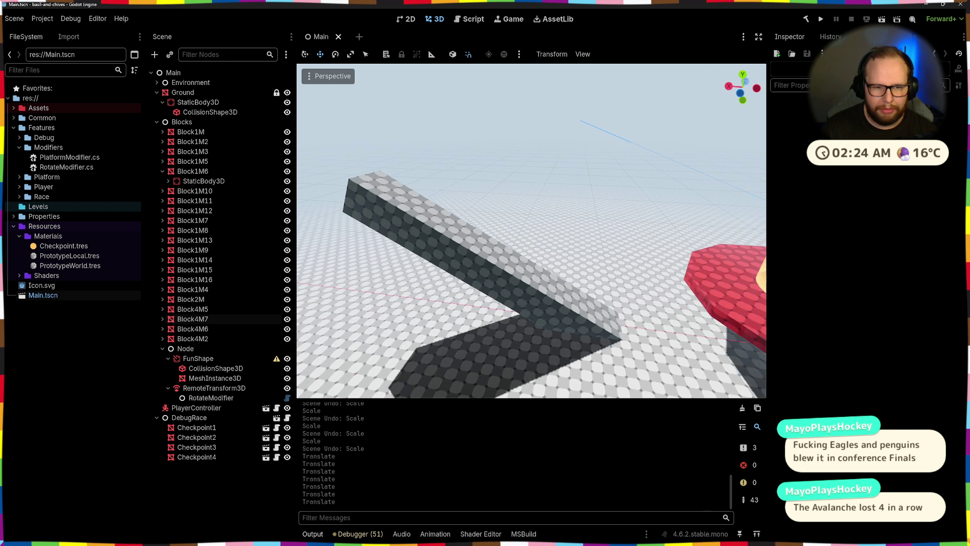
{"action": "key", "text": "s"}
{"action": "key", "text": "s"}
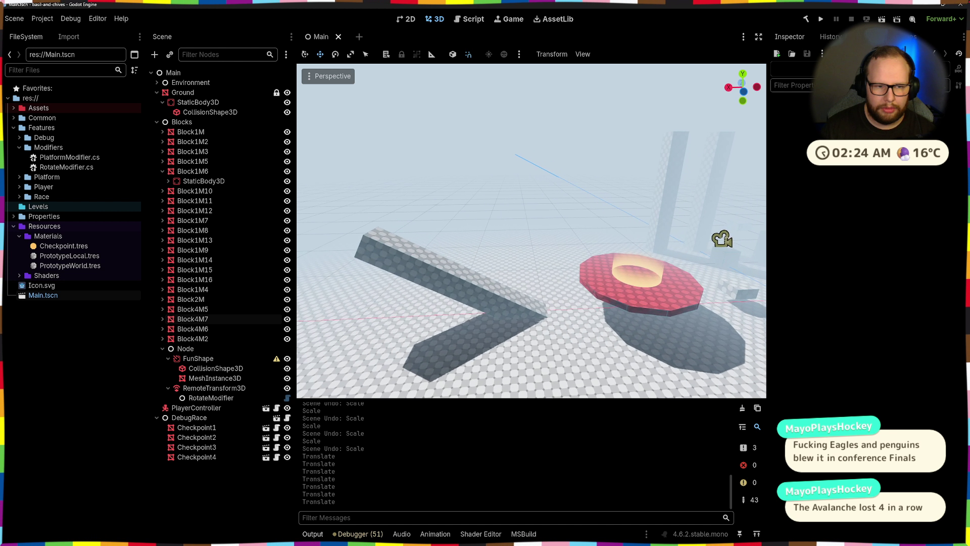
{"action": "key", "text": "w"}
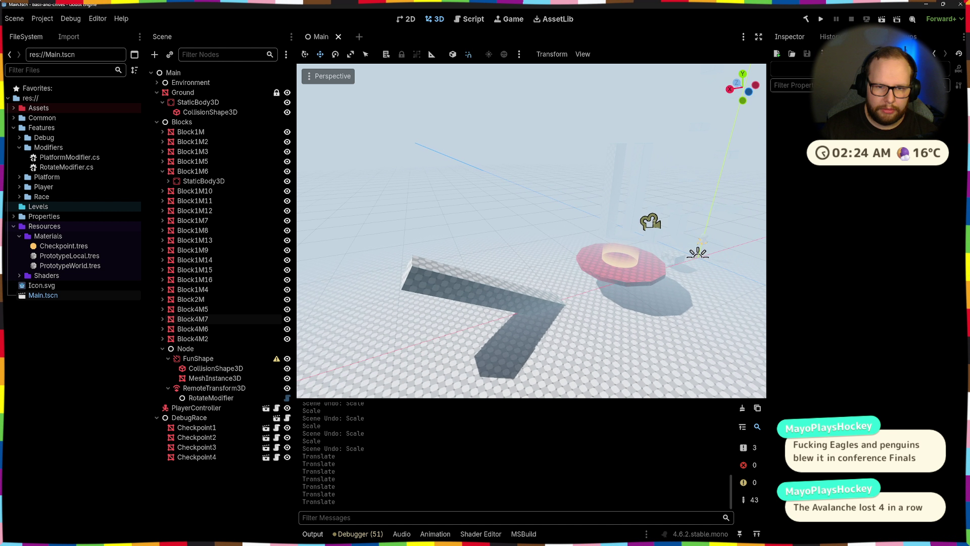
- Rotate Block4M5 by 90 degrees, move it toward the other blocks, and save
{"action": "left_click", "coordinate": [614, 217]}
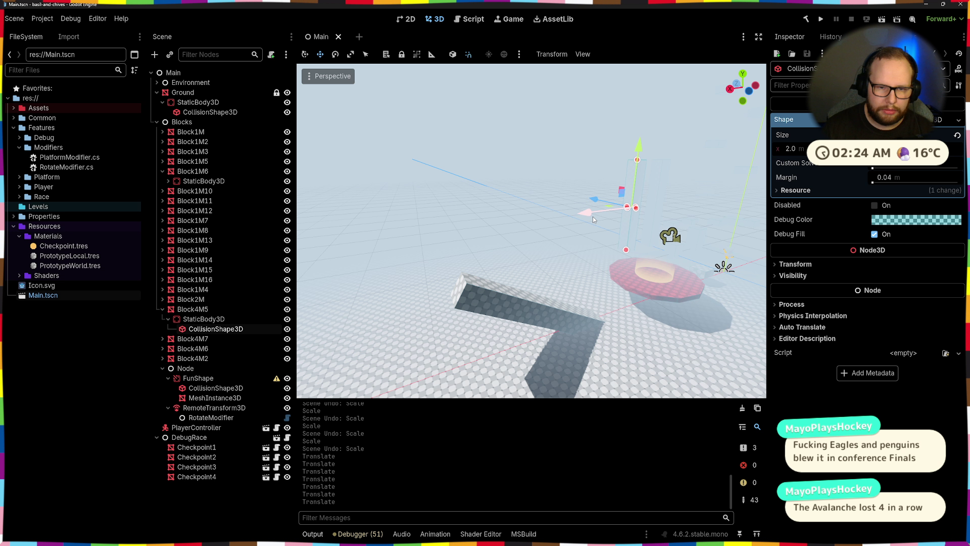
{"action": "left_click_drag", "start_coordinate": [593, 217], "coordinate": [392, 250]}
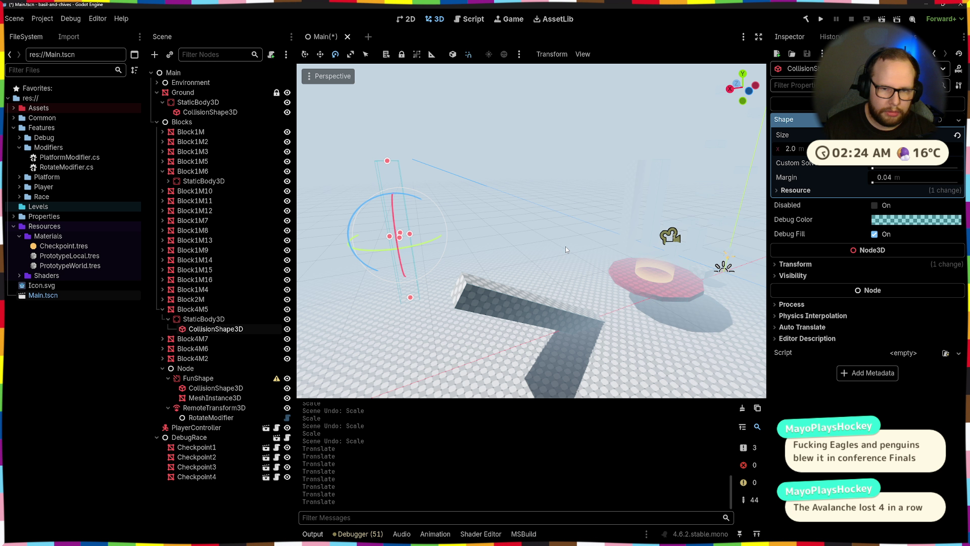
{"action": "key", "text": "ctrl+z"}
{"action": "left_click", "coordinate": [215, 321]}
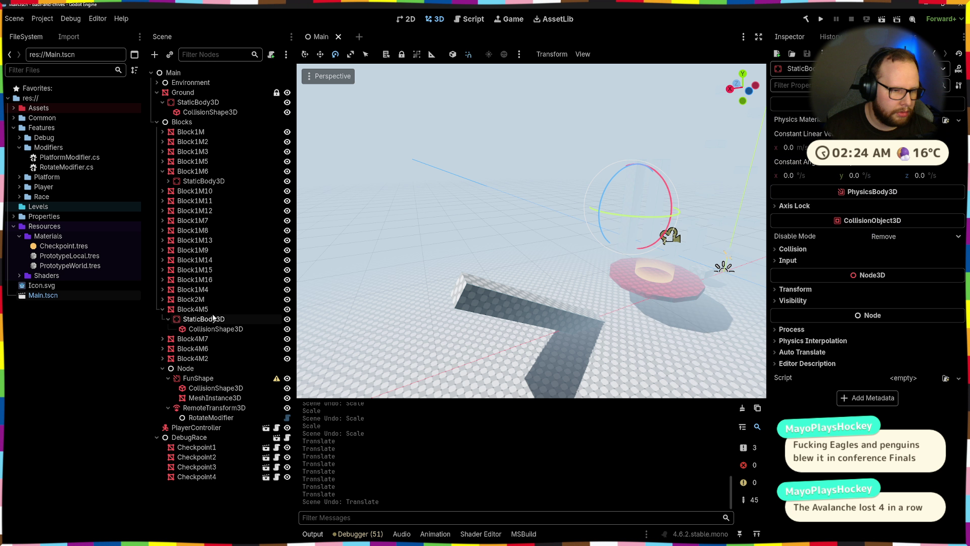
{"action": "left_click", "coordinate": [211, 312]}
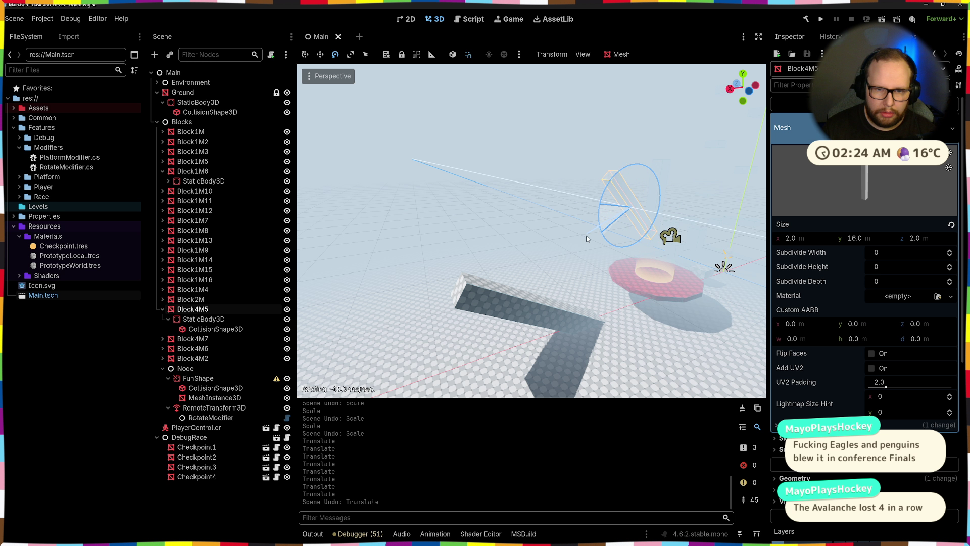
{"action": "left_click_drag", "start_coordinate": [618, 275], "coordinate": [633, 253]}
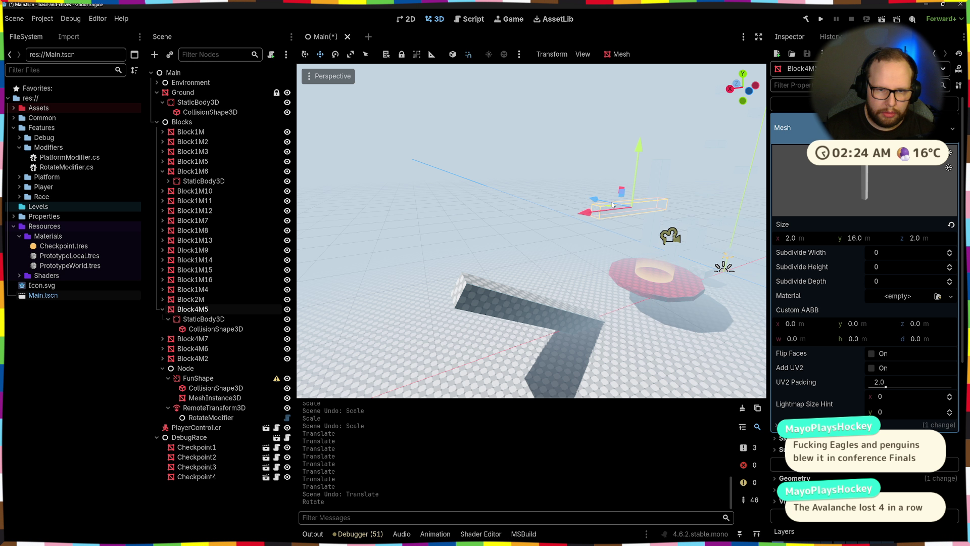
{"action": "mouse_move", "coordinate": [612, 204]}
{"action": "left_mouse_down"}
{"action": "mouse_move", "coordinate": [561, 293]}
{"action": "mouse_move", "coordinate": [325, 284]}
{"action": "left_mouse_up"}
{"action": "key", "text": "f"}
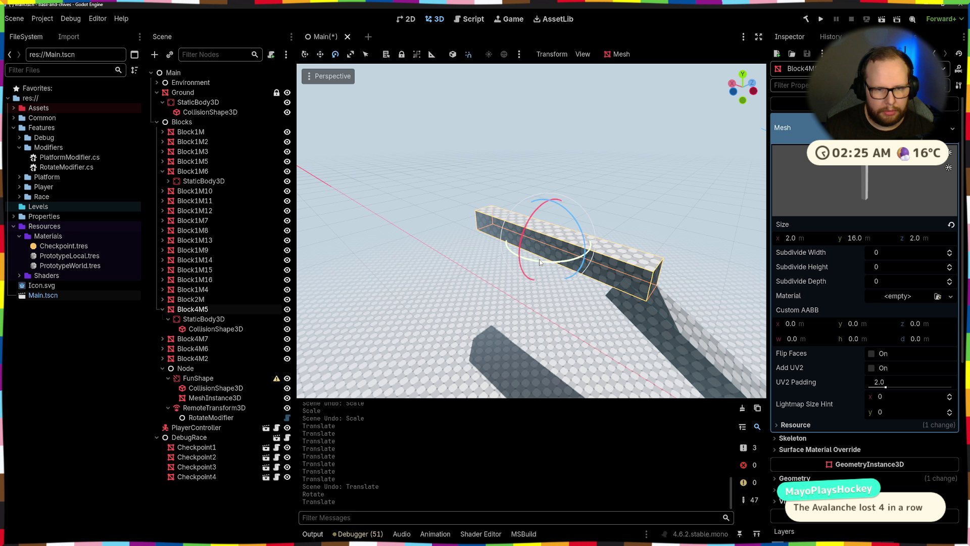
{"action": "left_click_drag", "start_coordinate": [539, 262], "coordinate": [590, 260]}
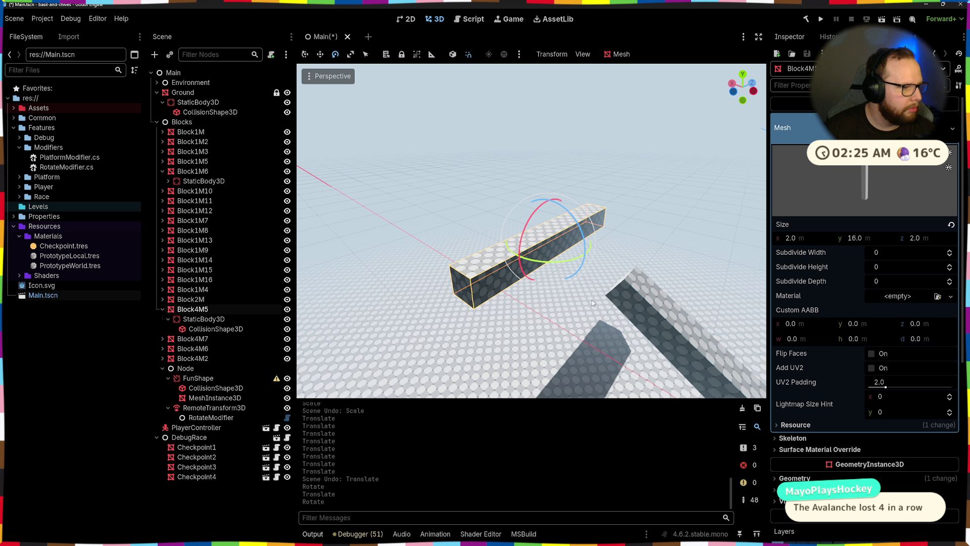
{"action": "scroll", "coordinate": [593, 303], "scroll_direction": "up", "scroll_amount": 3}
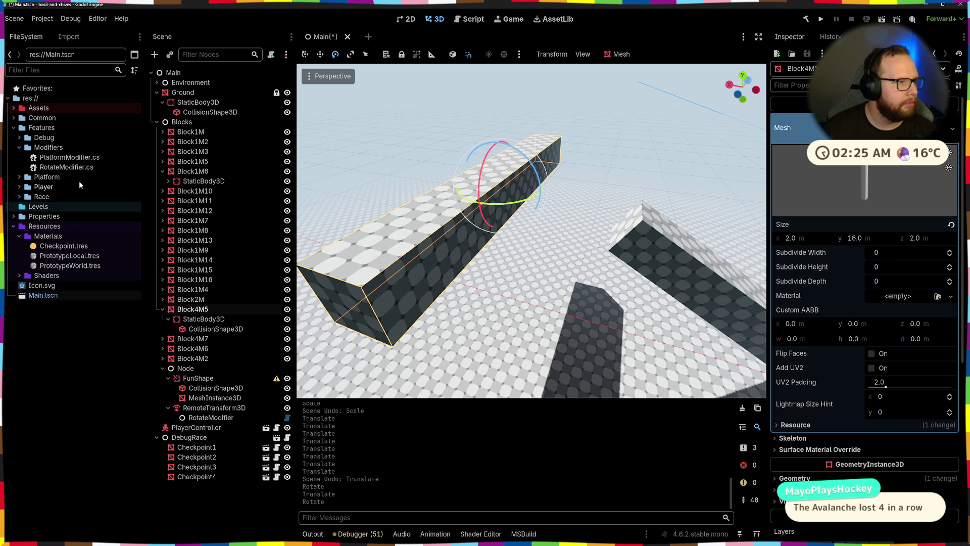
{"action": "key", "text": "ctrl+s"}
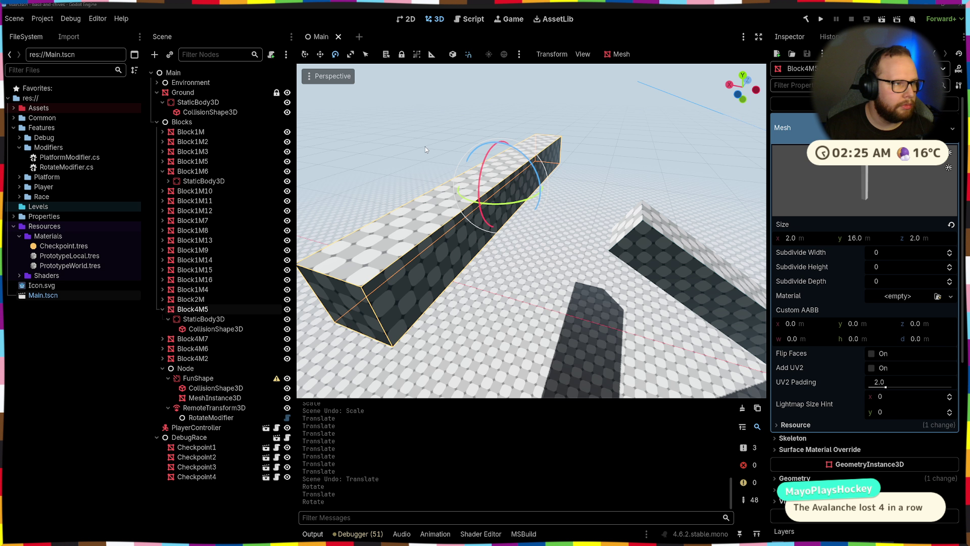
- Shift Block4M5 5 units along X, raise it one unit, then 3 more along X
{"action": "left_click", "coordinate": [533, 135]}
{"action": "left_click", "coordinate": [477, 210]}
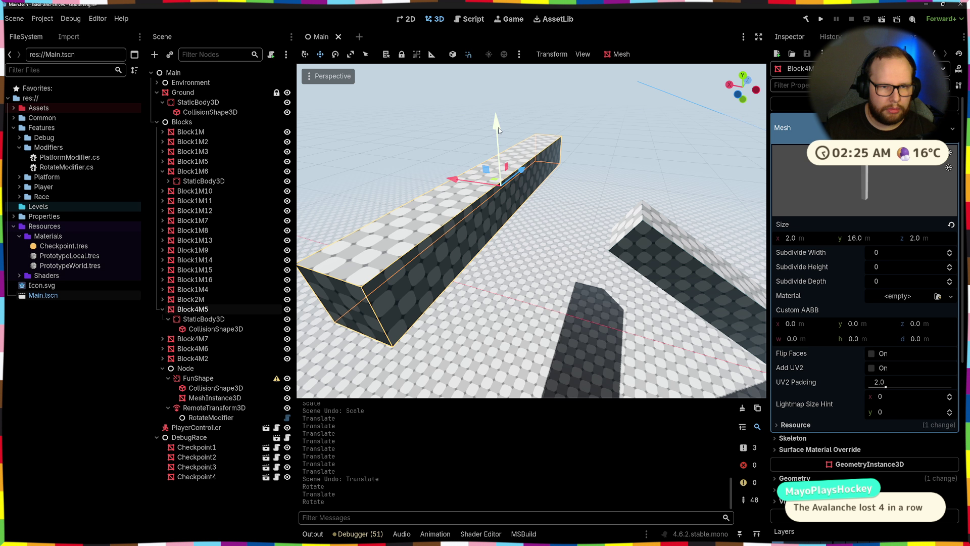
{"action": "left_click_drag", "start_coordinate": [505, 169], "coordinate": [543, 216]}
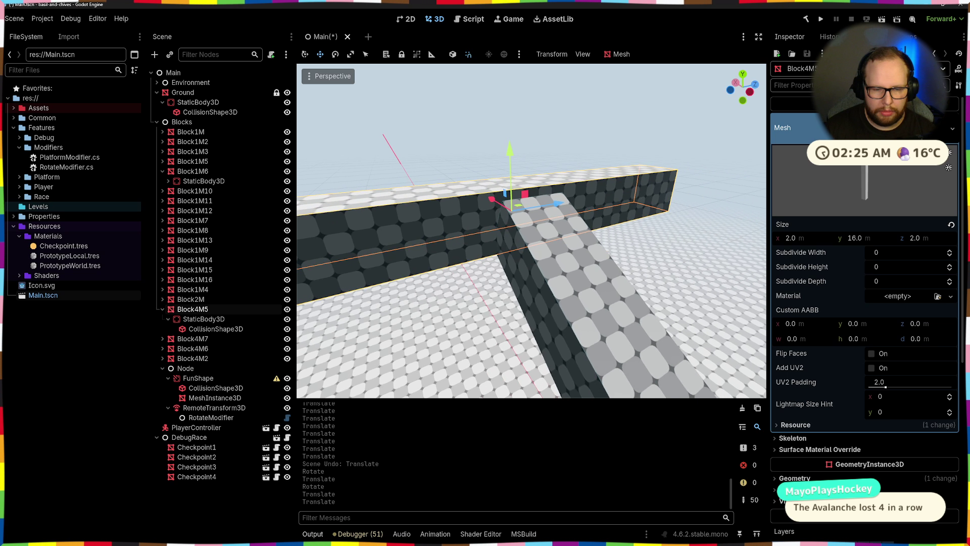
{"action": "key", "text": "w"}
{"action": "left_click_drag", "start_coordinate": [543, 208], "coordinate": [588, 216]}
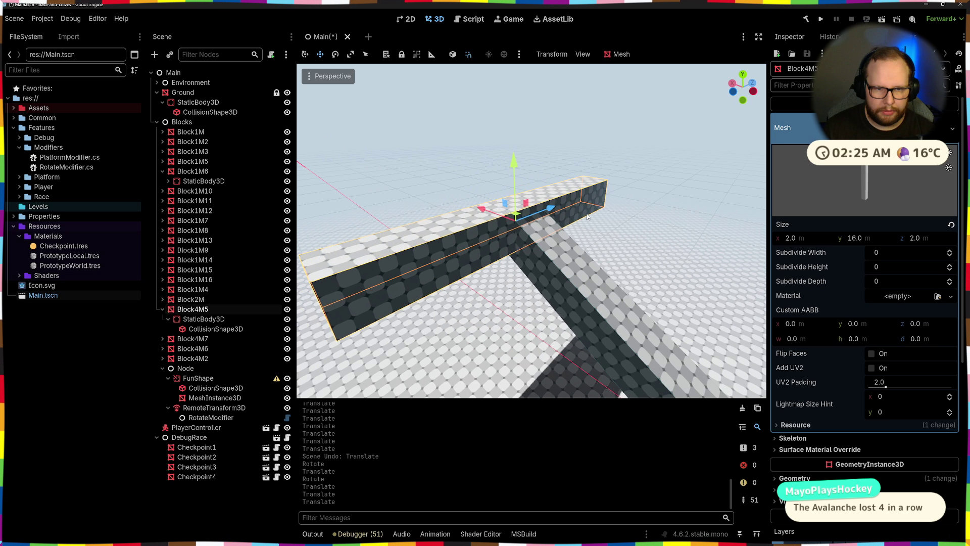
{"action": "left_click_drag", "start_coordinate": [513, 168], "coordinate": [511, 144]}
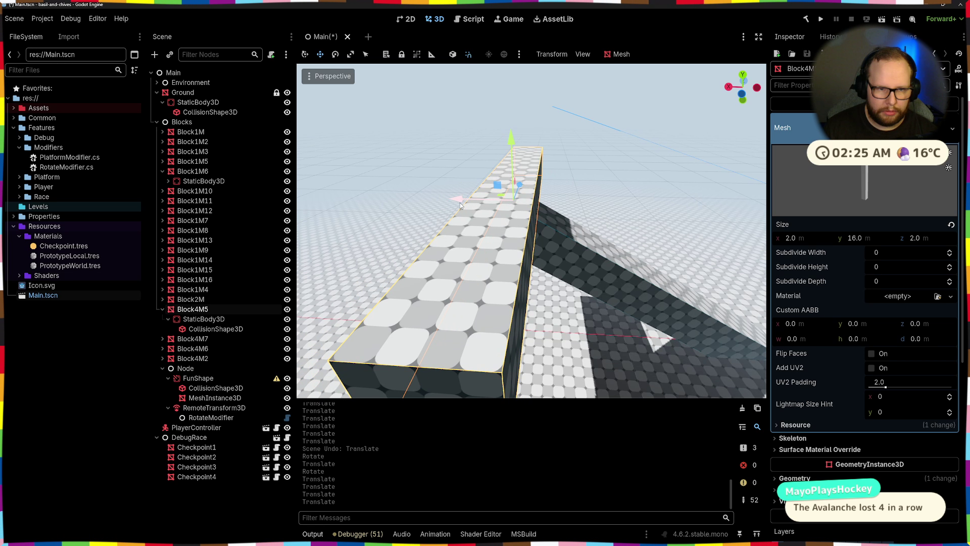
{"action": "left_click_drag", "start_coordinate": [436, 198], "coordinate": [392, 201]}
{"action": "left_click_drag", "start_coordinate": [392, 202], "coordinate": [624, 205]}
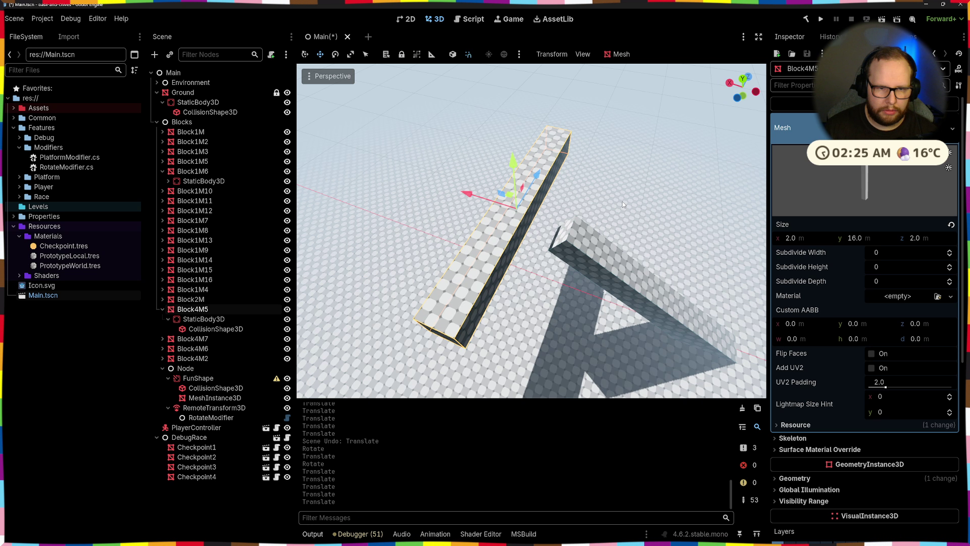
- Rotate and tilt Block4M5 around the blue axis, moving it further left
{"action": "left_click_drag", "start_coordinate": [532, 238], "coordinate": [484, 236]}
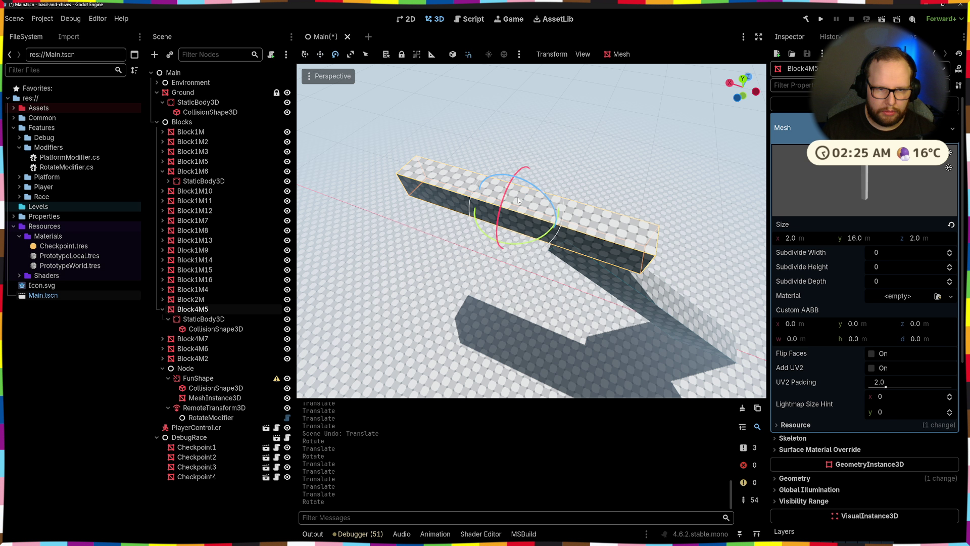
{"action": "mouse_move", "coordinate": [530, 187]}
{"action": "left_mouse_down"}
{"action": "mouse_move", "coordinate": [553, 207]}
{"action": "mouse_move", "coordinate": [543, 230]}
{"action": "mouse_move", "coordinate": [512, 245]}
{"action": "left_mouse_up"}
{"action": "mouse_move", "coordinate": [522, 201]}
{"action": "left_mouse_down"}
{"action": "mouse_move", "coordinate": [419, 202]}
{"action": "mouse_move", "coordinate": [384, 210]}
{"action": "mouse_move", "coordinate": [391, 220]}
{"action": "left_mouse_up"}
{"action": "mouse_move", "coordinate": [455, 202]}
{"action": "left_mouse_down"}
{"action": "mouse_move", "coordinate": [301, 152]}
{"action": "mouse_move", "coordinate": [522, 202]}
{"action": "left_mouse_up"}
{"action": "mouse_move", "coordinate": [650, 309]}
{"action": "left_mouse_down"}
{"action": "mouse_move", "coordinate": [606, 283]}
{"action": "mouse_move", "coordinate": [571, 303]}
{"action": "mouse_move", "coordinate": [505, 262]}
{"action": "mouse_move", "coordinate": [505, 237]}
{"action": "mouse_move", "coordinate": [455, 222]}
{"action": "mouse_move", "coordinate": [412, 232]}
{"action": "left_mouse_up"}
- Lift Block4M5 and fine-tune its X position so it stands as a tall pillar
{"action": "key", "text": "w"}
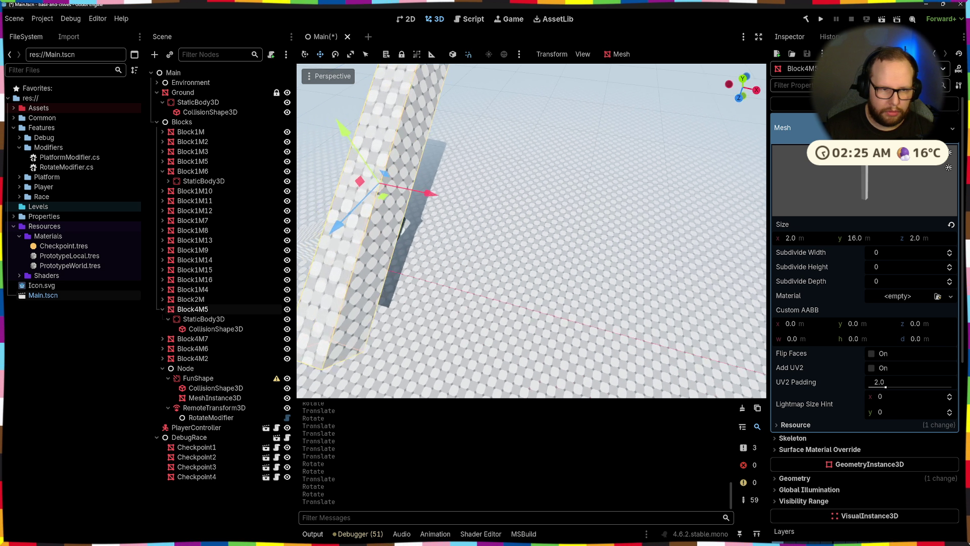
{"action": "left_click_drag", "start_coordinate": [523, 246], "coordinate": [511, 149]}
{"action": "left_click_drag", "start_coordinate": [568, 125], "coordinate": [592, 119]}
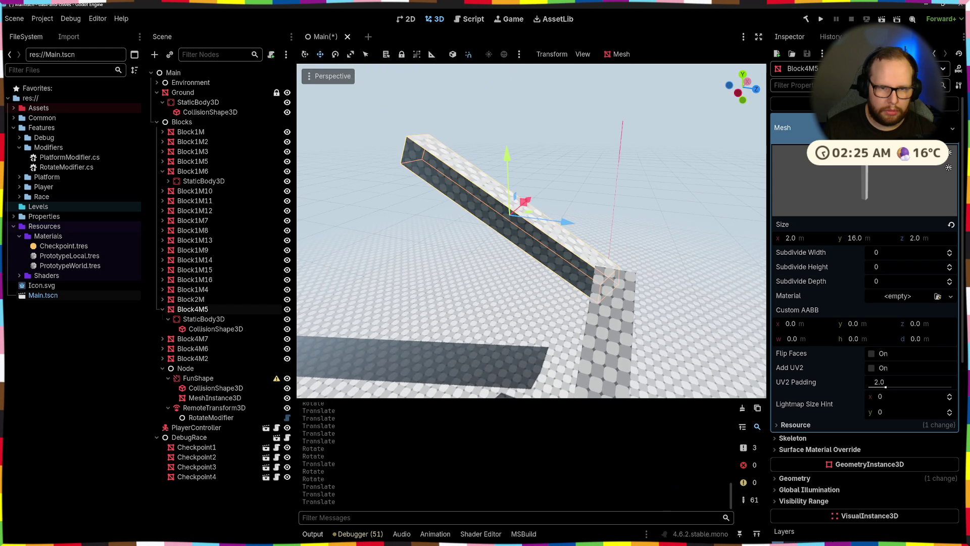
{"action": "left_click_drag", "start_coordinate": [512, 152], "coordinate": [510, 126]}
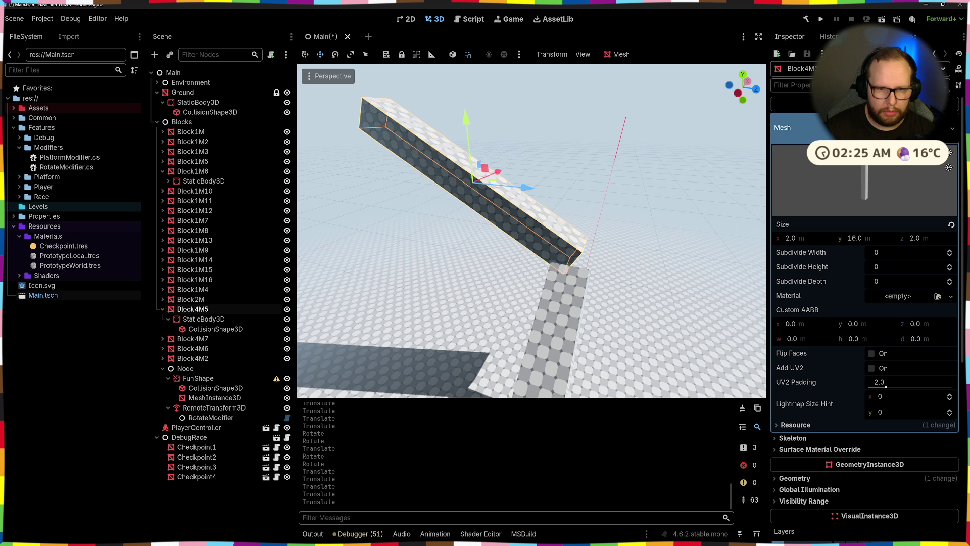
{"action": "mouse_move", "coordinate": [585, 134]}
{"action": "left_mouse_down"}
{"action": "mouse_move", "coordinate": [507, 139]}
{"action": "mouse_move", "coordinate": [530, 138]}
{"action": "mouse_move", "coordinate": [498, 191]}
{"action": "mouse_move", "coordinate": [540, 201]}
{"action": "left_mouse_up"}
{"action": "key", "text": "e"}
{"action": "key", "text": "w"}
{"action": "left_click_drag", "start_coordinate": [580, 160], "coordinate": [599, 159]}
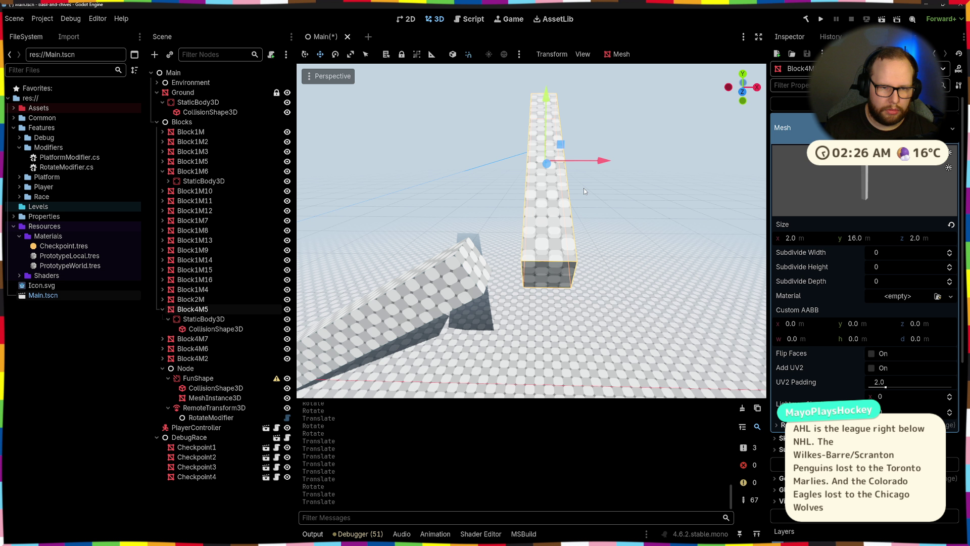
{"action": "left_click_drag", "start_coordinate": [600, 200], "coordinate": [517, 211]}
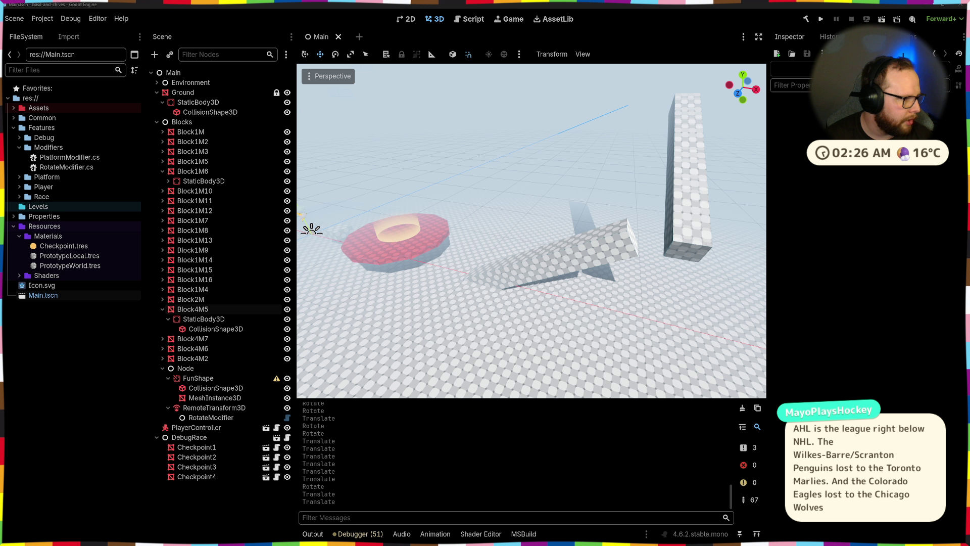
- Move Checkpoint2 over onto the red disc
{"action": "left_click_drag", "start_coordinate": [616, 257], "coordinate": [569, 251]}
{"action": "left_click", "coordinate": [196, 457]}
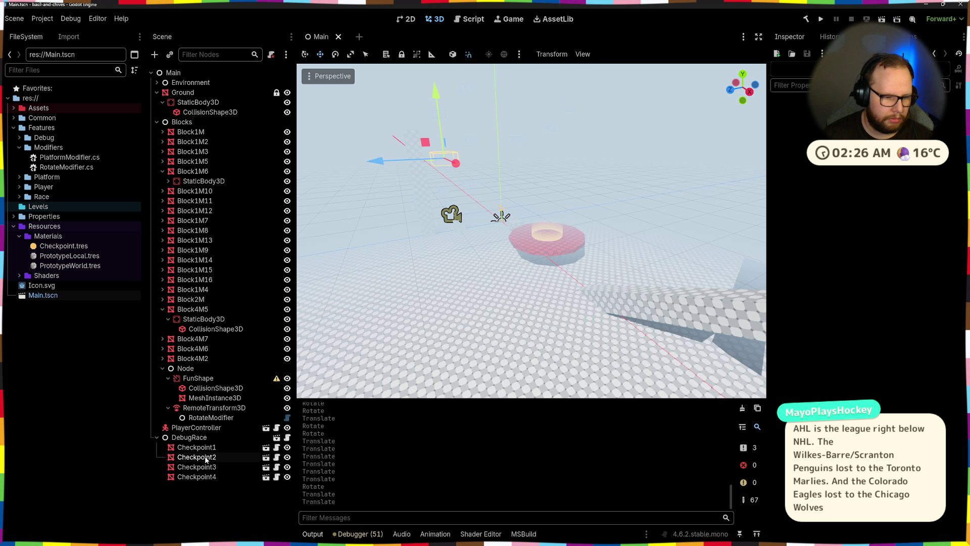
{"action": "mouse_move", "coordinate": [393, 167]}
{"action": "left_mouse_down"}
{"action": "mouse_move", "coordinate": [515, 237]}
{"action": "mouse_move", "coordinate": [505, 237]}
{"action": "mouse_move", "coordinate": [541, 230]}
{"action": "mouse_move", "coordinate": [574, 273]}
{"action": "left_mouse_up"}
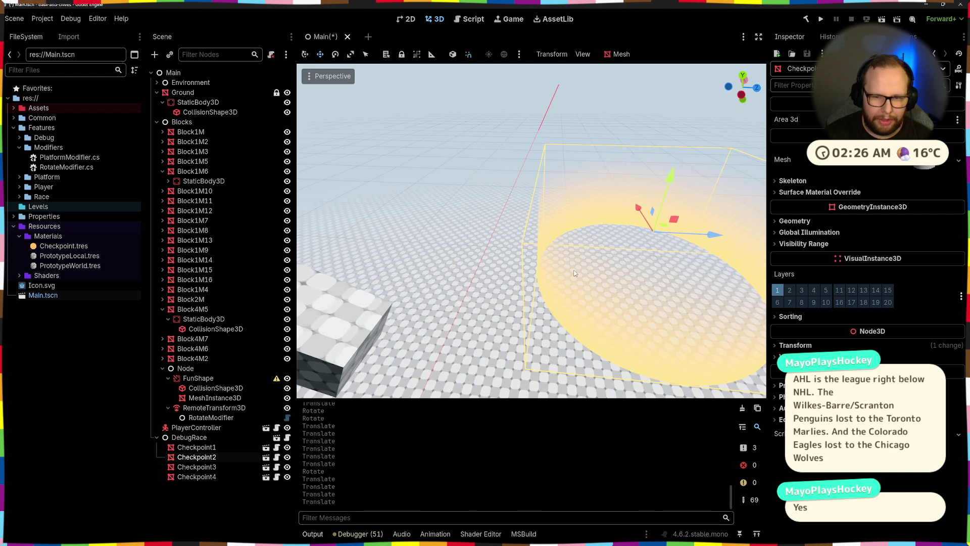
{"action": "mouse_move", "coordinate": [721, 241]}
{"action": "left_mouse_down"}
{"action": "mouse_move", "coordinate": [359, 262]}
{"action": "mouse_move", "coordinate": [545, 312]}
{"action": "left_mouse_up"}
{"action": "left_click_drag", "start_coordinate": [622, 278], "coordinate": [384, 268]}
{"action": "left_click_drag", "start_coordinate": [506, 198], "coordinate": [313, 233]}
{"action": "left_click_drag", "start_coordinate": [459, 303], "coordinate": [355, 275]}
- Raise Block2M 6 units, shift it along Z and widen it on the X and Z axes
{"action": "left_click", "coordinate": [459, 303]}
{"action": "mouse_move", "coordinate": [433, 291]}
{"action": "left_mouse_down"}
{"action": "mouse_move", "coordinate": [597, 334]}
{"action": "mouse_move", "coordinate": [588, 389]}
{"action": "mouse_move", "coordinate": [571, 284]}
{"action": "mouse_move", "coordinate": [609, 289]}
{"action": "left_mouse_up"}
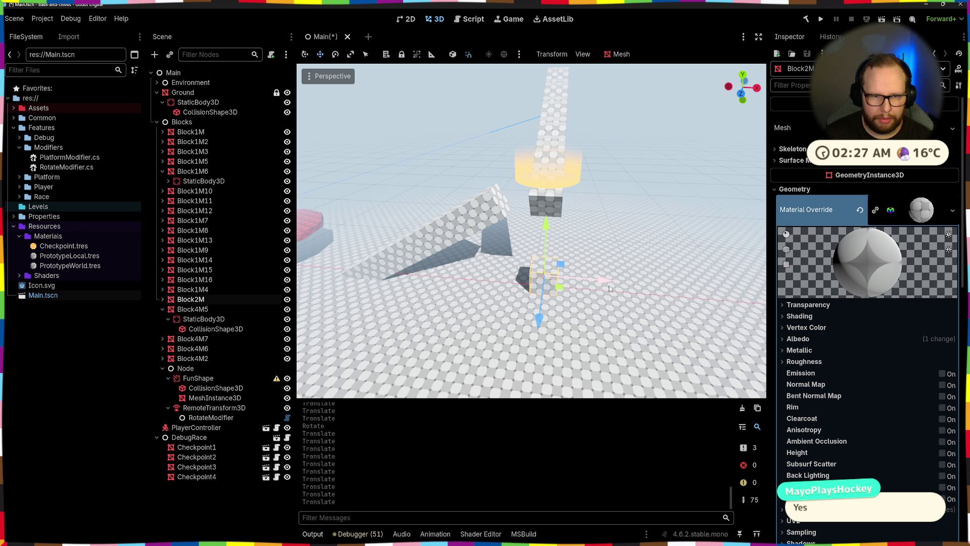
{"action": "left_click", "coordinate": [550, 236]}
{"action": "left_click", "coordinate": [544, 289]}
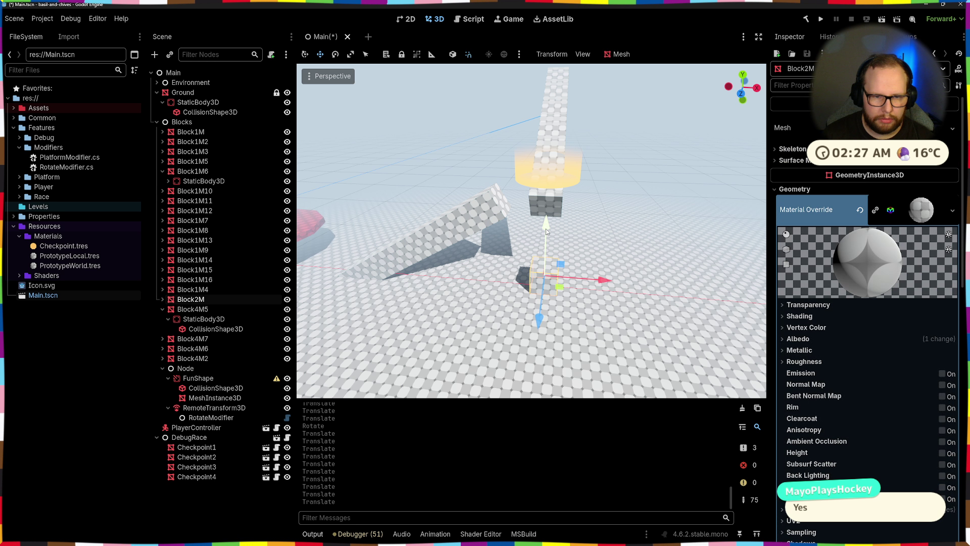
{"action": "left_click_drag", "start_coordinate": [546, 229], "coordinate": [551, 142]}
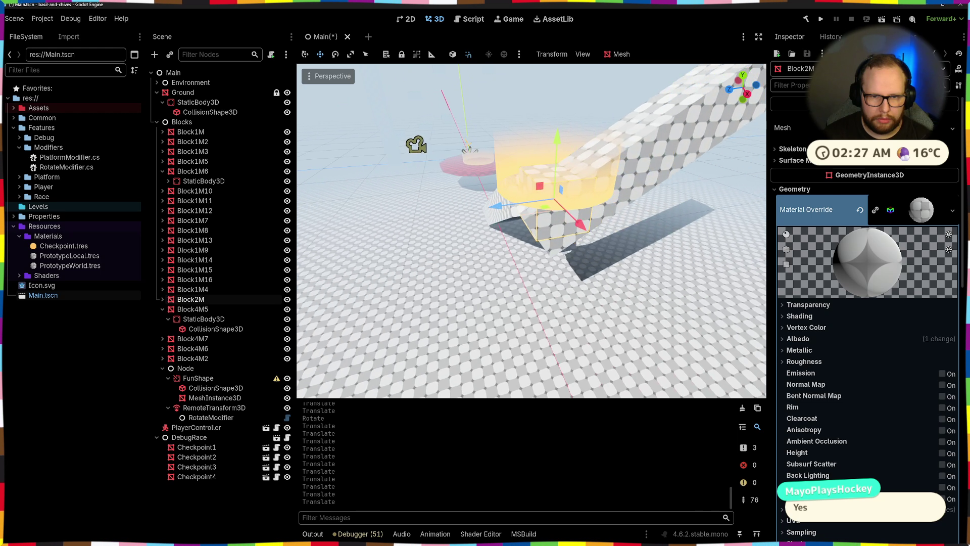
{"action": "key", "text": "g"}
{"action": "key", "text": "z"}
{"action": "left_click", "coordinate": [490, 210]}
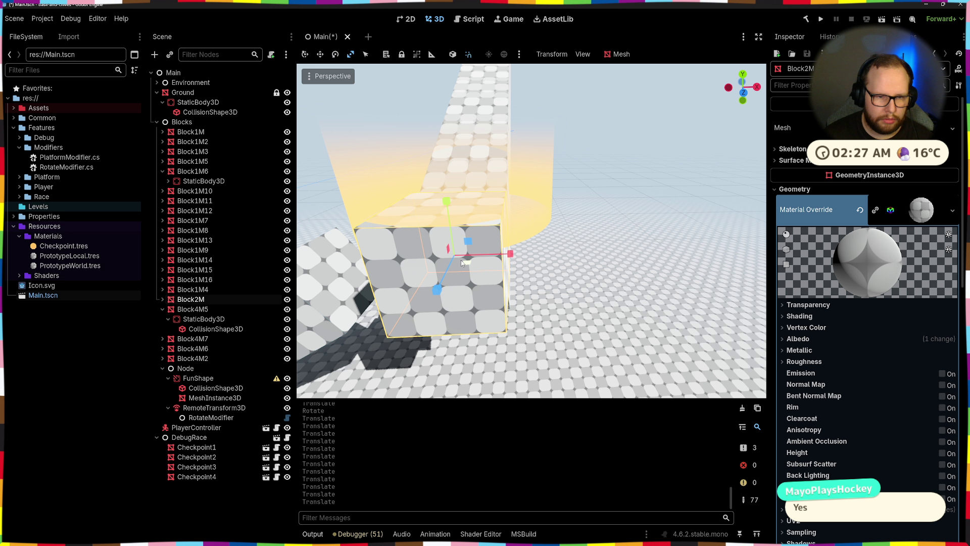
{"action": "mouse_move", "coordinate": [462, 262]}
{"action": "left_mouse_down"}
{"action": "mouse_move", "coordinate": [495, 281]}
{"action": "mouse_move", "coordinate": [480, 268]}
{"action": "left_mouse_up"}
{"action": "key", "text": "w"}
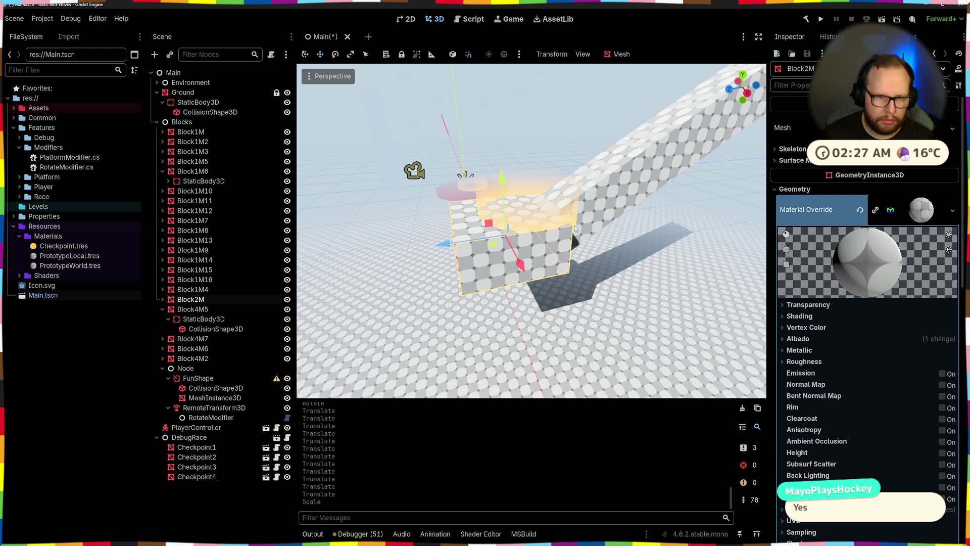
{"action": "mouse_move", "coordinate": [570, 228]}
{"action": "left_mouse_down"}
{"action": "mouse_move", "coordinate": [506, 222]}
{"action": "mouse_move", "coordinate": [506, 210]}
{"action": "left_mouse_up"}
{"action": "key", "text": "f"}
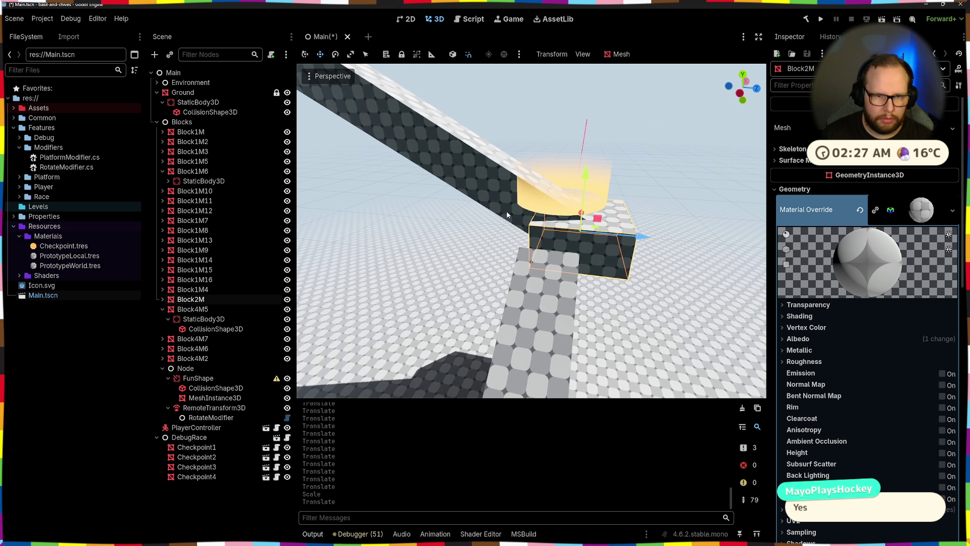
- Shift ramp Block4M5 back 1 unit on Z and snap Checkpoint2 down onto Block2M
{"action": "left_click", "coordinate": [467, 176]}
{"action": "left_click_drag", "start_coordinate": [563, 191], "coordinate": [538, 190]}
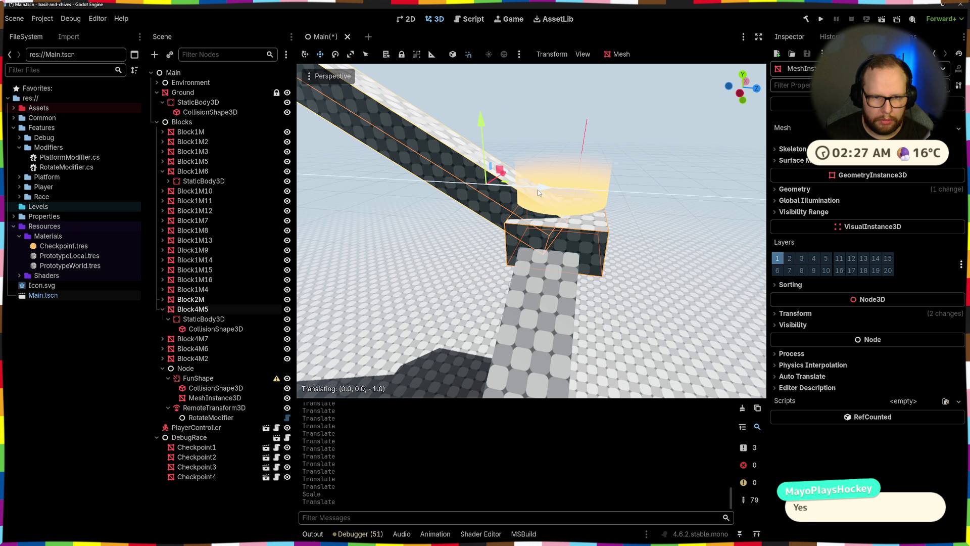
{"action": "left_click", "coordinate": [598, 257]}
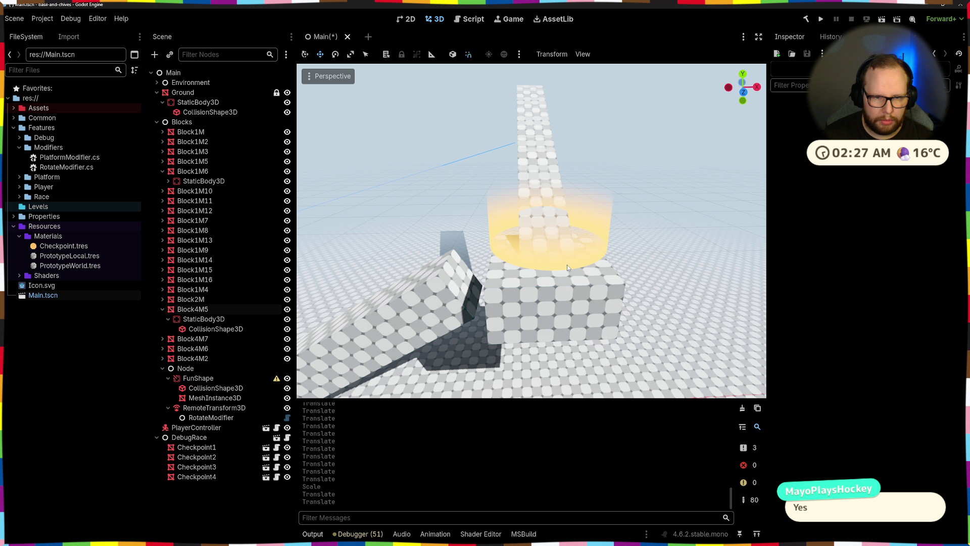
{"action": "key", "text": "Page_Down"}
{"action": "left_click", "coordinate": [629, 125]}
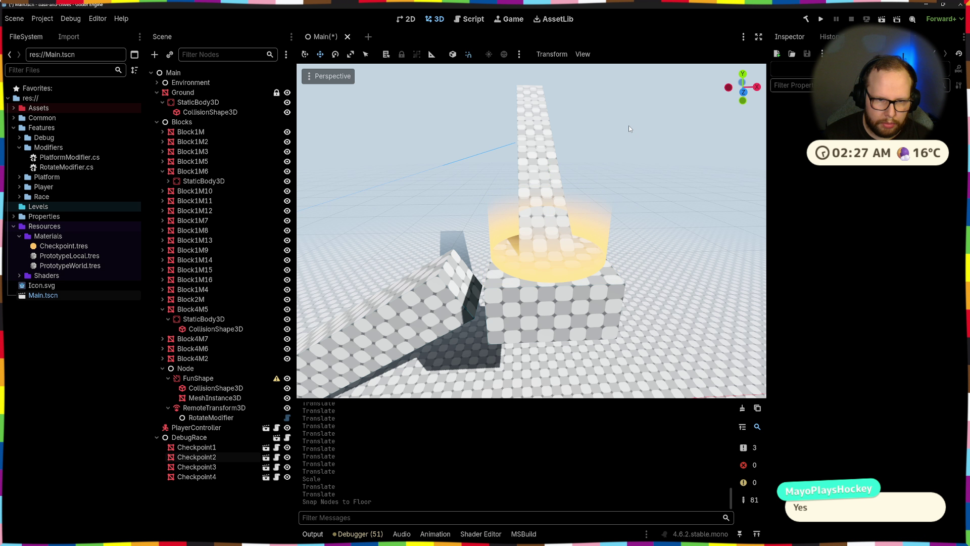
{"action": "mouse_move", "coordinate": [629, 125]}
{"action": "left_mouse_down"}
{"action": "mouse_move", "coordinate": [503, 263]}
{"action": "mouse_move", "coordinate": [399, 240]}
{"action": "mouse_move", "coordinate": [303, 200]}
{"action": "left_mouse_up"}
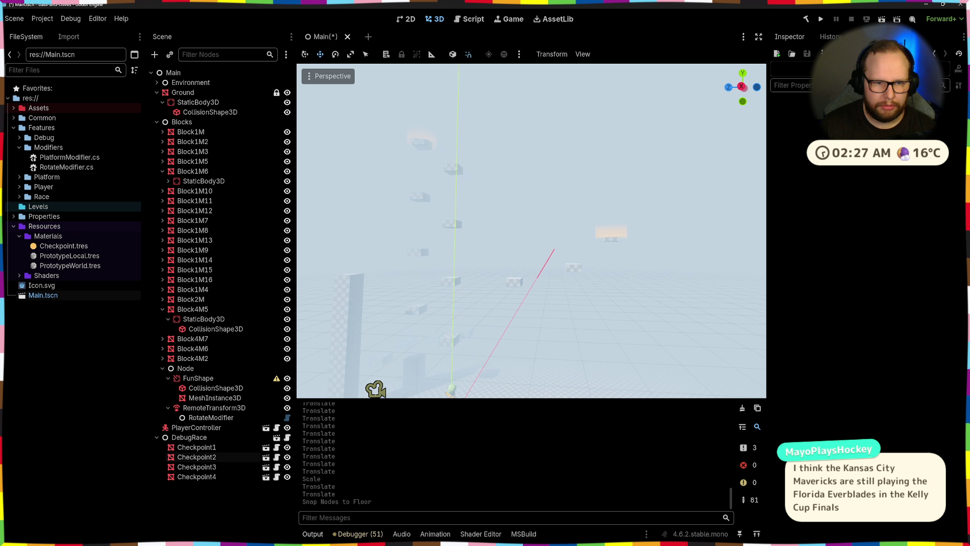
- Select floating blocks Block1M10, Block1M11 and Block1M8, slide them along X and rotate them about 90°
{"action": "left_click_drag", "start_coordinate": [623, 143], "coordinate": [623, 144]}
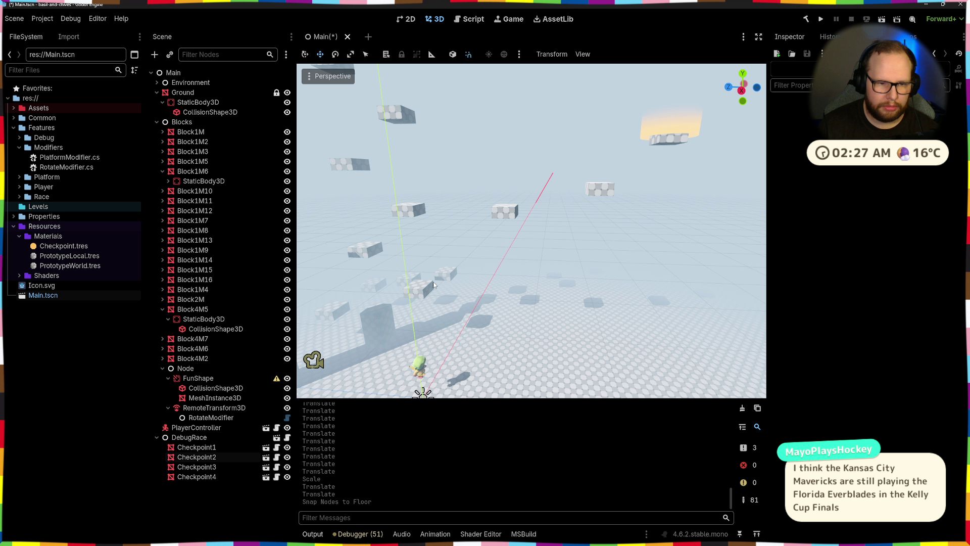
{"action": "left_click_drag", "start_coordinate": [433, 285], "coordinate": [434, 284]}
{"action": "left_click", "coordinate": [579, 202]}
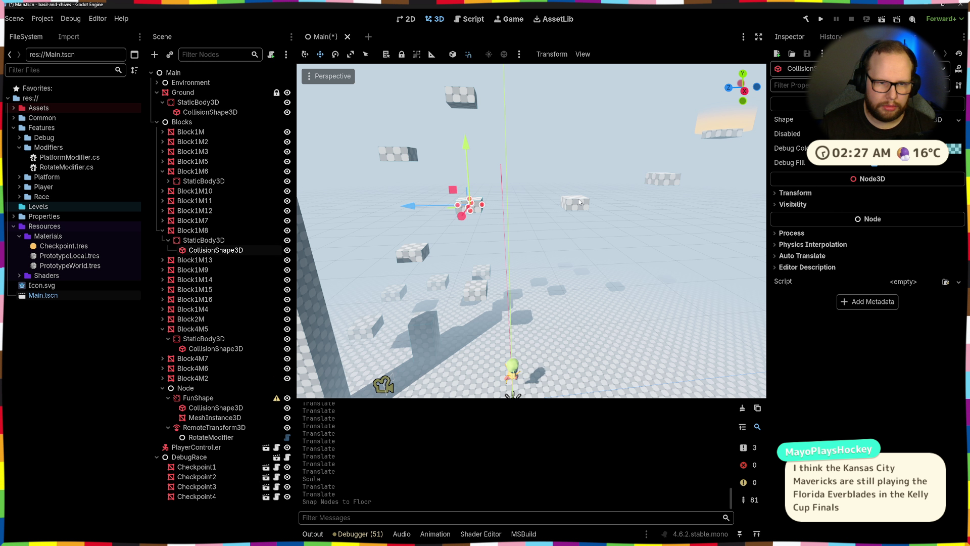
{"action": "left_click", "coordinate": [580, 202]}
{"action": "left_click", "coordinate": [663, 180], "text": "shift"}
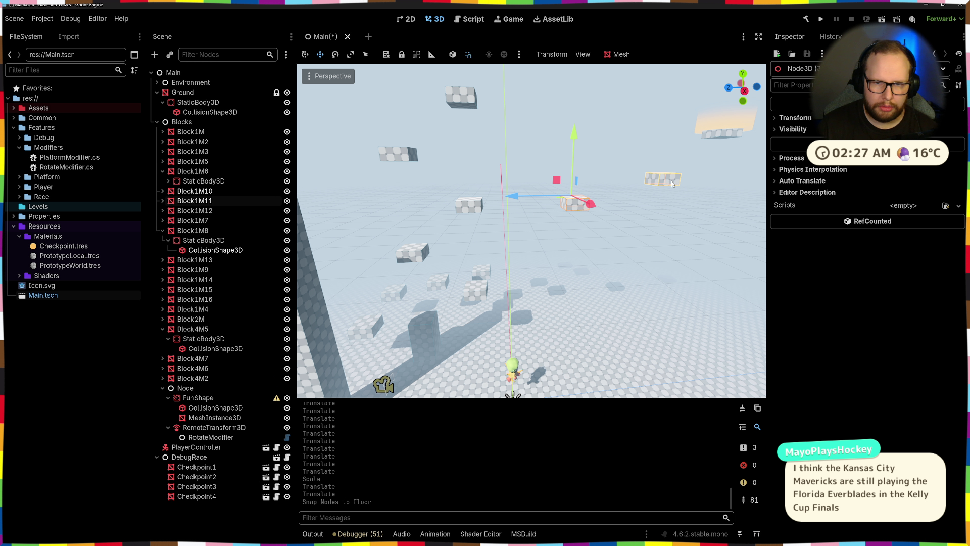
{"action": "left_click", "coordinate": [473, 210], "text": "shift"}
{"action": "left_click_drag", "start_coordinate": [473, 211], "coordinate": [485, 156]}
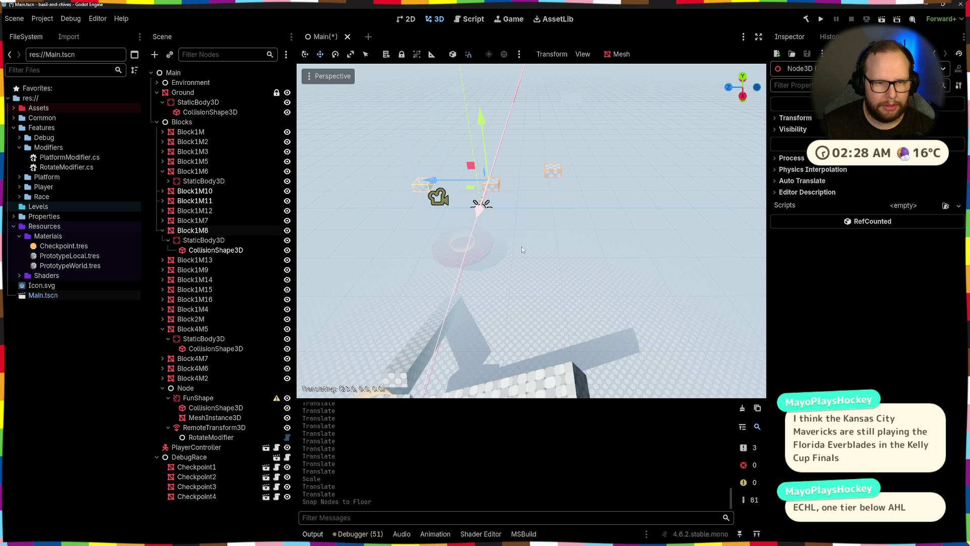
{"action": "left_click_drag", "start_coordinate": [521, 247], "coordinate": [526, 373]}
{"action": "key", "text": "e"}
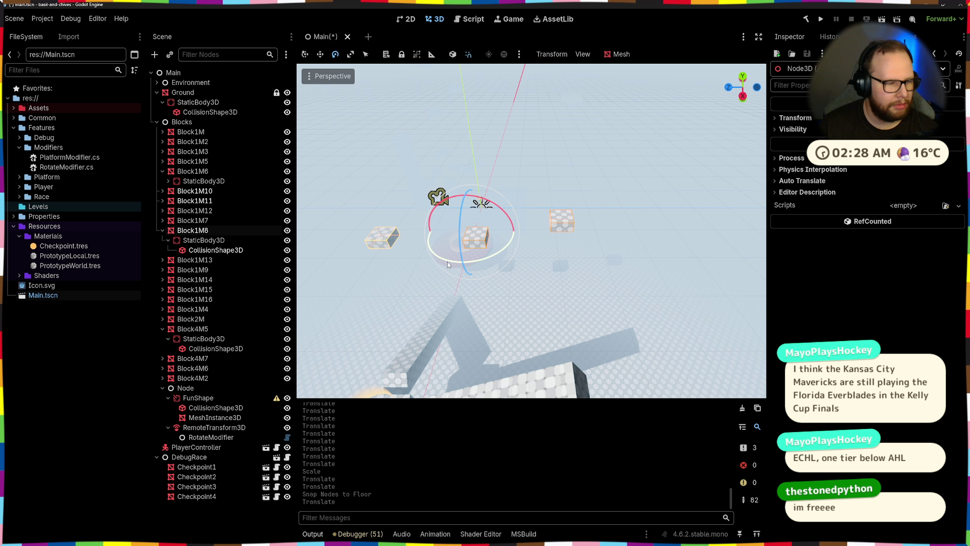
{"action": "left_click_drag", "start_coordinate": [447, 262], "coordinate": [486, 274]}
{"action": "left_click_drag", "start_coordinate": [515, 275], "coordinate": [515, 275]}
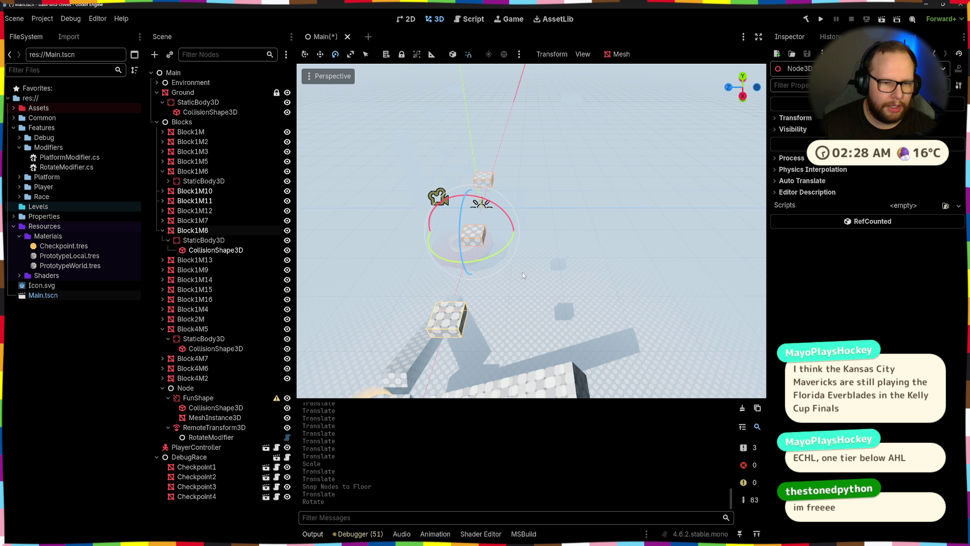
{"action": "key", "text": "w"}
- Reselect the floating blocks after an undone move, then save the scene
{"action": "scroll", "coordinate": [555, 262], "scroll_direction": "down", "scroll_amount": 2}
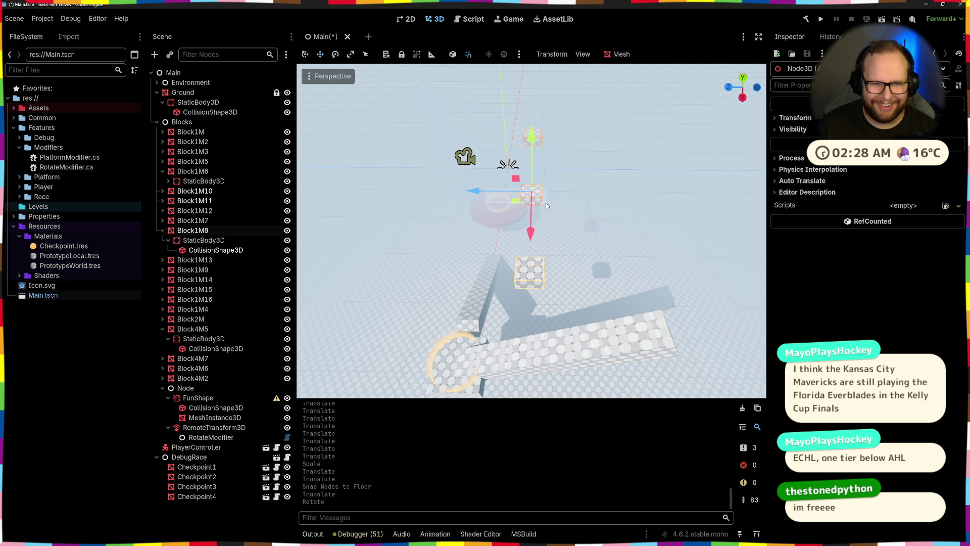
{"action": "left_click", "coordinate": [524, 198]}
{"action": "left_click", "coordinate": [541, 199]}
{"action": "left_click", "coordinate": [529, 273], "text": "shift"}
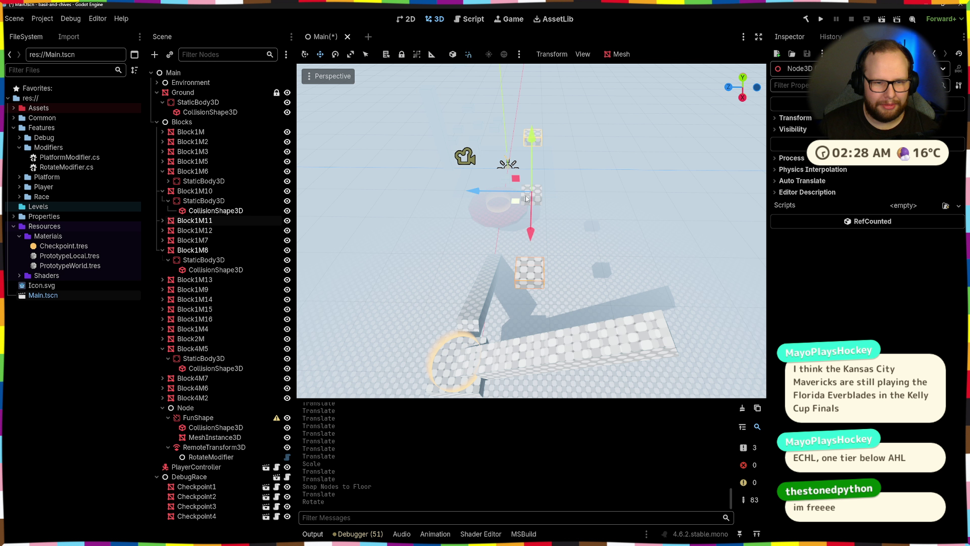
{"action": "left_click_drag", "start_coordinate": [553, 204], "coordinate": [563, 195]}
{"action": "key", "text": "ctrl+z"}
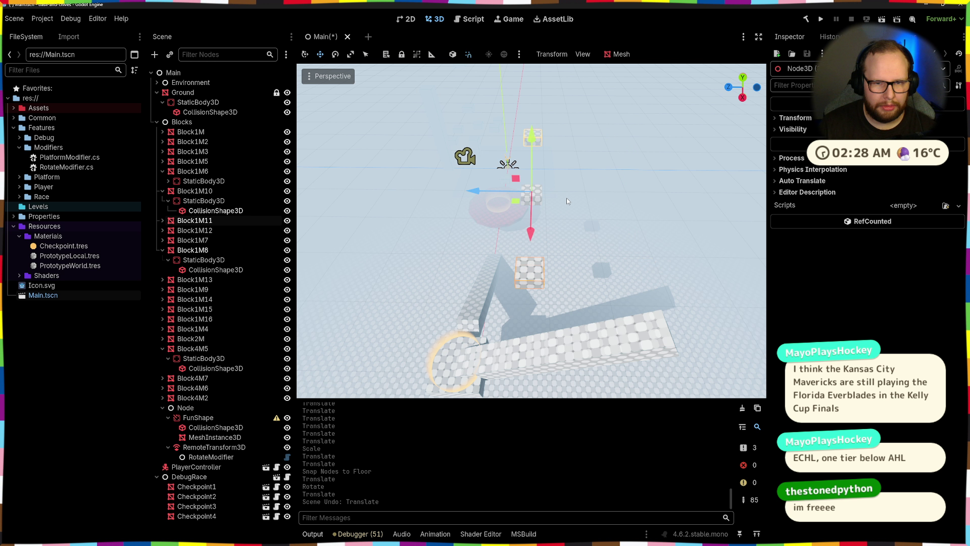
{"action": "left_click", "coordinate": [643, 208]}
{"action": "left_click", "coordinate": [541, 217]}
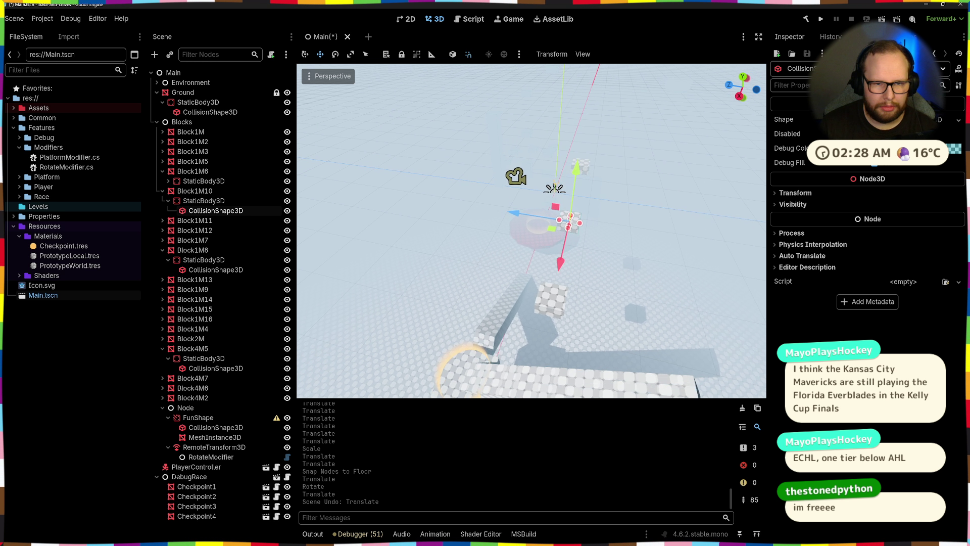
{"action": "left_click", "coordinate": [465, 186]}
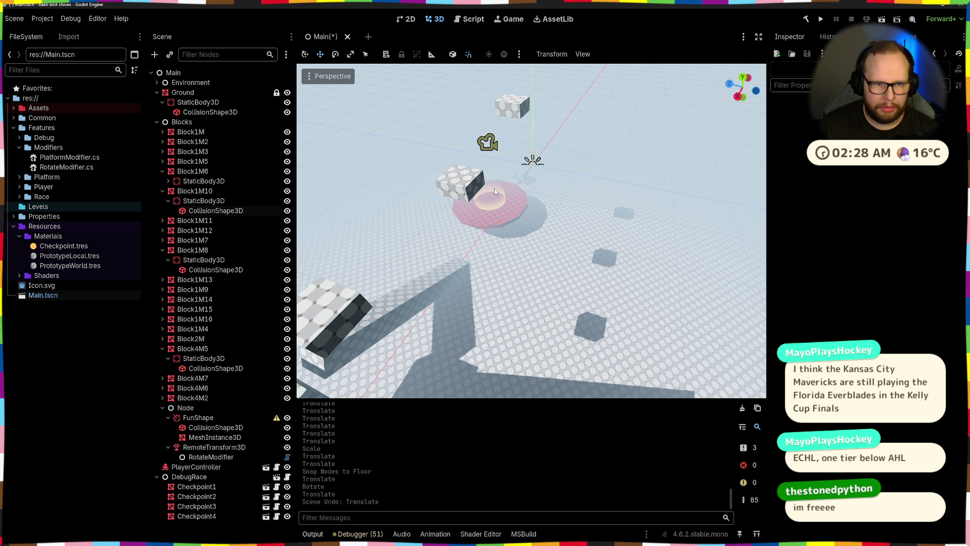
{"action": "left_click", "coordinate": [508, 105], "text": "shift"}
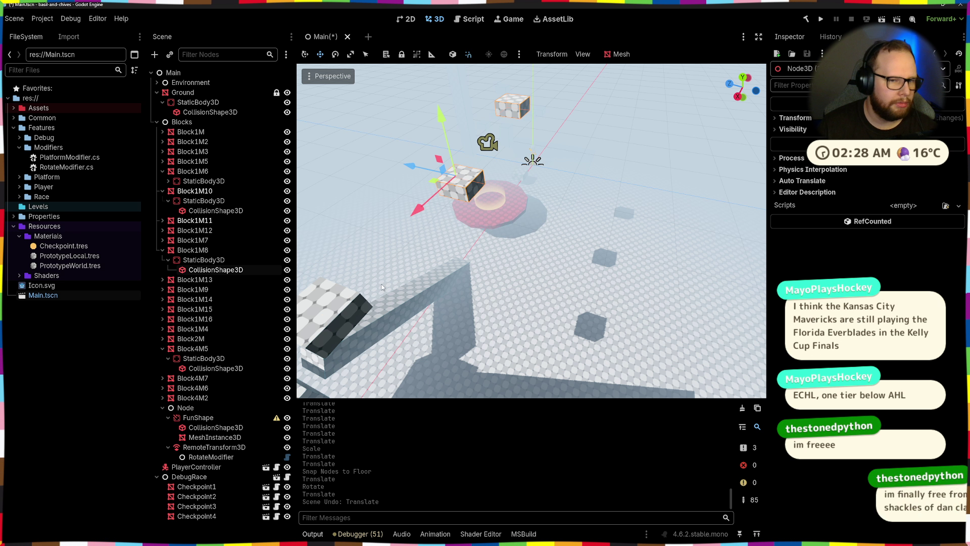
{"action": "left_click", "coordinate": [347, 297], "text": "shift"}
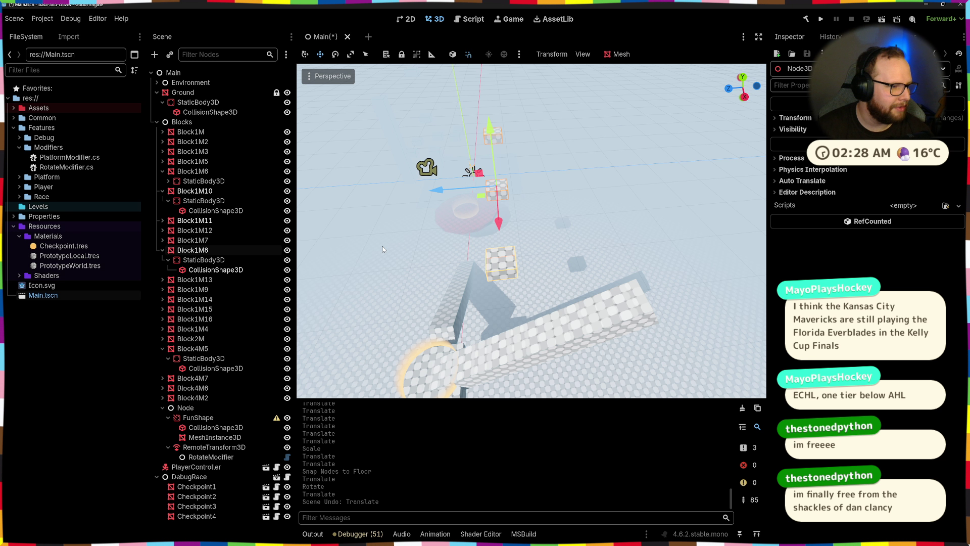
{"action": "key", "text": "ctrl+s"}
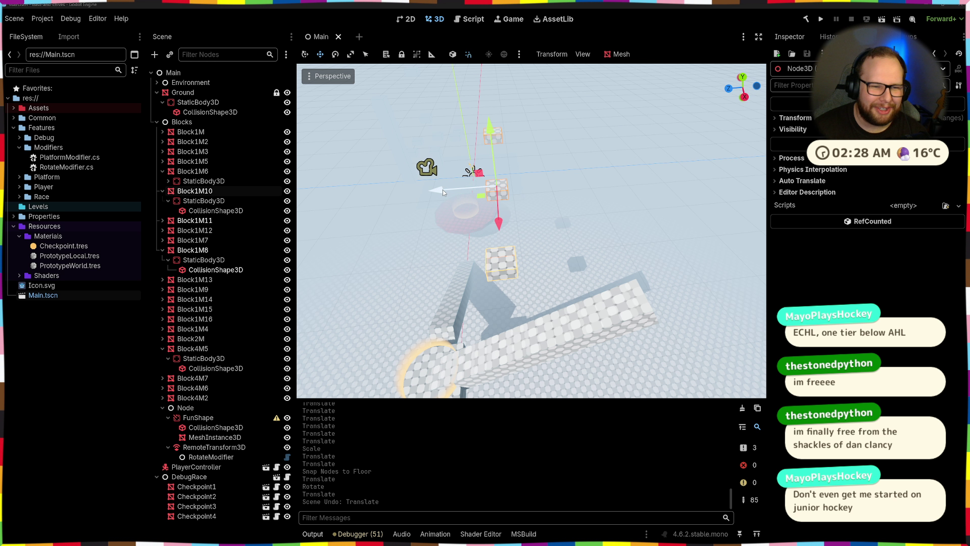
- Move the selected blocks right along X to a new spot, undoing a stray move of the tall block's top
{"action": "left_click_drag", "start_coordinate": [443, 189], "coordinate": [590, 192]}
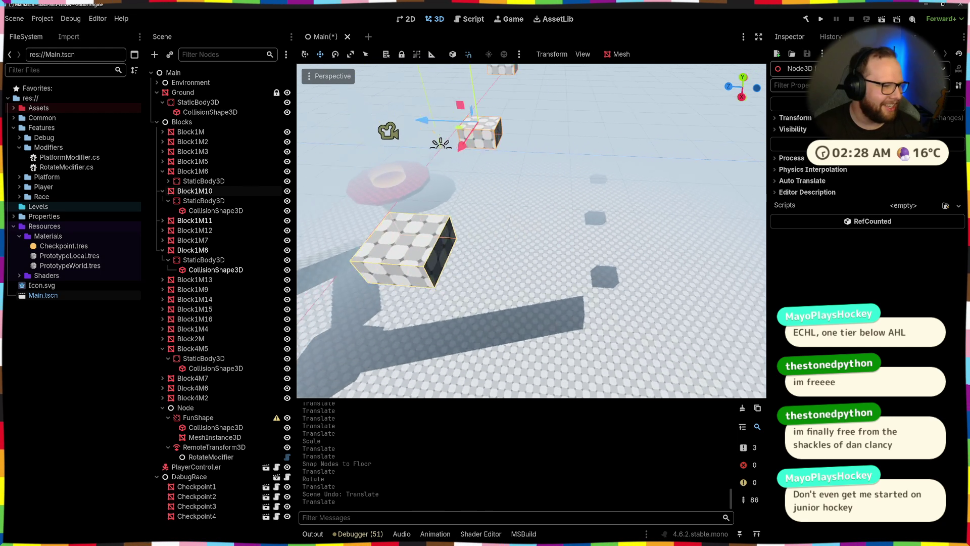
{"action": "left_click_drag", "start_coordinate": [530, 231], "coordinate": [455, 230]}
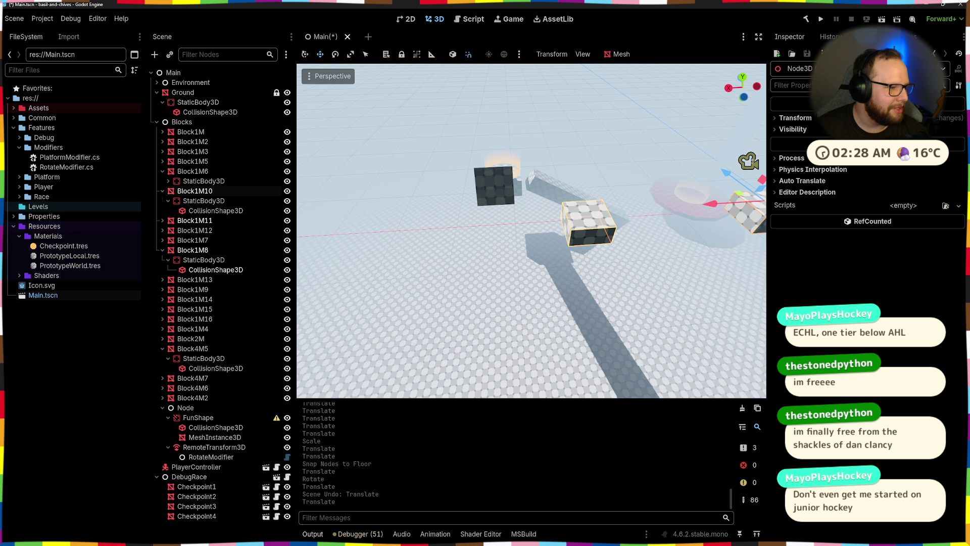
{"action": "left_click_drag", "start_coordinate": [598, 217], "coordinate": [598, 217]}
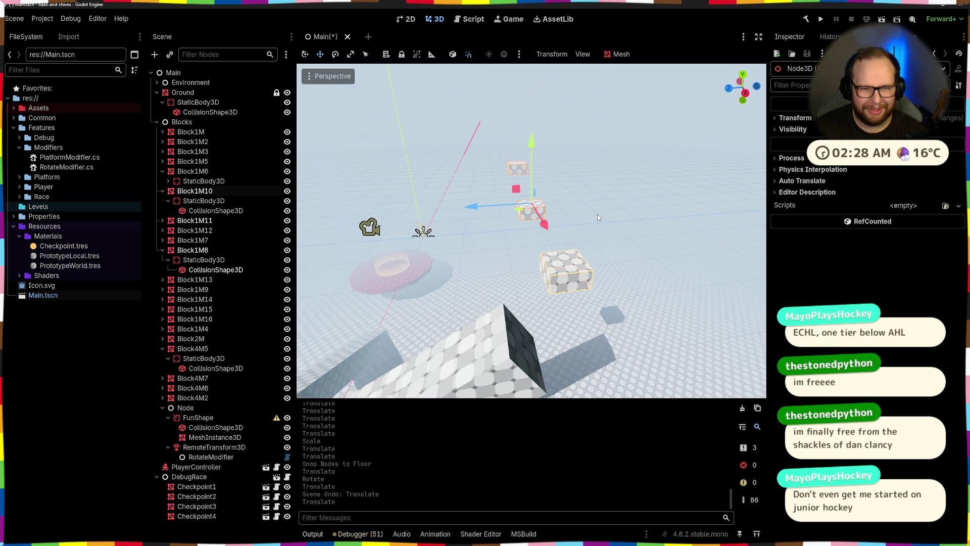
{"action": "left_click", "coordinate": [474, 206]}
{"action": "mouse_move", "coordinate": [474, 206]}
{"action": "left_mouse_down"}
{"action": "mouse_move", "coordinate": [447, 220]}
{"action": "mouse_move", "coordinate": [570, 247]}
{"action": "left_mouse_up"}
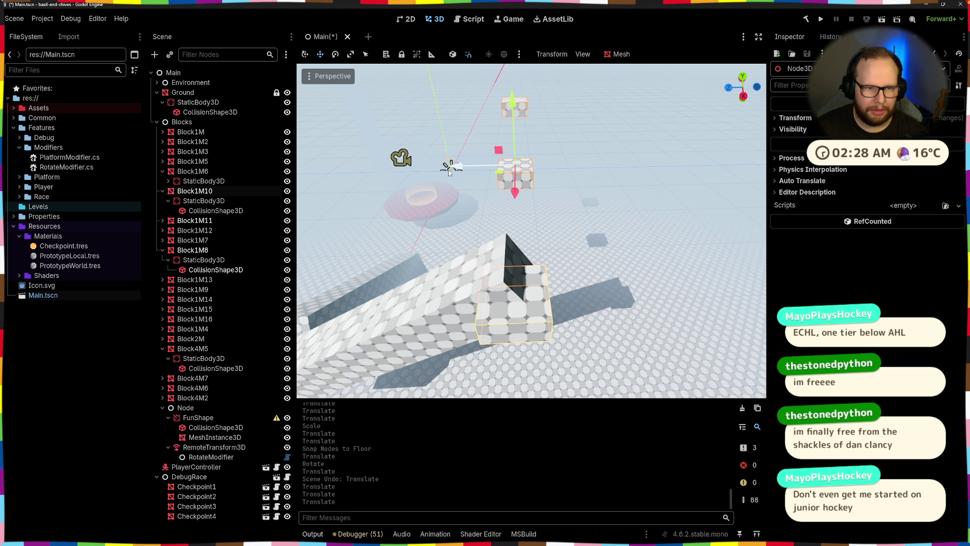
{"action": "mouse_move", "coordinate": [449, 172]}
{"action": "left_mouse_down"}
{"action": "mouse_move", "coordinate": [451, 162]}
{"action": "mouse_move", "coordinate": [480, 159]}
{"action": "mouse_move", "coordinate": [453, 182]}
{"action": "left_mouse_up"}
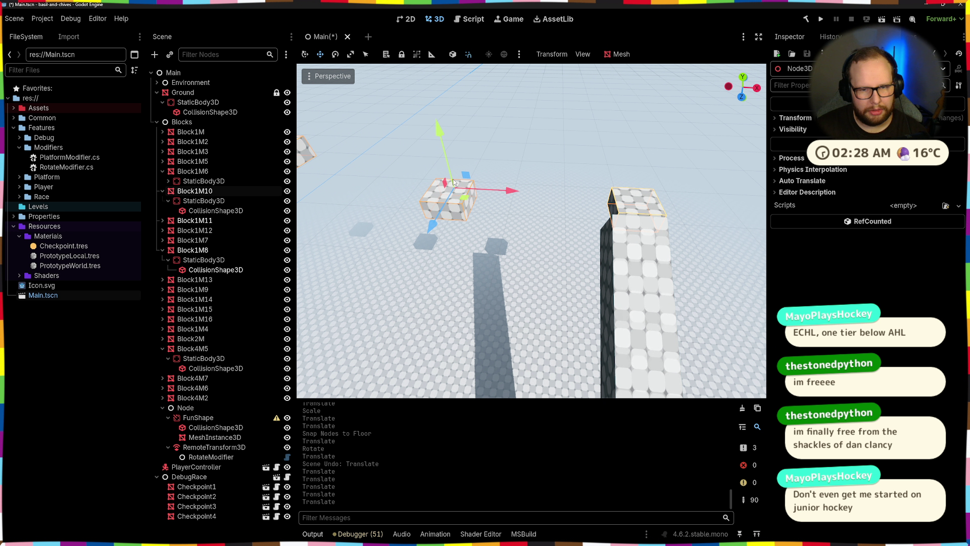
{"action": "left_click", "coordinate": [639, 202]}
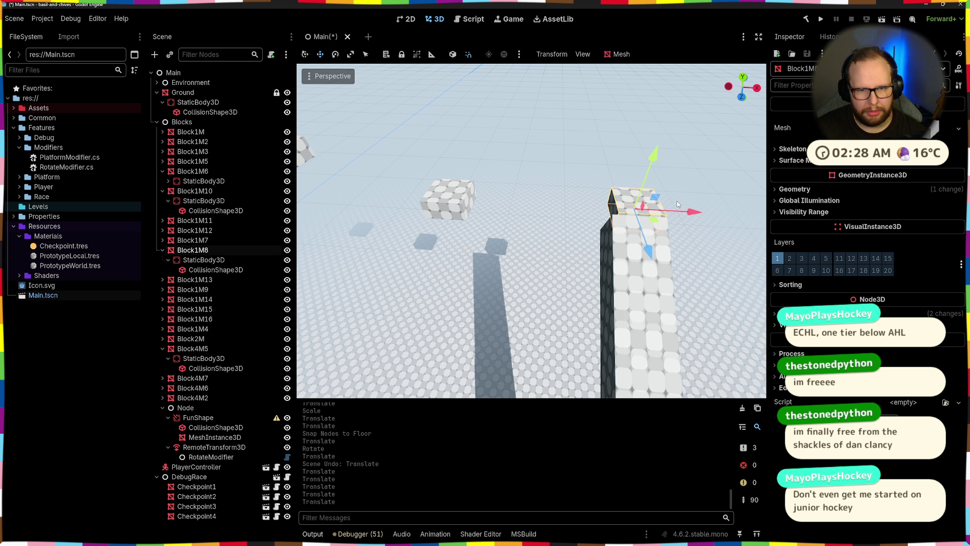
{"action": "mouse_move", "coordinate": [676, 213]}
{"action": "left_mouse_down"}
{"action": "mouse_move", "coordinate": [665, 214]}
{"action": "mouse_move", "coordinate": [636, 306]}
{"action": "left_mouse_up"}
{"action": "key", "text": "ctrl+z"}
- Shift Block1M11, Block1M10 and Block1M8 together sideways and along Z
{"action": "left_click", "coordinate": [600, 212], "text": "shift"}
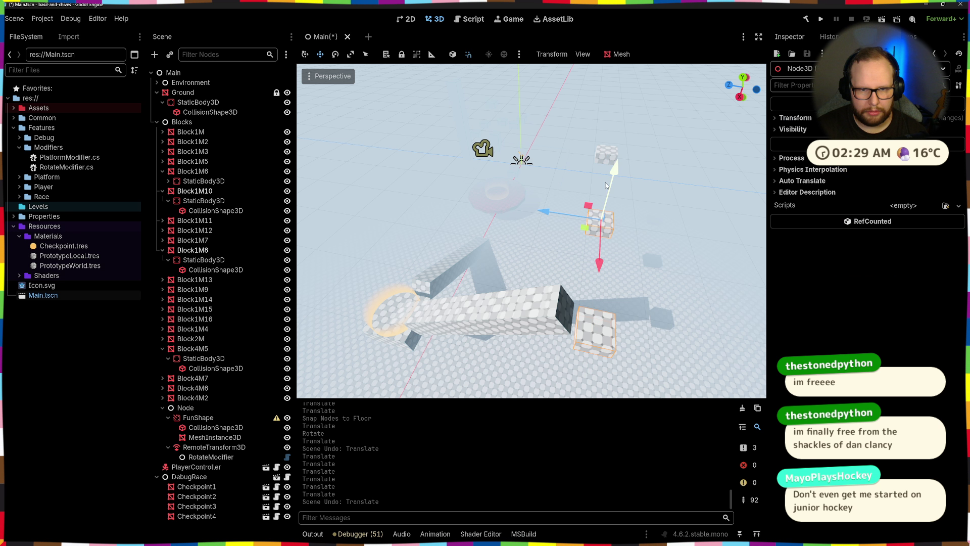
{"action": "left_click", "coordinate": [608, 167]}
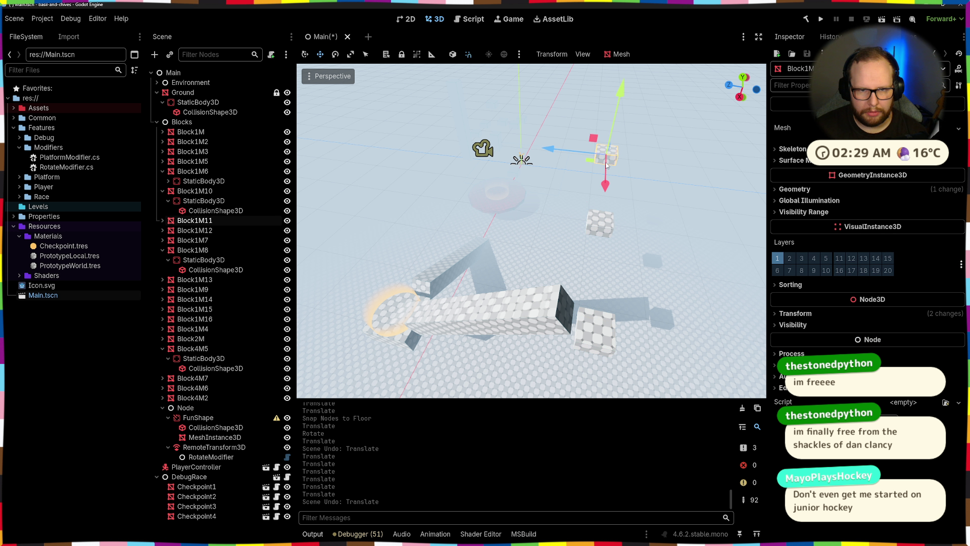
{"action": "left_click", "coordinate": [602, 231], "text": "shift"}
{"action": "left_click", "coordinate": [599, 329], "text": "shift"}
{"action": "left_click_drag", "start_coordinate": [587, 267], "coordinate": [641, 267]}
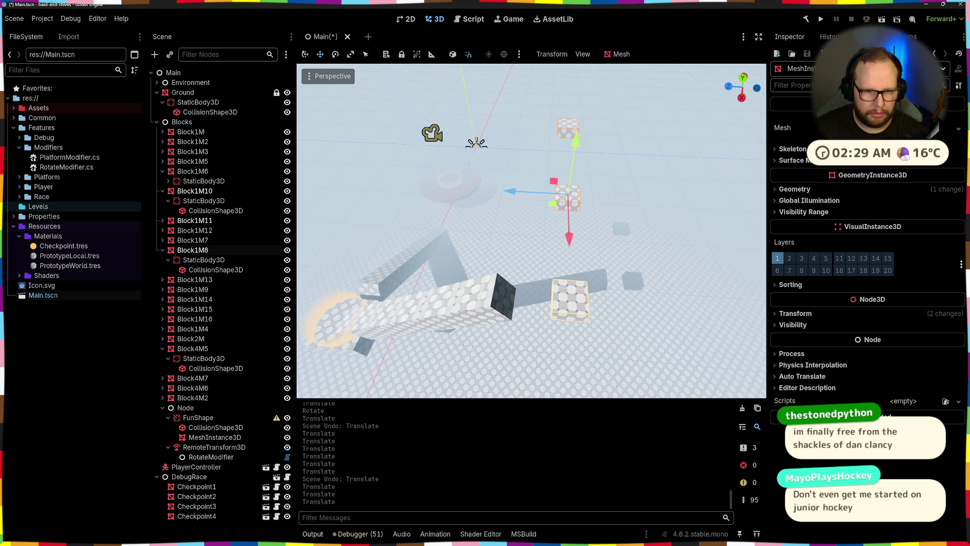
{"action": "left_click_drag", "start_coordinate": [467, 196], "coordinate": [489, 197]}
{"action": "left_click", "coordinate": [489, 198]}
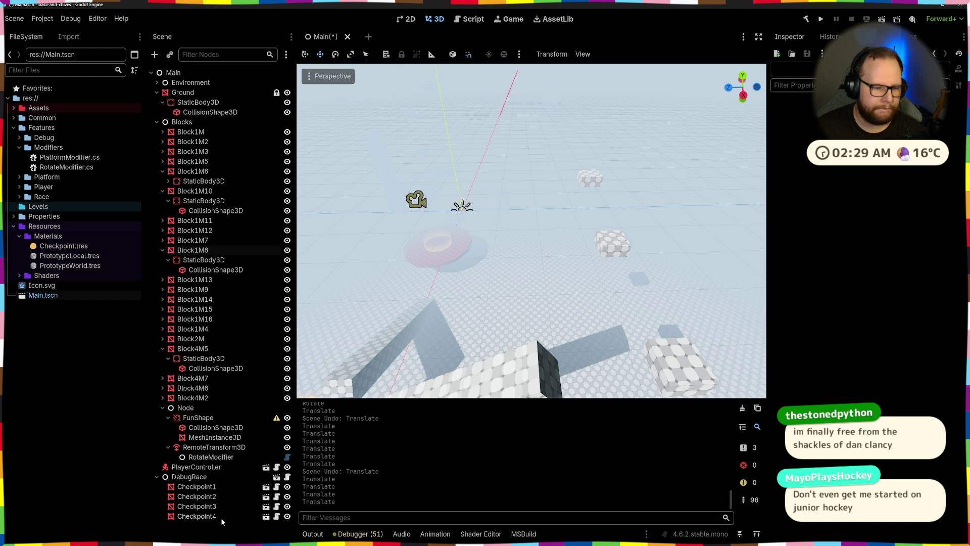
- Move Checkpoint3 across the level to the floating blocks and raise it 4 units
{"action": "left_click", "coordinate": [197, 506]}
{"action": "key", "text": "f"}
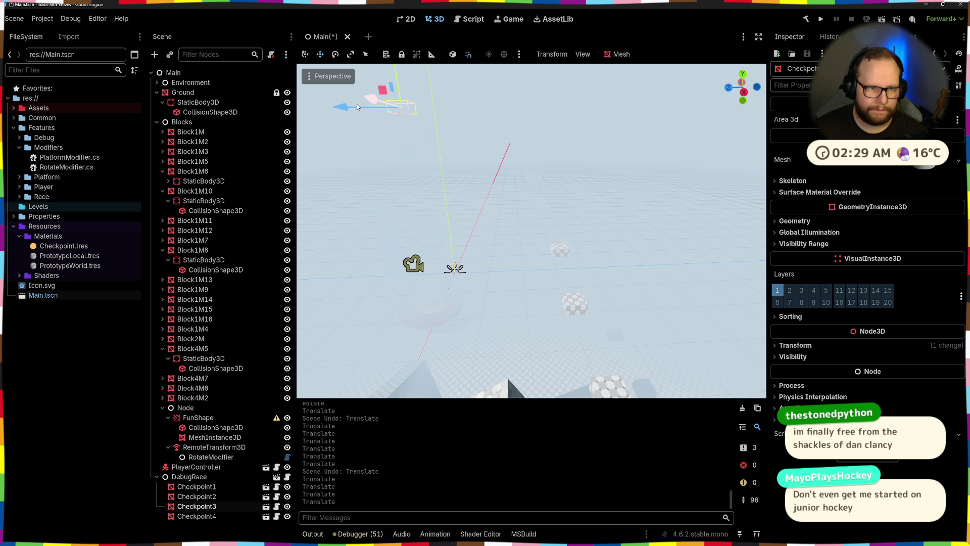
{"action": "mouse_move", "coordinate": [392, 93]}
{"action": "left_mouse_down"}
{"action": "mouse_move", "coordinate": [457, 268]}
{"action": "mouse_move", "coordinate": [540, 347]}
{"action": "mouse_move", "coordinate": [571, 197]}
{"action": "mouse_move", "coordinate": [492, 328]}
{"action": "left_mouse_up"}
{"action": "key", "text": "f"}
{"action": "key", "text": "f"}
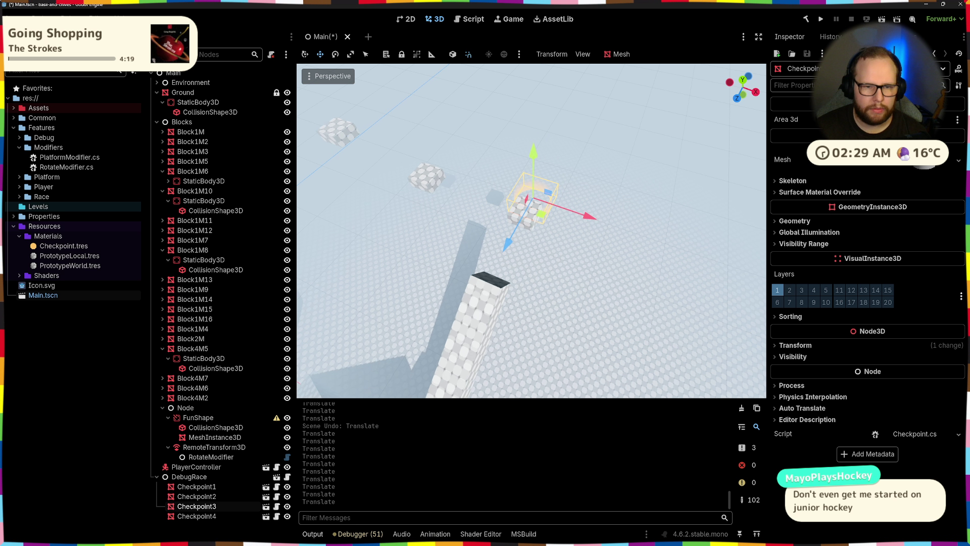
{"action": "mouse_move", "coordinate": [546, 222]}
{"action": "left_mouse_down"}
{"action": "mouse_move", "coordinate": [487, 225]}
{"action": "mouse_move", "coordinate": [474, 188]}
{"action": "left_mouse_up"}
{"action": "scroll", "coordinate": [540, 168], "scroll_direction": "up", "scroll_amount": 3}
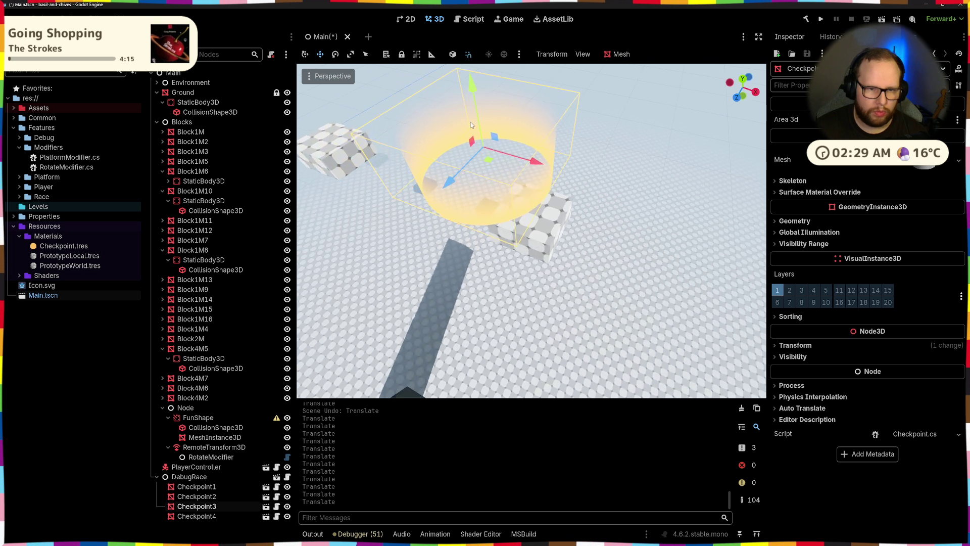
{"action": "left_click", "coordinate": [540, 168]}
{"action": "key", "text": "f"}
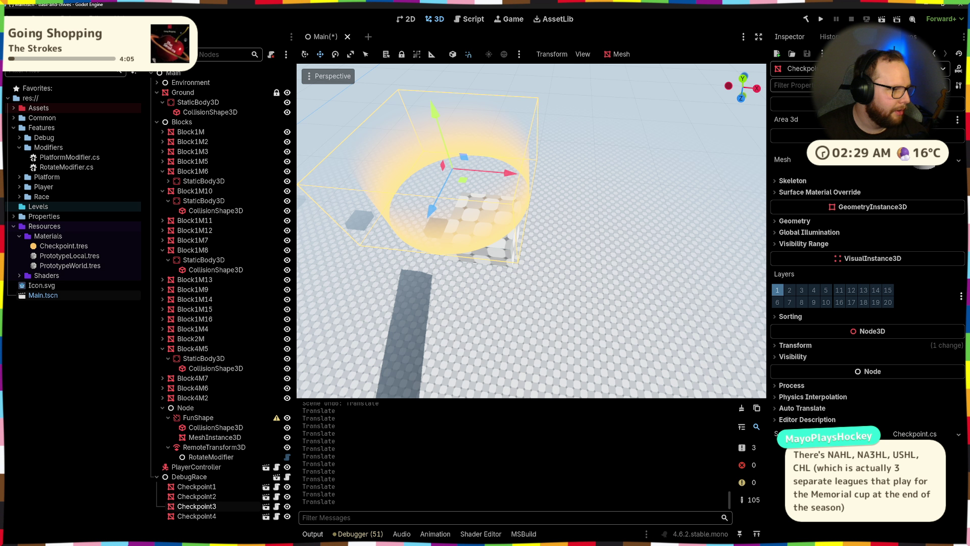
- Nudge Checkpoint3 sideways and along Z until it is centred over Block1M8
{"action": "key", "text": "a"}
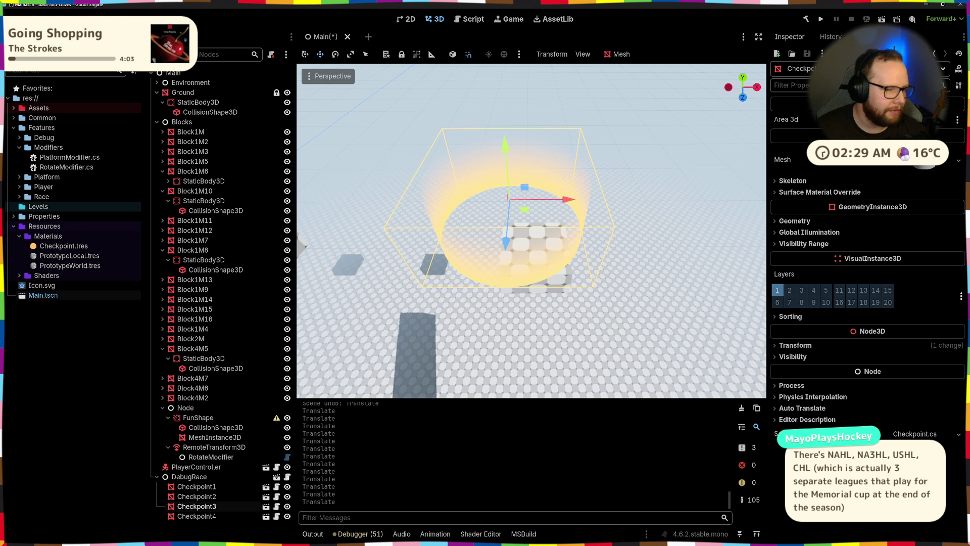
{"action": "left_click", "coordinate": [553, 238]}
{"action": "mouse_move", "coordinate": [553, 238]}
{"action": "left_mouse_down"}
{"action": "mouse_move", "coordinate": [574, 253]}
{"action": "mouse_move", "coordinate": [559, 242]}
{"action": "left_mouse_up"}
{"action": "key", "text": "f"}
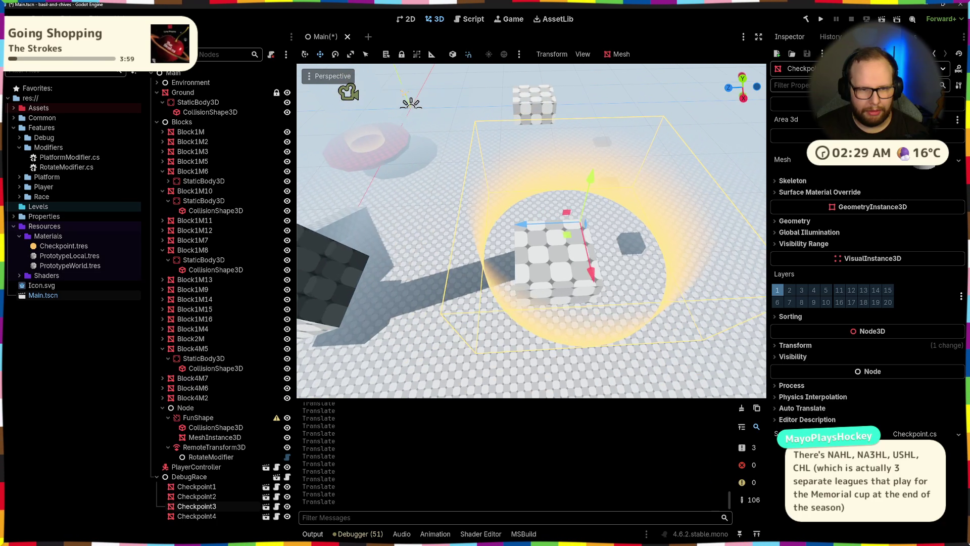
{"action": "left_click", "coordinate": [514, 239]}
{"action": "left_click_drag", "start_coordinate": [514, 239], "coordinate": [476, 241]}
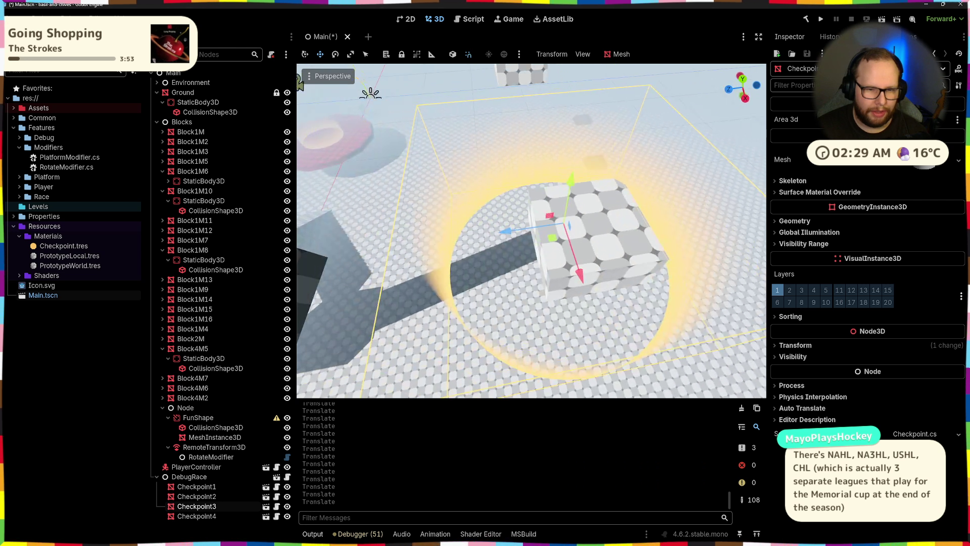
{"action": "left_click", "coordinate": [537, 238]}
{"action": "mouse_move", "coordinate": [536, 237]}
{"action": "left_mouse_down"}
{"action": "mouse_move", "coordinate": [555, 236]}
{"action": "mouse_move", "coordinate": [501, 233]}
{"action": "mouse_move", "coordinate": [591, 256]}
{"action": "left_mouse_up"}
{"action": "left_click", "coordinate": [591, 256]}
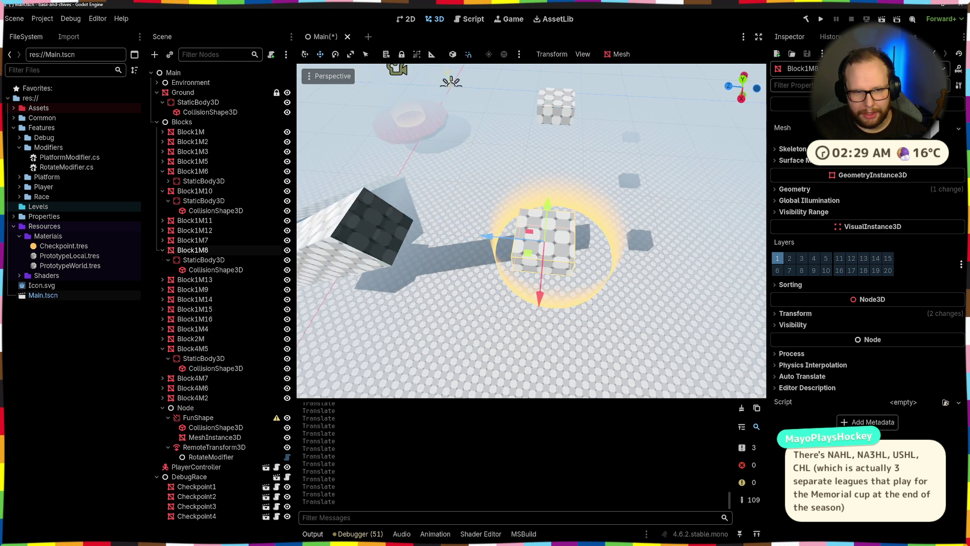
{"action": "left_click", "coordinate": [598, 284]}
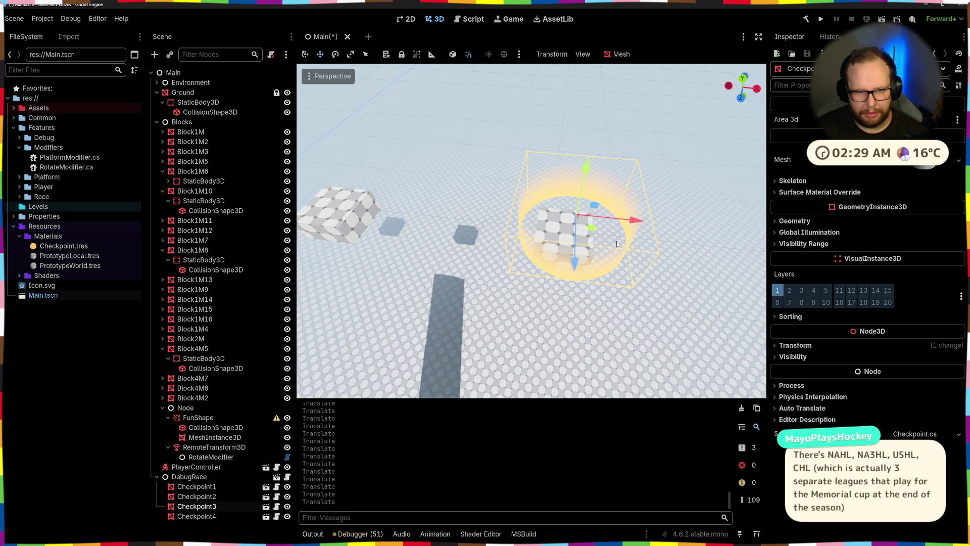
{"action": "left_click", "coordinate": [621, 229]}
{"action": "mouse_move", "coordinate": [621, 229]}
{"action": "left_mouse_down"}
{"action": "mouse_move", "coordinate": [535, 212]}
{"action": "mouse_move", "coordinate": [562, 286]}
{"action": "left_mouse_up"}
{"action": "left_click", "coordinate": [563, 287]}
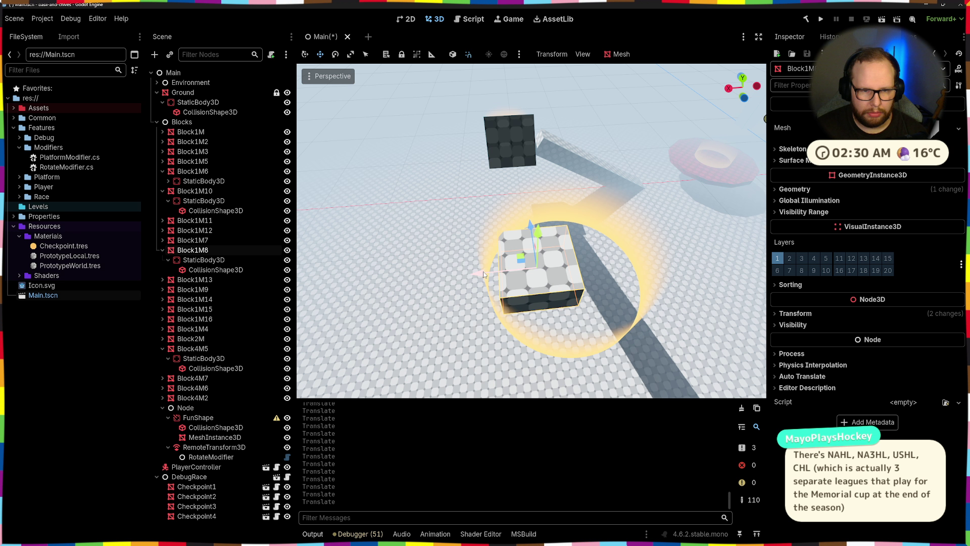
- Set Block1M8's Position X to 41 in the Inspector
{"action": "left_click_drag", "start_coordinate": [501, 275], "coordinate": [539, 271]}
{"action": "left_click", "coordinate": [794, 313]}
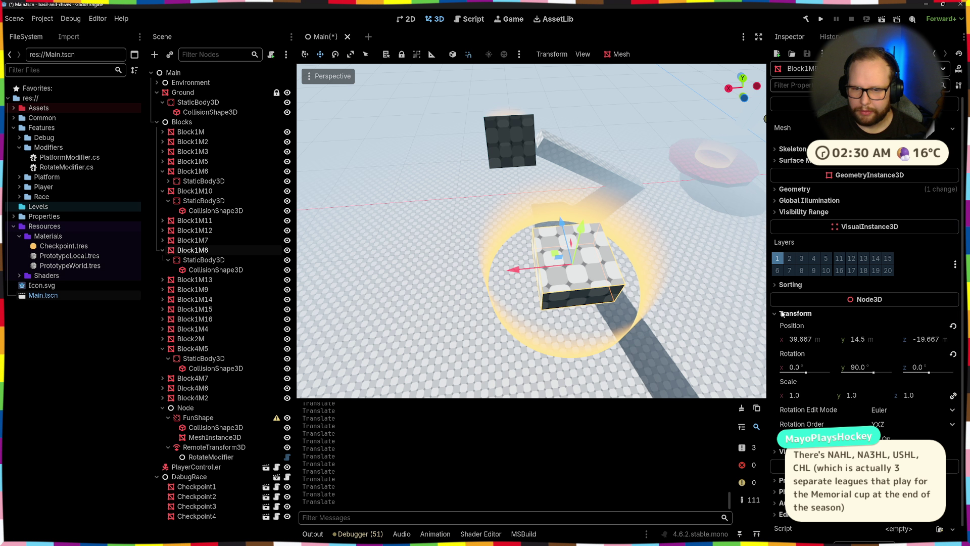
{"action": "left_click", "coordinate": [870, 339]}
{"action": "left_click", "coordinate": [931, 339]}
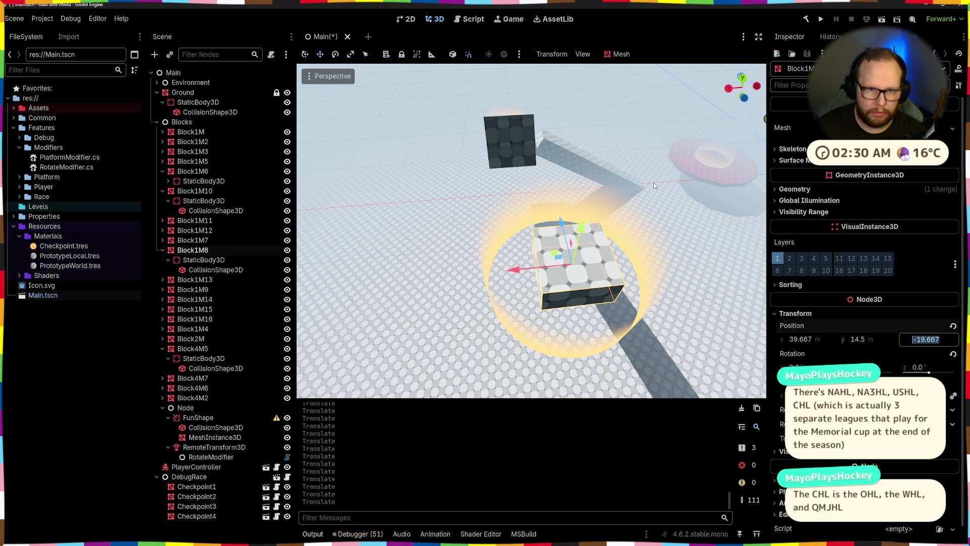
{"action": "left_click", "coordinate": [509, 144]}
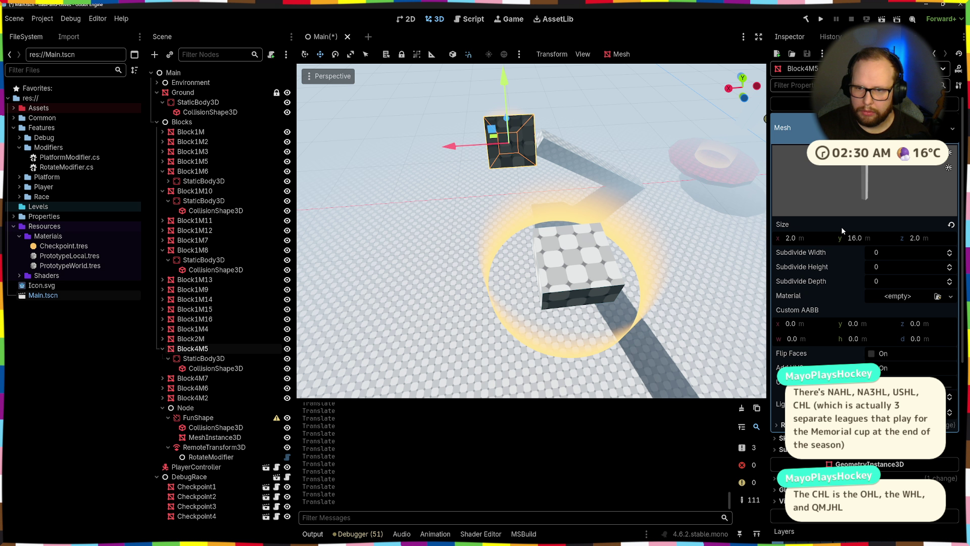
{"action": "scroll", "coordinate": [839, 348], "scroll_direction": "down", "scroll_amount": 10}
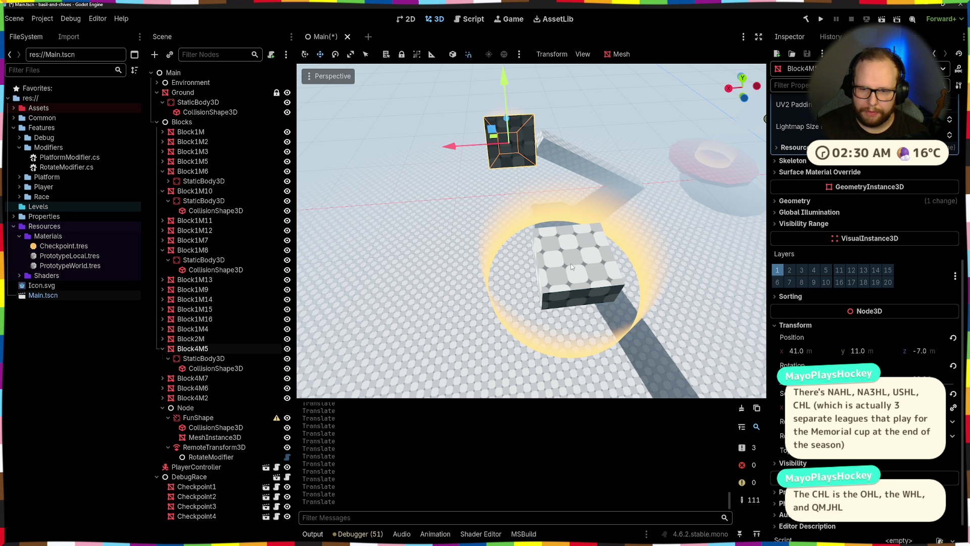
{"action": "left_click", "coordinate": [546, 293]}
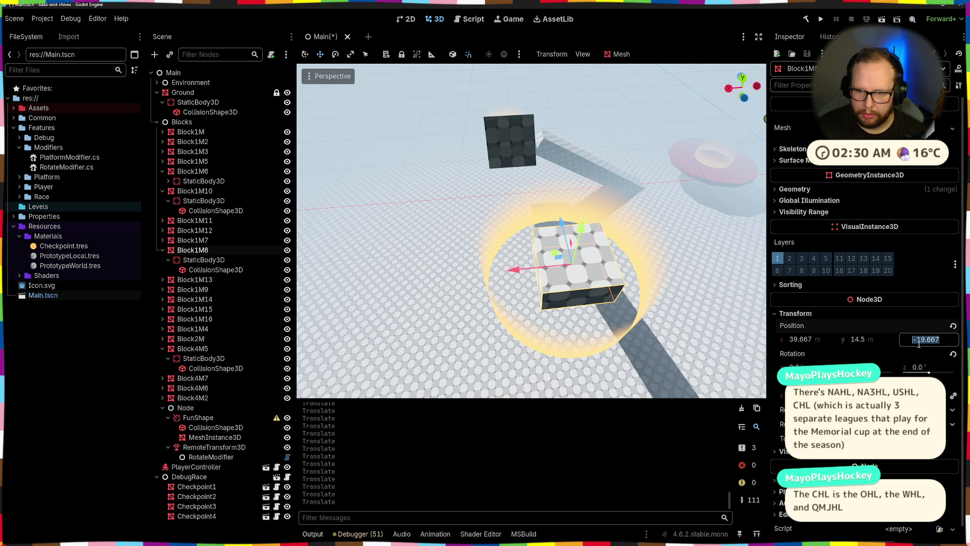
{"action": "left_click", "coordinate": [795, 339]}
{"action": "type", "text": "41"}
{"action": "key", "text": "Return"}
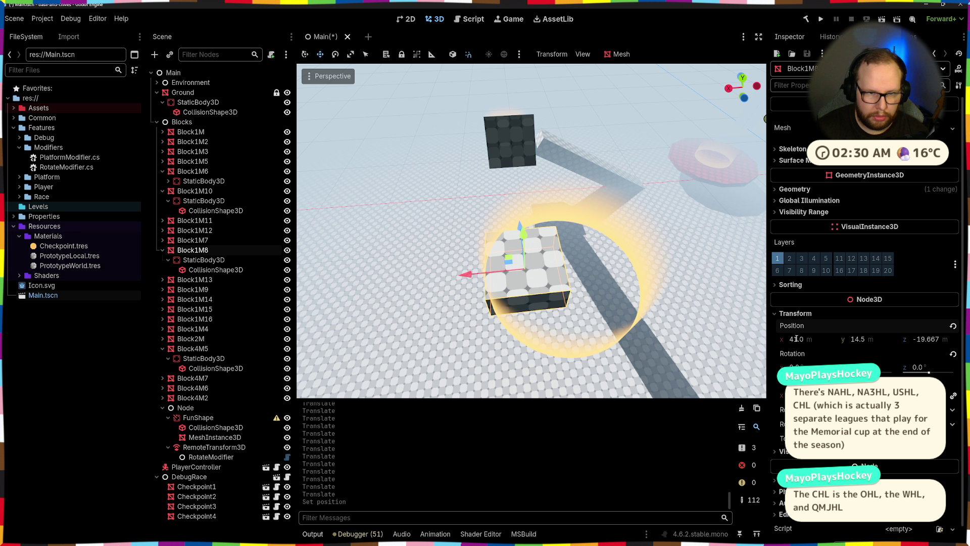
- Set Block1M8's Position Z to -20 and check it sits inside Checkpoint3's ring
{"action": "left_click", "coordinate": [562, 335]}
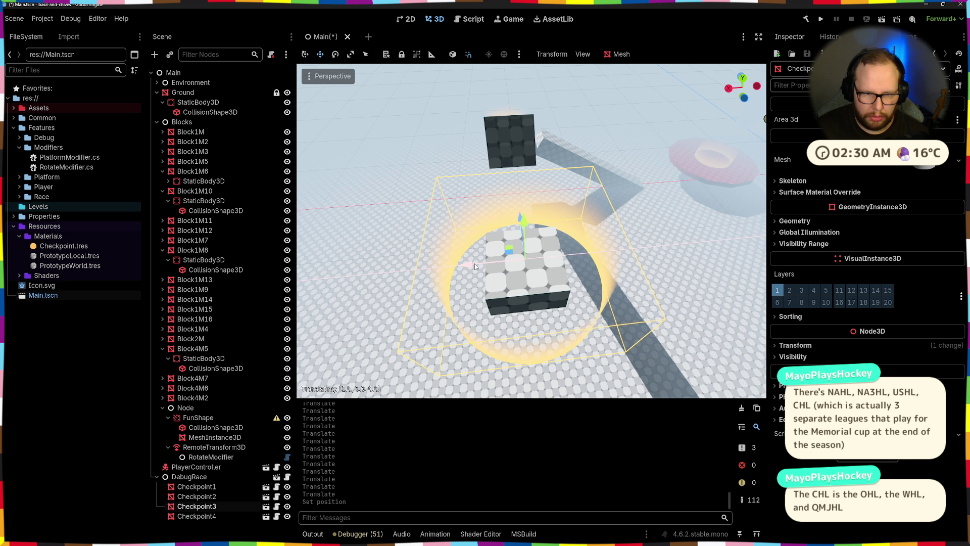
{"action": "left_click_drag", "start_coordinate": [474, 263], "coordinate": [508, 252]}
{"action": "scroll", "coordinate": [505, 251], "scroll_direction": "down", "scroll_amount": 4}
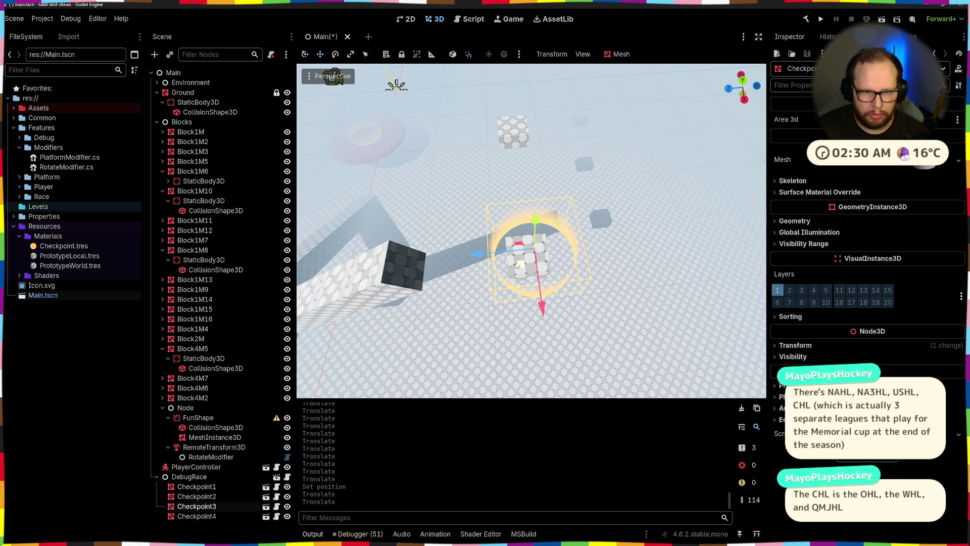
{"action": "left_click", "coordinate": [520, 263]}
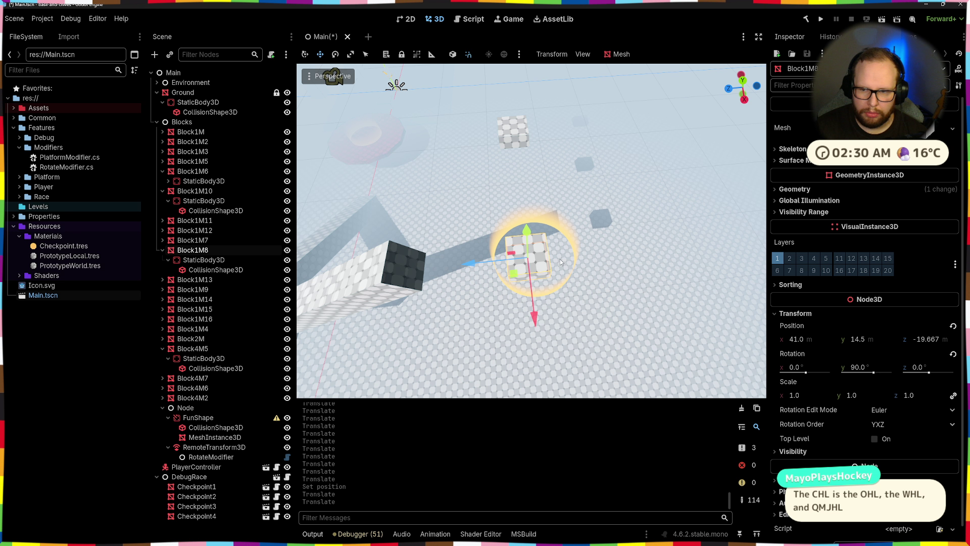
{"action": "left_click", "coordinate": [936, 339]}
{"action": "type", "text": "-20"}
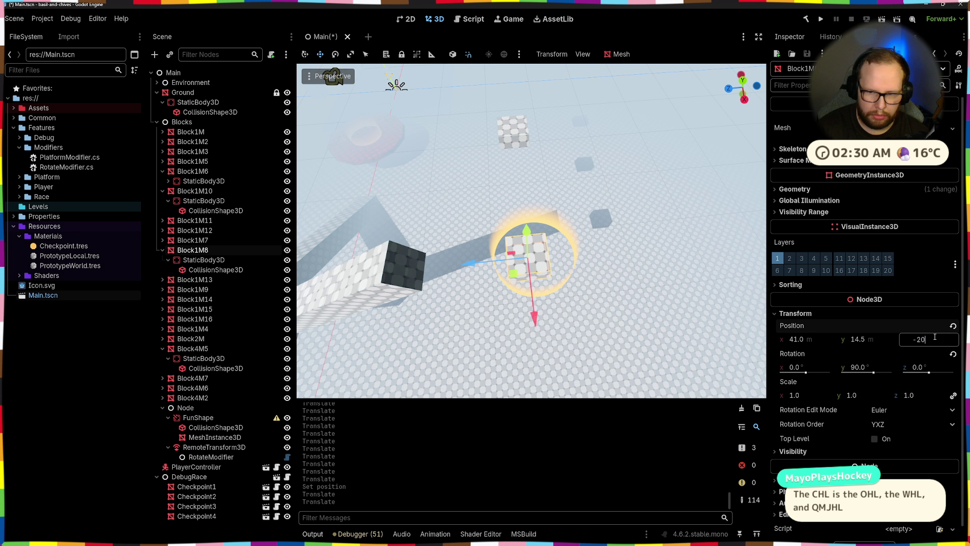
{"action": "key", "text": "Return"}
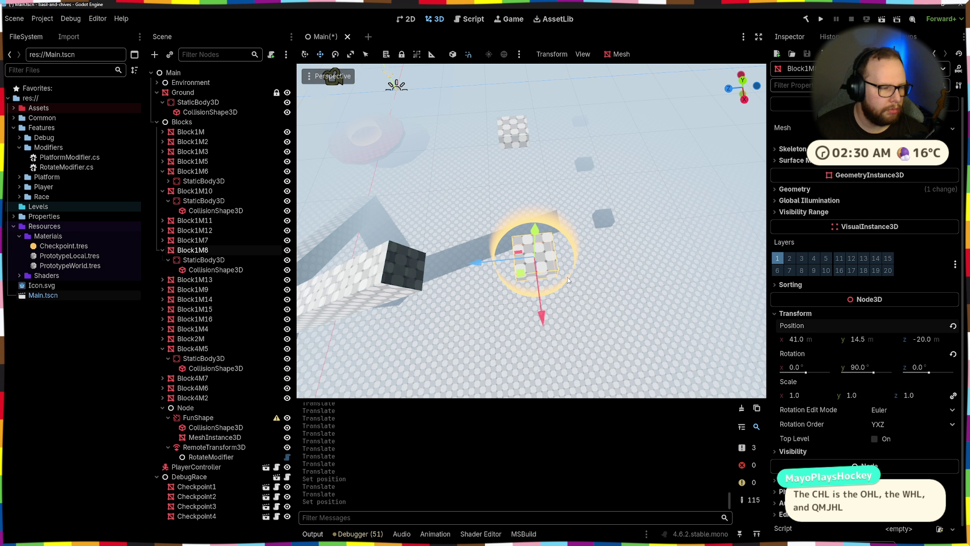
{"action": "left_click", "coordinate": [568, 282]}
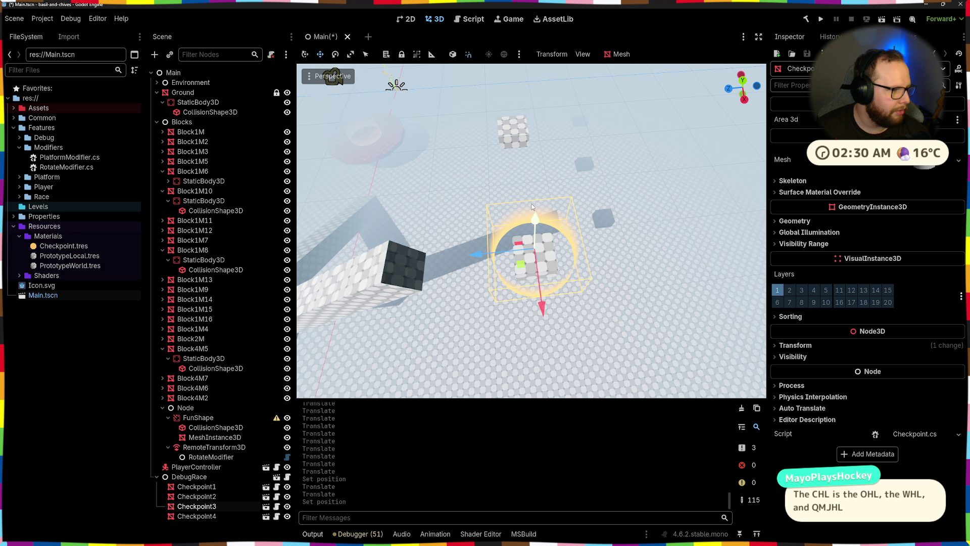
{"action": "mouse_move", "coordinate": [532, 203]}
{"action": "left_mouse_down"}
{"action": "mouse_move", "coordinate": [445, 215]}
{"action": "mouse_move", "coordinate": [551, 169]}
{"action": "left_mouse_up"}
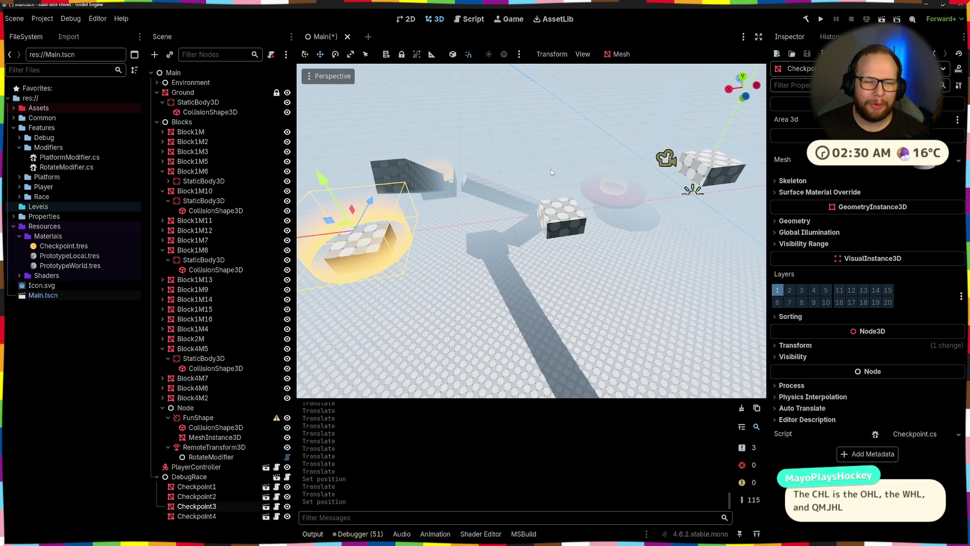
- Delete the two floating blocks Block1M10 and Block1M11
{"action": "left_click", "coordinate": [561, 228]}
{"action": "left_click", "coordinate": [579, 230]}
{"action": "mouse_move", "coordinate": [578, 230]}
{"action": "left_mouse_down"}
{"action": "mouse_move", "coordinate": [511, 225]}
{"action": "mouse_move", "coordinate": [596, 212]}
{"action": "left_mouse_up"}
{"action": "left_click", "coordinate": [632, 205], "text": "shift"}
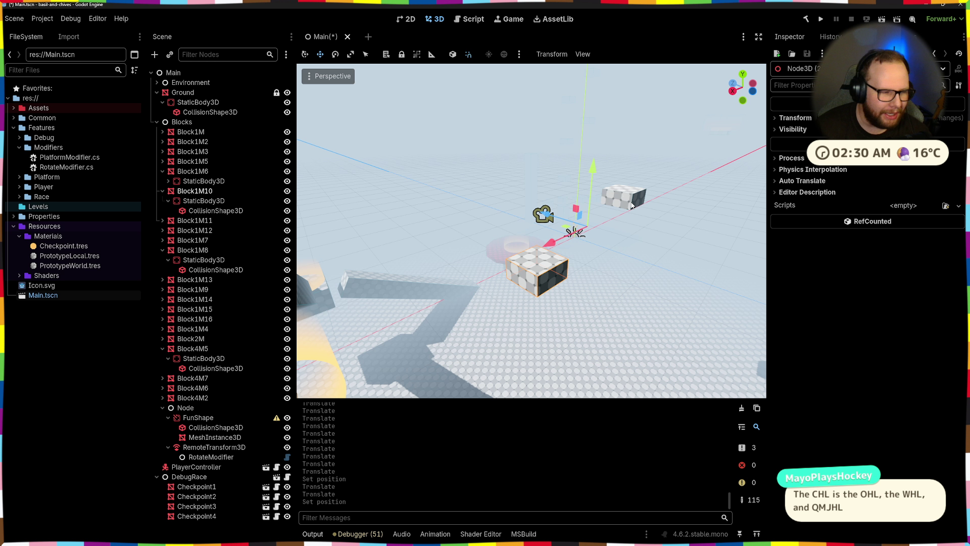
{"action": "left_click", "coordinate": [621, 197]}
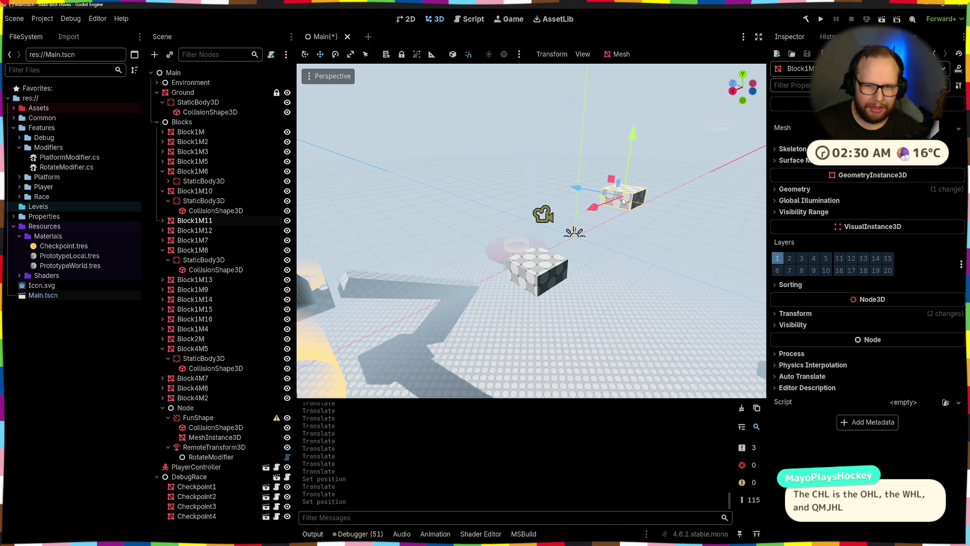
{"action": "left_click", "coordinate": [544, 273], "text": "shift"}
{"action": "left_click", "coordinate": [559, 267]}
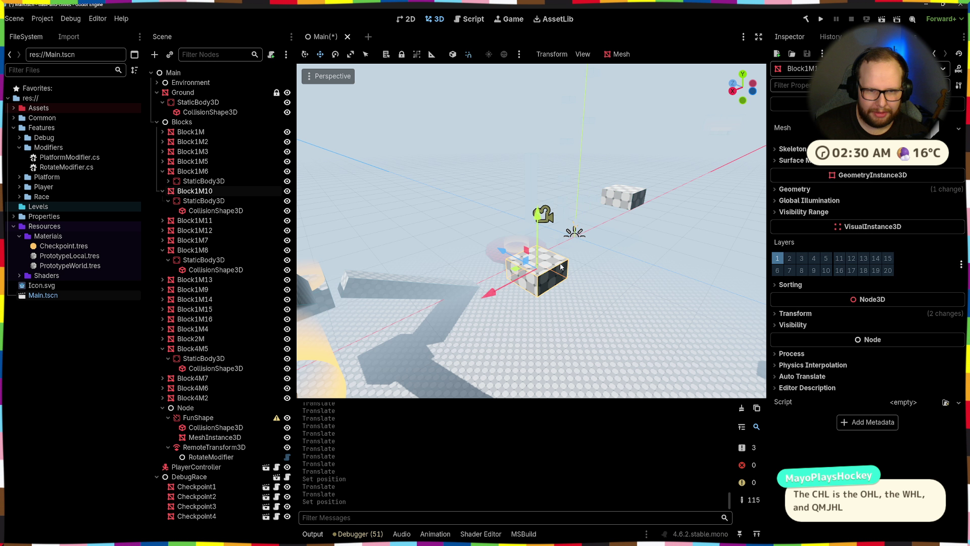
{"action": "left_click", "coordinate": [633, 193], "text": "shift"}
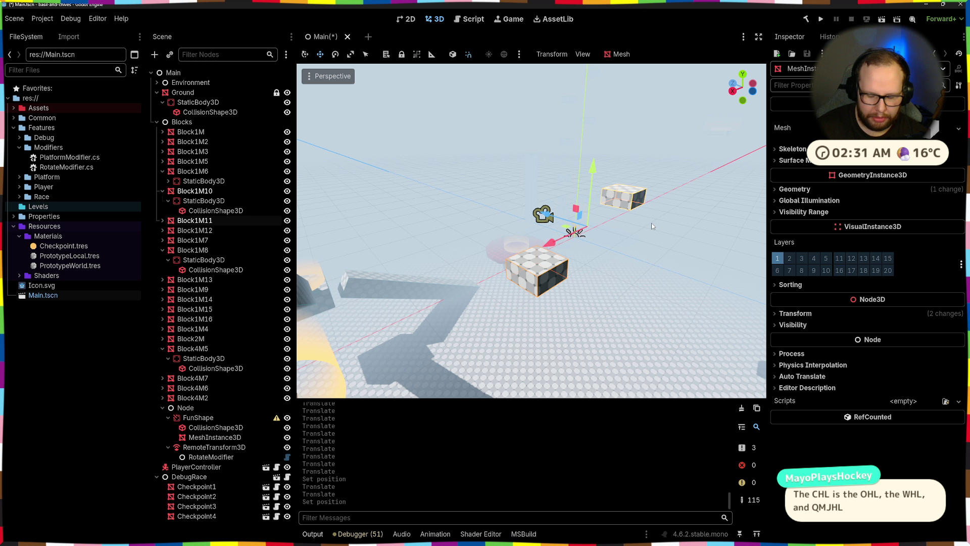
{"action": "key", "text": "Delete"}
{"action": "left_click", "coordinate": [457, 281]}
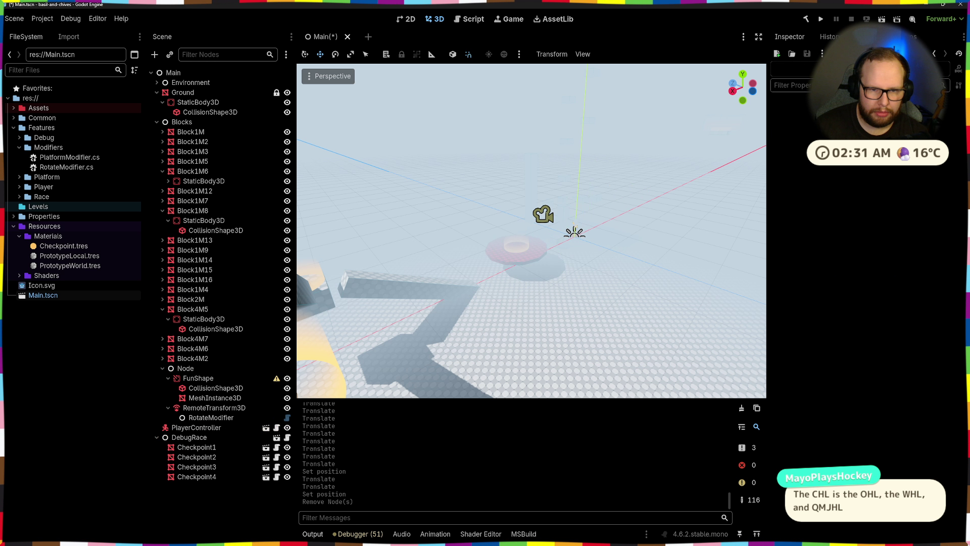
- Box-select the remaining floating step blocks and delete all 11 of them
{"action": "key", "text": "s"}
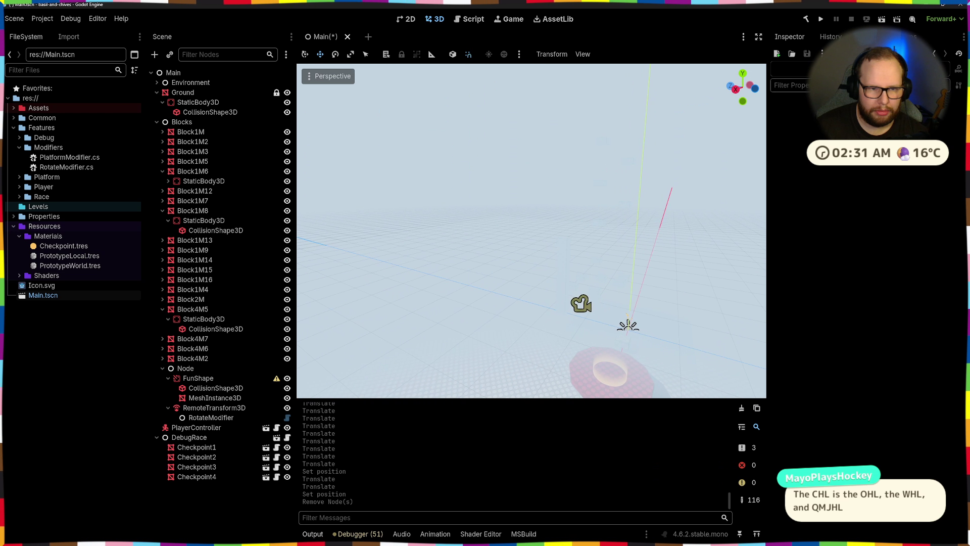
{"action": "key", "text": "s"}
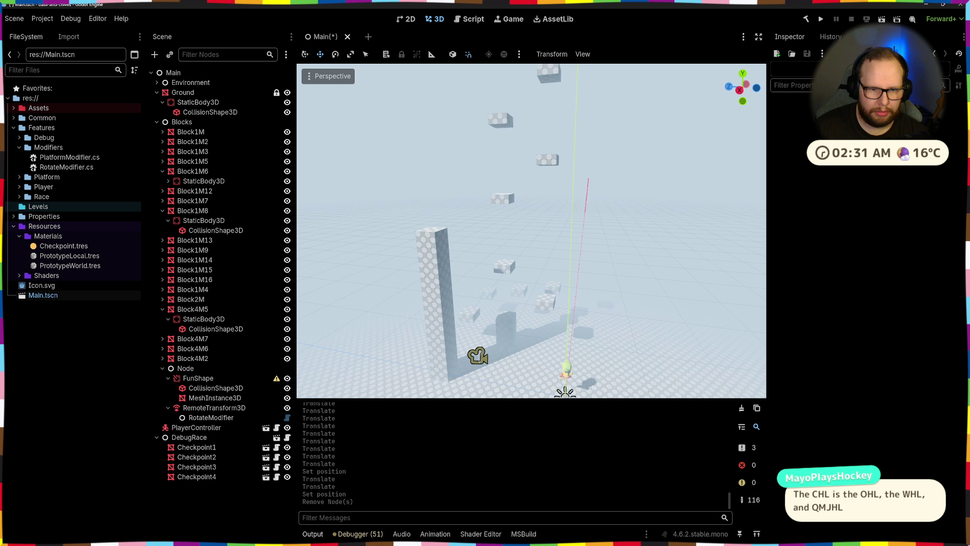
{"action": "key", "text": "s"}
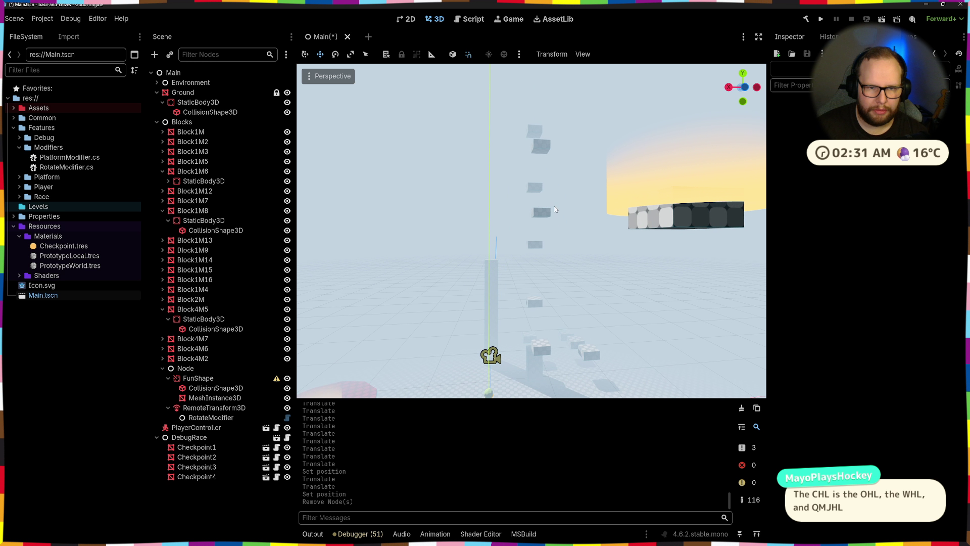
{"action": "left_click_drag", "start_coordinate": [592, 374], "coordinate": [593, 374]}
{"action": "key", "text": "Delete"}
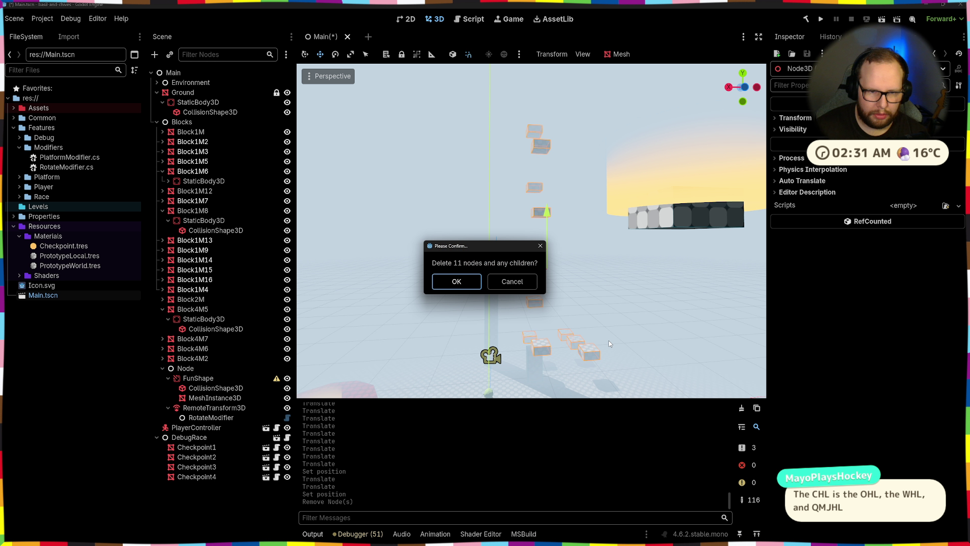
{"action": "key", "text": "Return"}
- Delete Block4M2 along with its children
{"action": "left_click", "coordinate": [534, 359]}
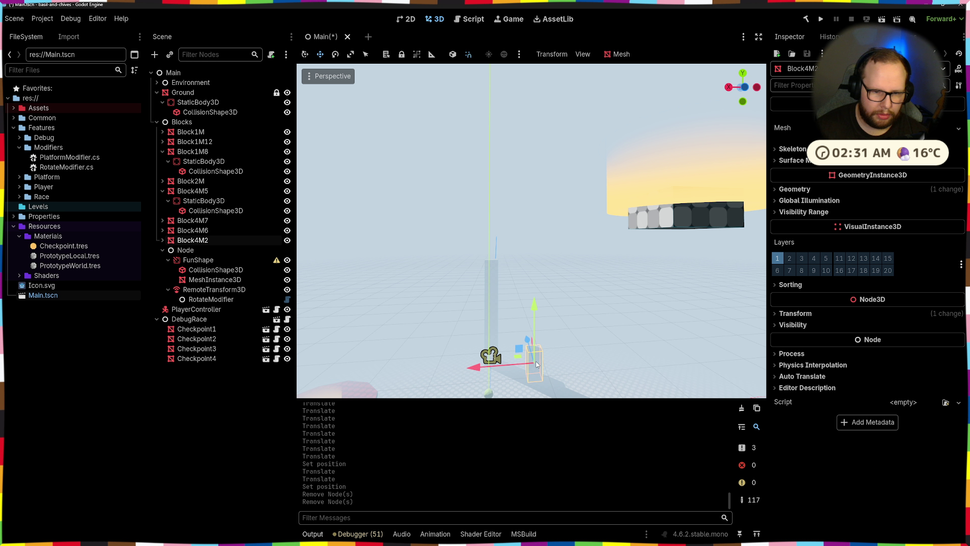
{"action": "key", "text": "Delete"}
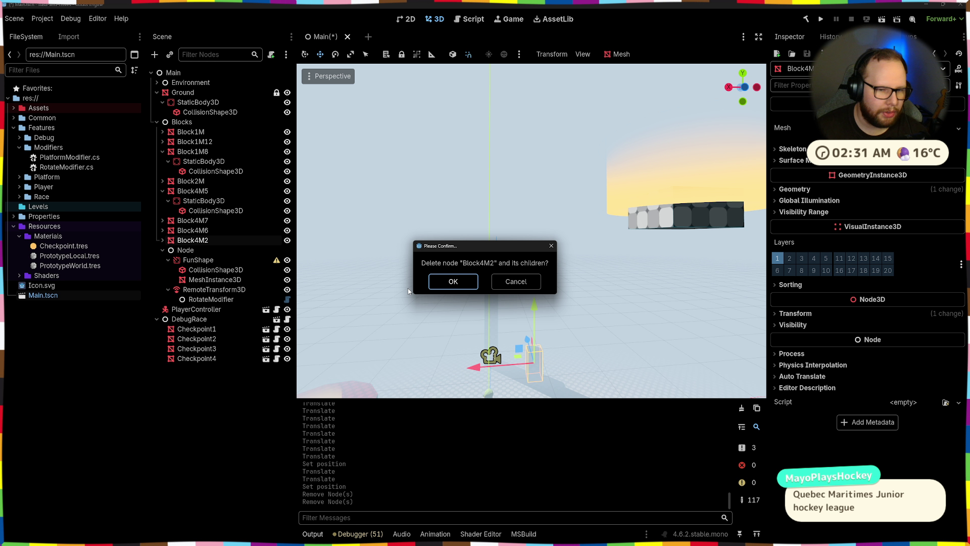
{"action": "left_click", "coordinate": [452, 281]}
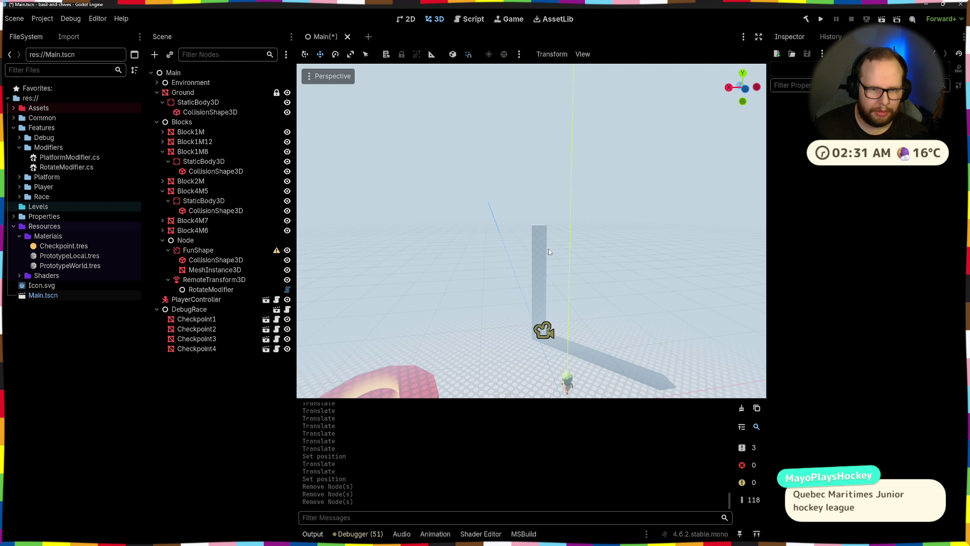
- Rotate the Block4M6 pillar 90° so it lies flat
{"action": "left_click", "coordinate": [539, 273]}
{"action": "left_click_drag", "start_coordinate": [671, 222], "coordinate": [717, 220]}
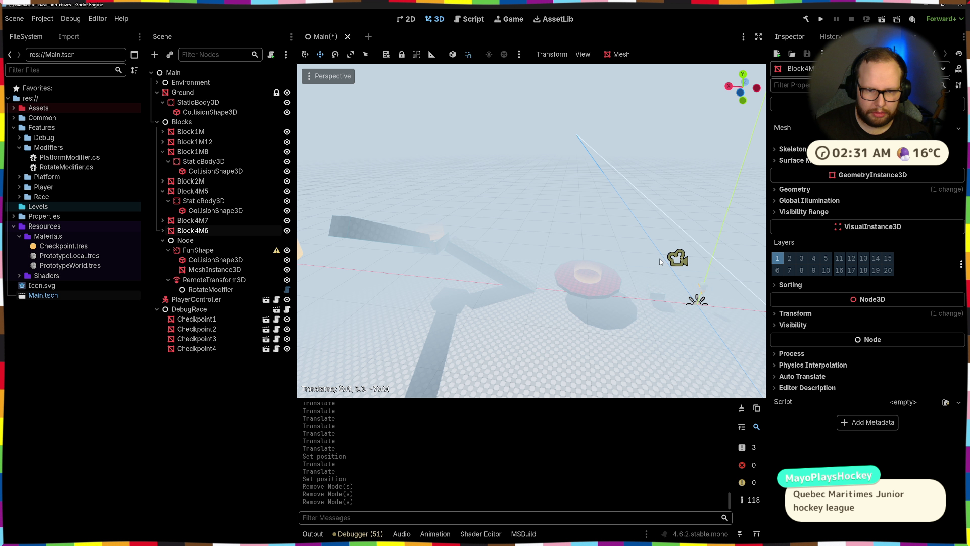
{"action": "key", "text": "e"}
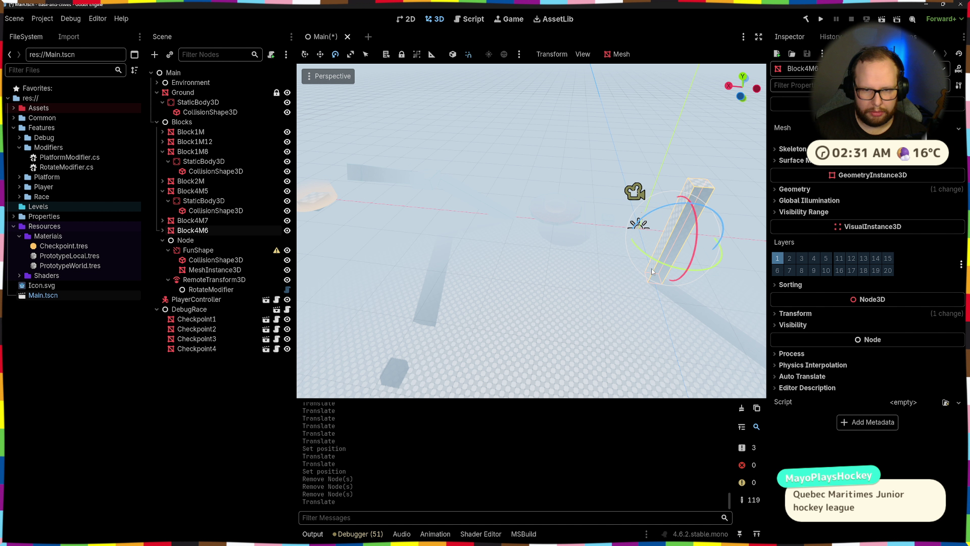
{"action": "mouse_move", "coordinate": [652, 228]}
{"action": "left_mouse_down"}
{"action": "mouse_move", "coordinate": [690, 221]}
{"action": "mouse_move", "coordinate": [482, 241]}
{"action": "left_mouse_up"}
{"action": "key", "text": "w"}
- Raise the Block4M6 beam 4 units and position it along Z and X
{"action": "mouse_move", "coordinate": [382, 235]}
{"action": "left_mouse_down"}
{"action": "mouse_move", "coordinate": [391, 265]}
{"action": "mouse_move", "coordinate": [429, 275]}
{"action": "mouse_move", "coordinate": [371, 221]}
{"action": "left_mouse_up"}
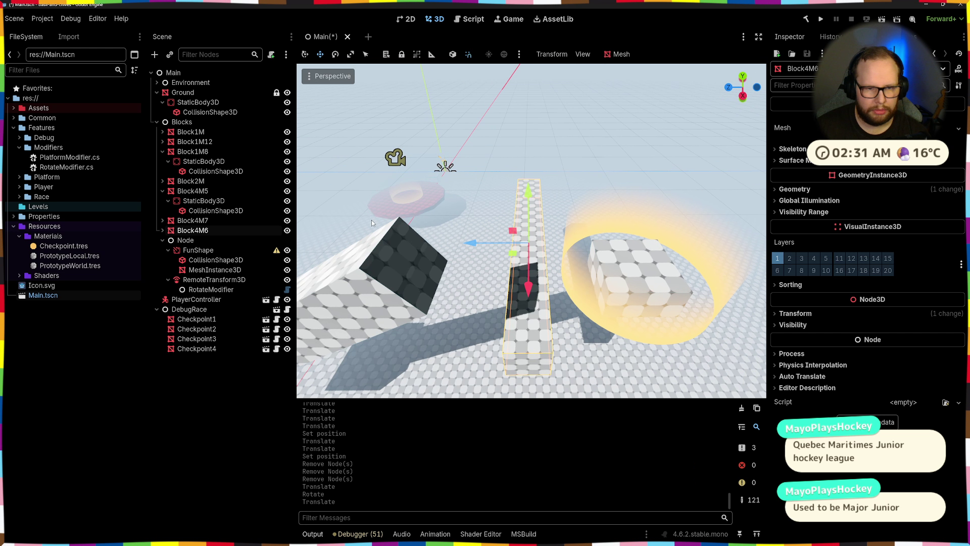
{"action": "mouse_move", "coordinate": [499, 243]}
{"action": "left_mouse_down"}
{"action": "mouse_move", "coordinate": [542, 231]}
{"action": "mouse_move", "coordinate": [570, 135]}
{"action": "left_mouse_up"}
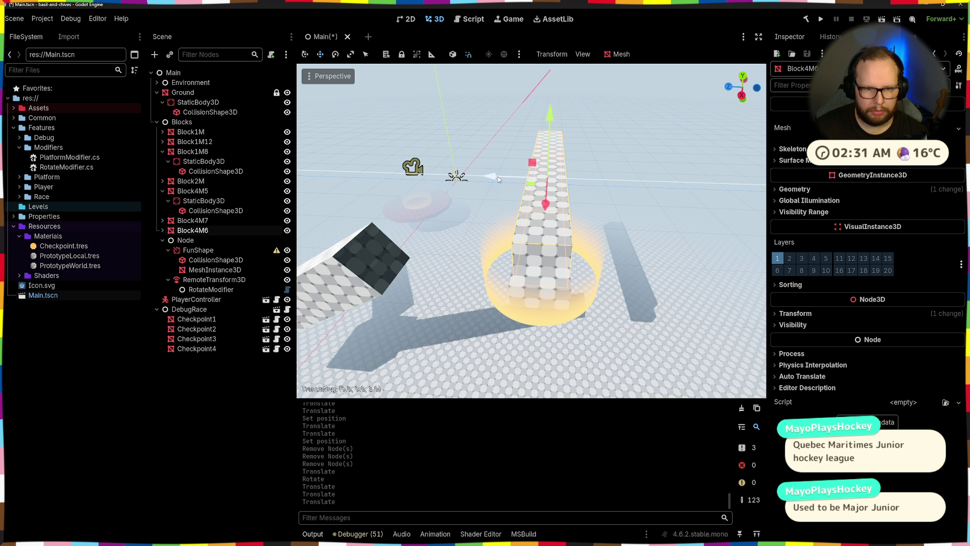
{"action": "left_click_drag", "start_coordinate": [498, 177], "coordinate": [495, 177]}
{"action": "mouse_move", "coordinate": [495, 177]}
{"action": "left_mouse_down"}
{"action": "mouse_move", "coordinate": [635, 154]}
{"action": "mouse_move", "coordinate": [659, 195]}
{"action": "left_mouse_up"}
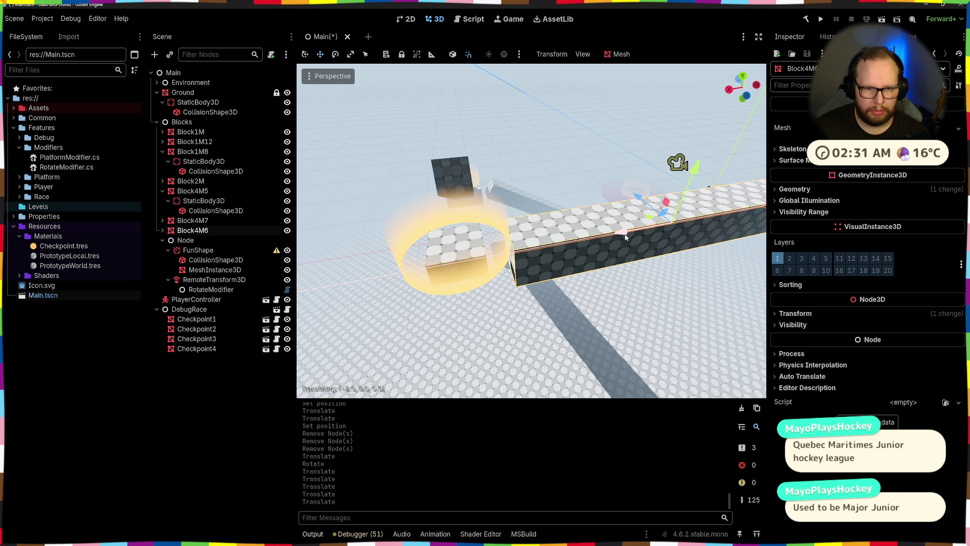
{"action": "mouse_move", "coordinate": [631, 232]}
{"action": "left_mouse_down"}
{"action": "mouse_move", "coordinate": [683, 226]}
{"action": "mouse_move", "coordinate": [665, 239]}
{"action": "left_mouse_up"}
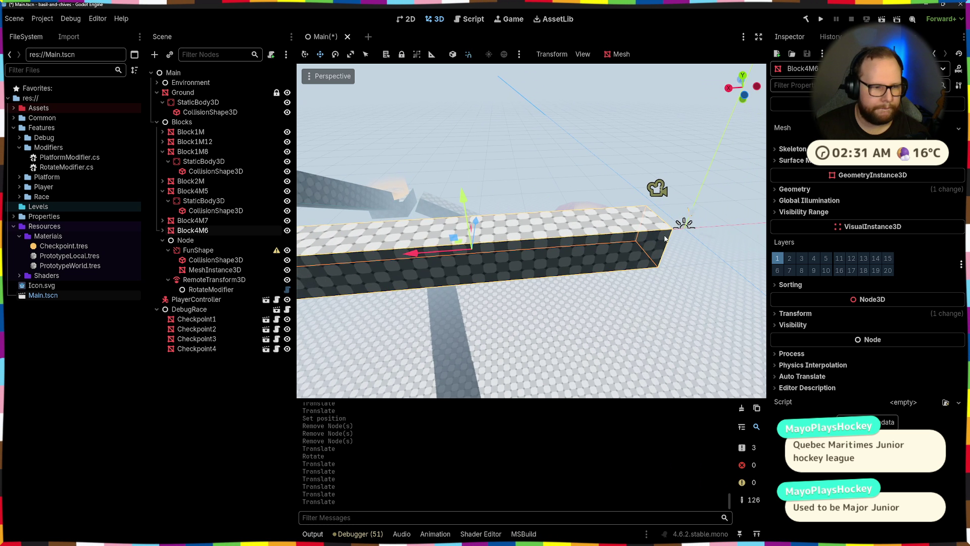
- Reparent Block4M6's StaticBody3D directly under the Blocks node
{"action": "left_click", "coordinate": [200, 281]}
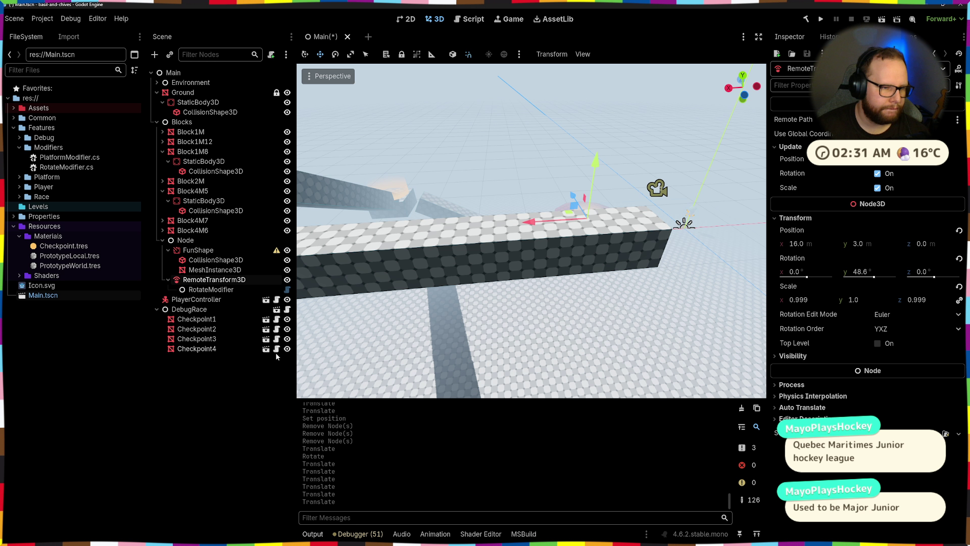
{"action": "left_click", "coordinate": [489, 247]}
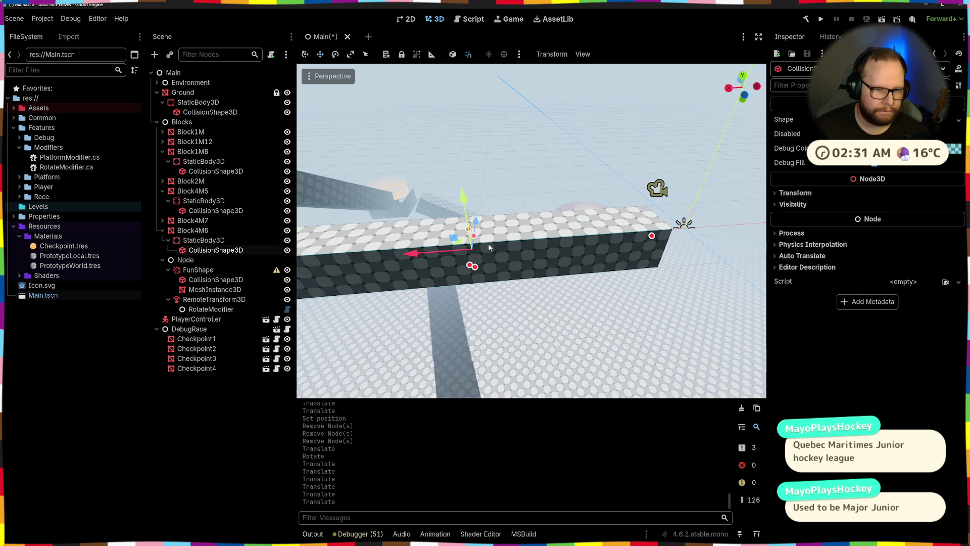
{"action": "left_click", "coordinate": [389, 266]}
{"action": "left_click_drag", "start_coordinate": [492, 260], "coordinate": [516, 276]}
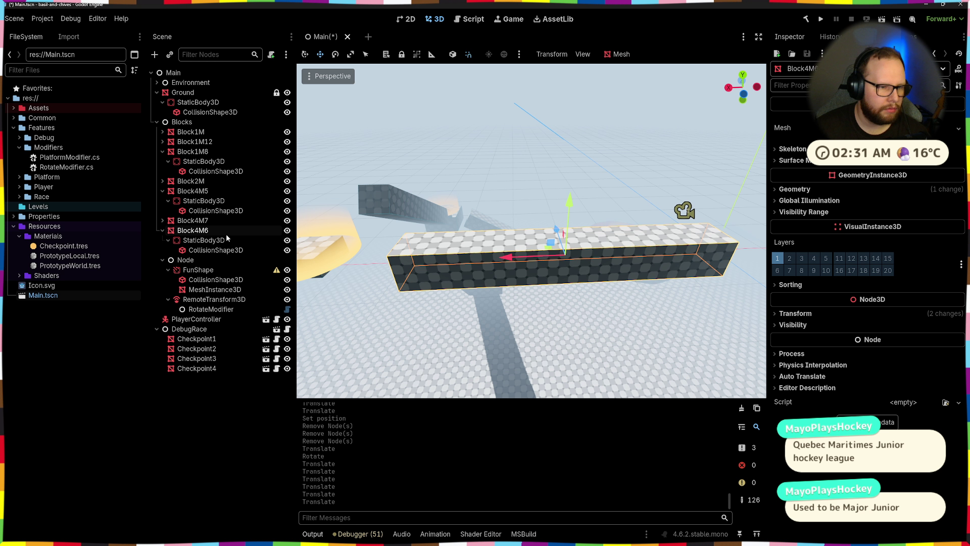
{"action": "left_click", "coordinate": [200, 240]}
{"action": "left_click", "coordinate": [203, 230]}
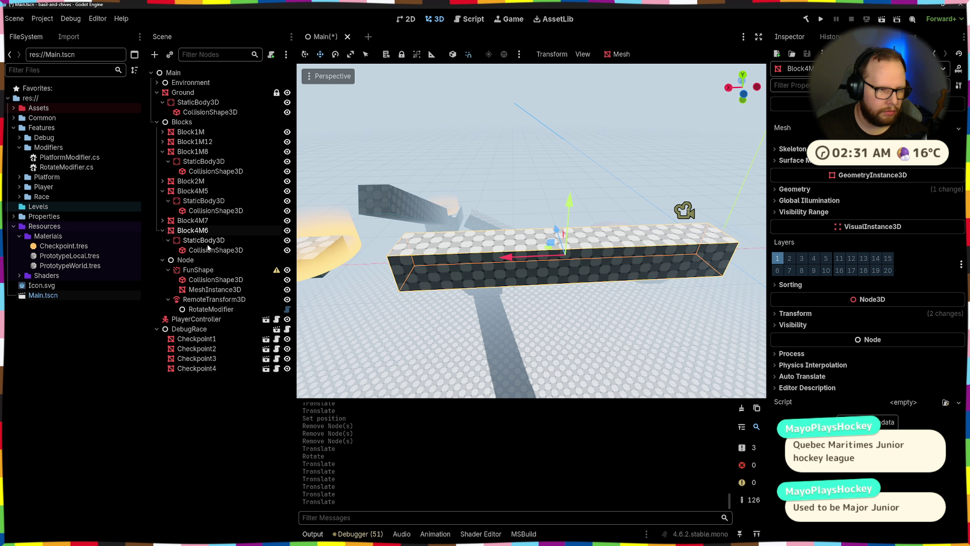
{"action": "mouse_move", "coordinate": [204, 240]}
{"action": "left_mouse_down"}
{"action": "mouse_move", "coordinate": [192, 229]}
{"action": "mouse_move", "coordinate": [200, 231]}
{"action": "mouse_move", "coordinate": [197, 258]}
{"action": "mouse_move", "coordinate": [200, 231]}
{"action": "left_mouse_up"}
- Move Block4M6 into StaticBody3D and add a RotateModifier child node there
{"action": "left_click", "coordinate": [201, 242]}
{"action": "key", "text": "ctrl+a"}
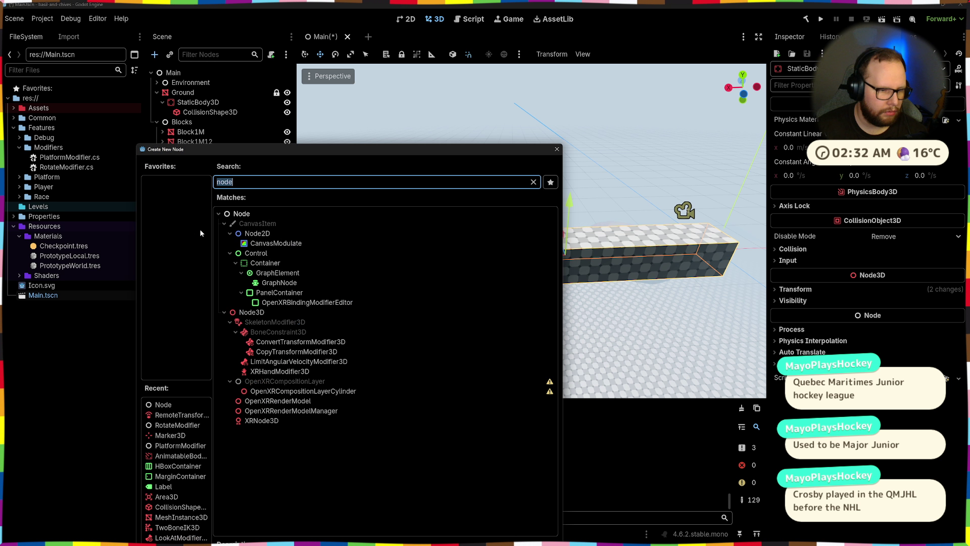
{"action": "type", "text": "m"}
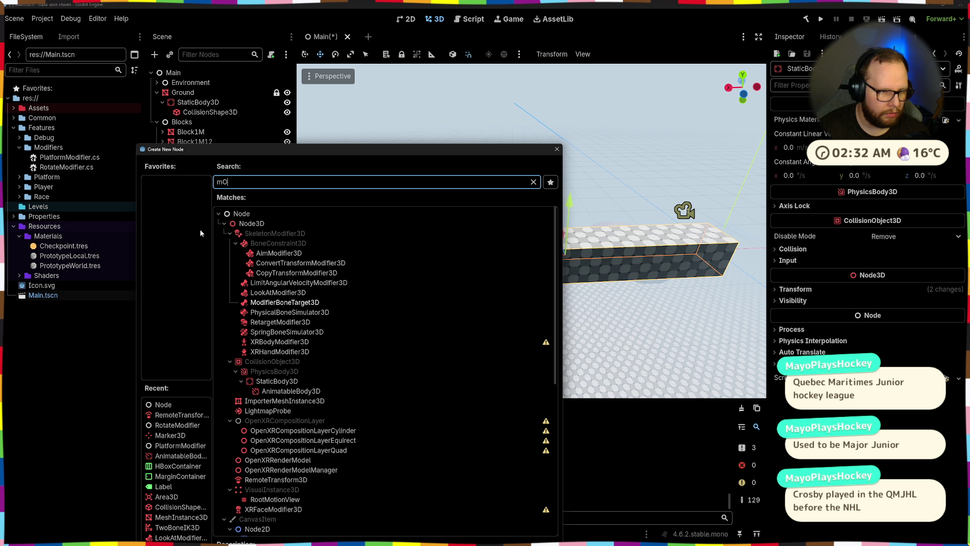
{"action": "key", "text": "BackSpace"}
{"action": "type", "text": "rotate"}
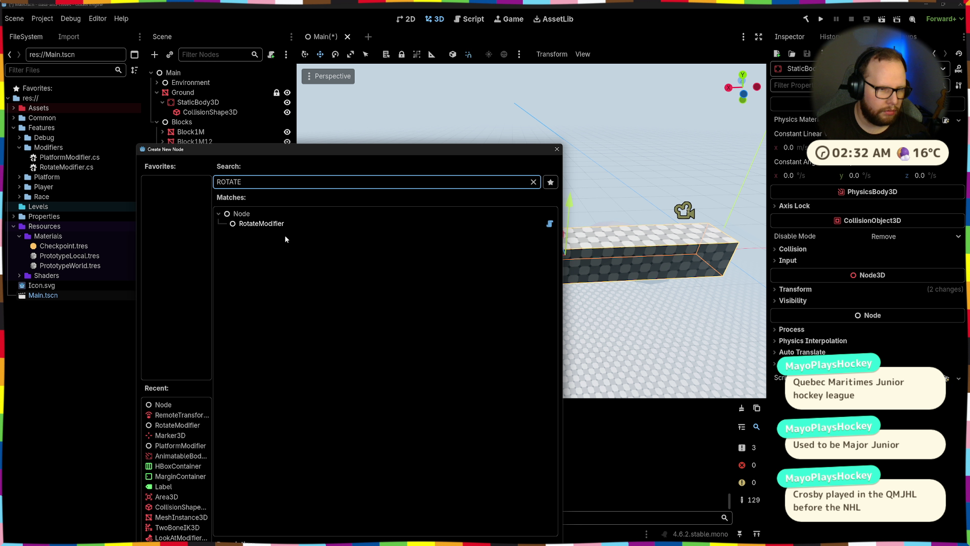
{"action": "key", "text": "Return"}
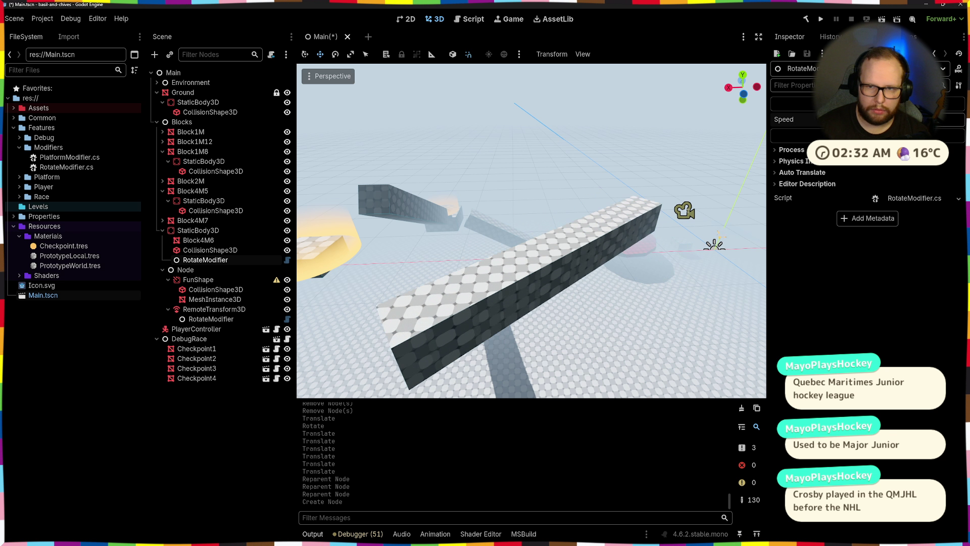
- Set the RotateModifier's rotation speed so the long beam spins
{"action": "key", "text": "Return"}
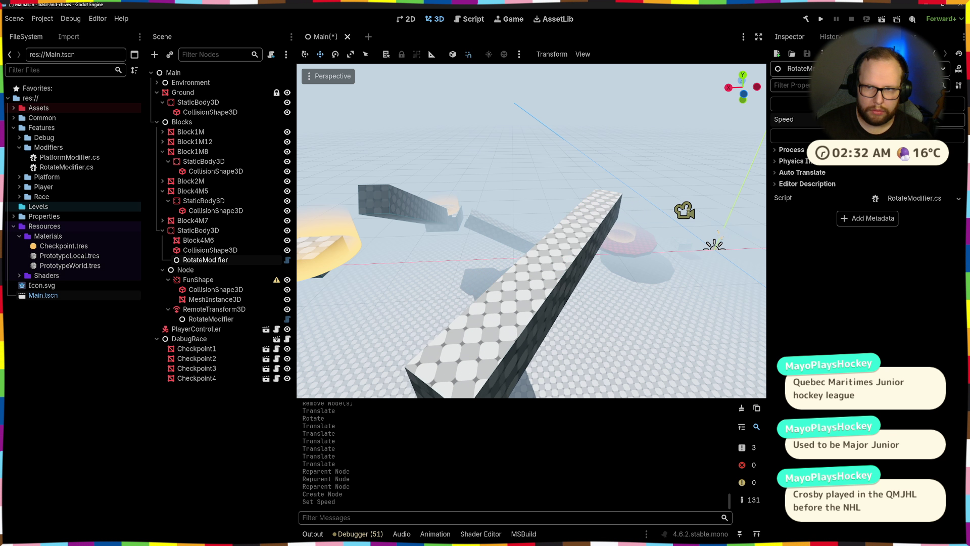
{"action": "key", "text": "Return"}
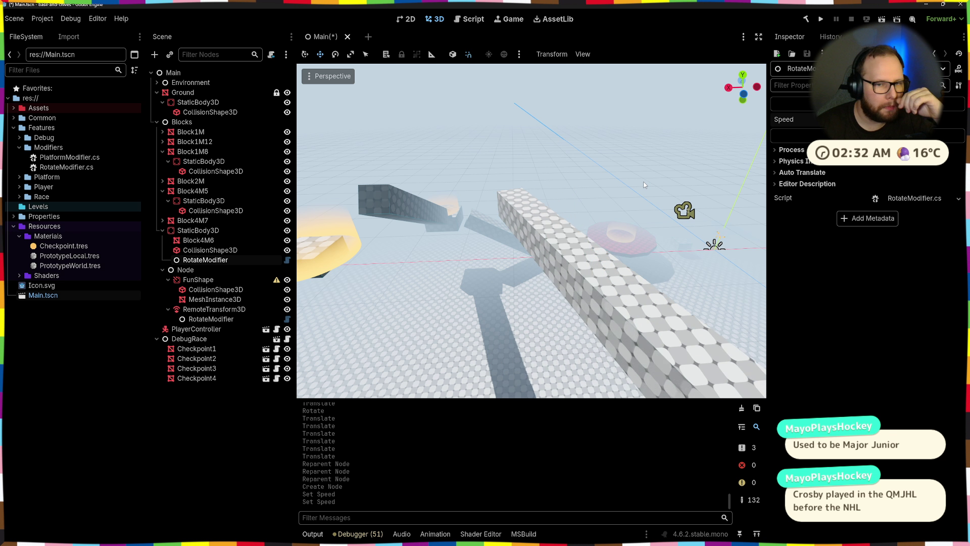
{"action": "left_click", "coordinate": [211, 251]}
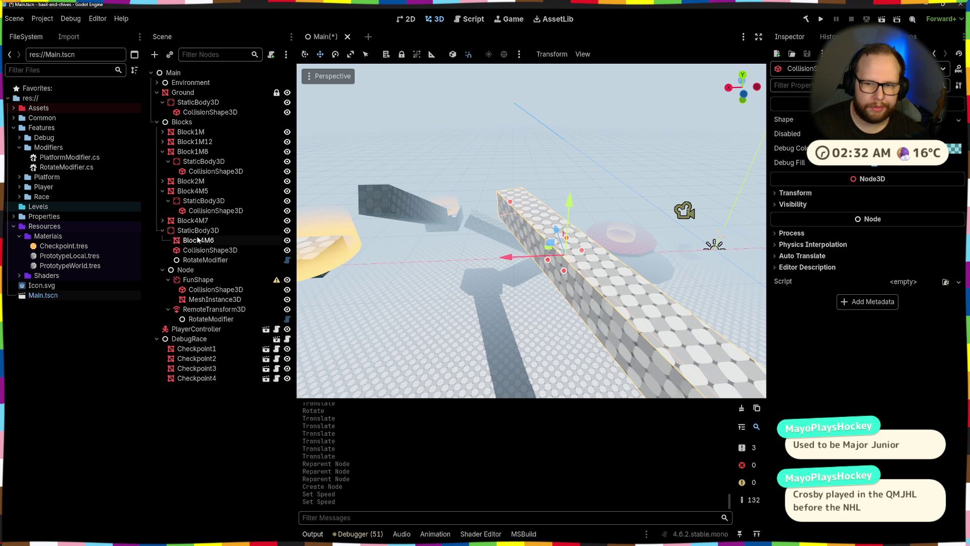
- Give Block4M6 a PrototypeLocal.tres material override and save Main.tscn
{"action": "left_click", "coordinate": [210, 241]}
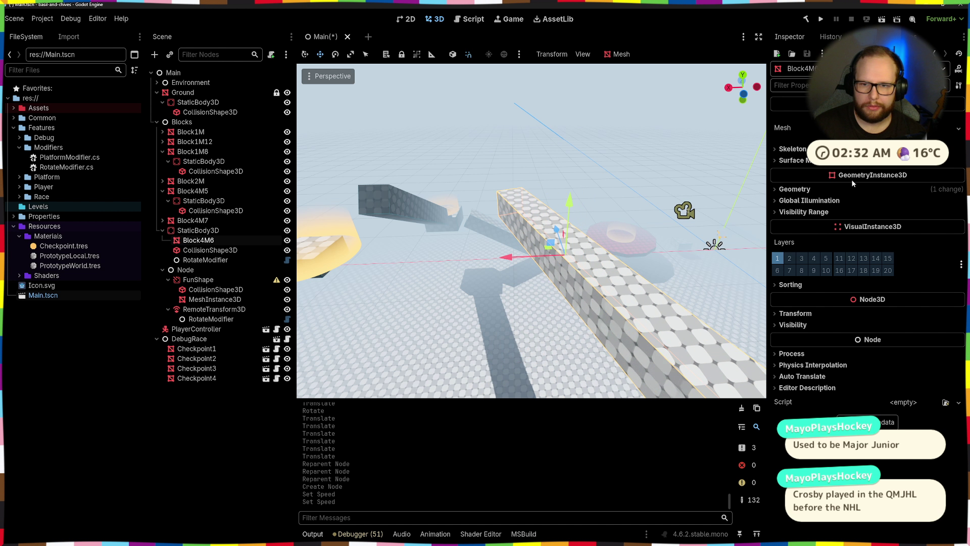
{"action": "left_click", "coordinate": [936, 190]}
{"action": "left_click", "coordinate": [950, 201]}
{"action": "left_click", "coordinate": [940, 202]}
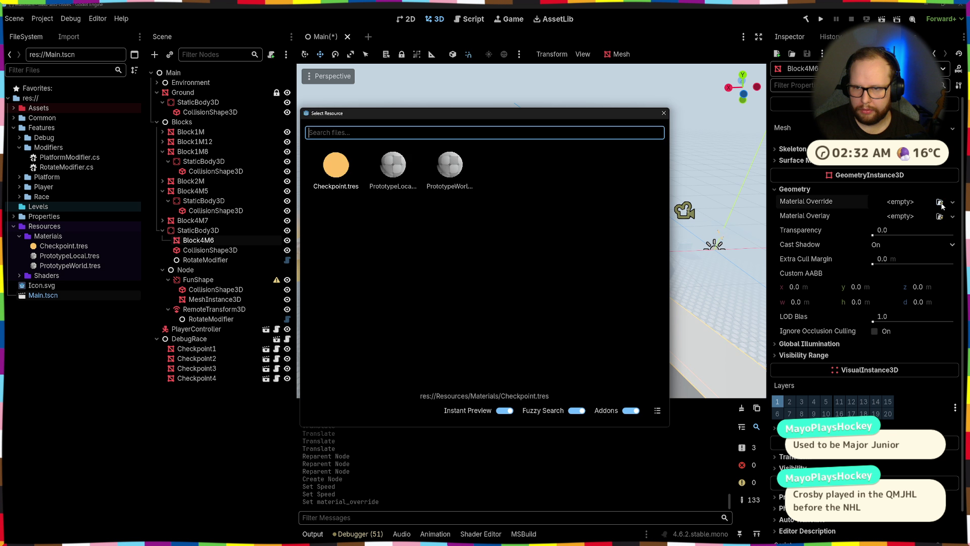
{"action": "double_click", "coordinate": [387, 172]}
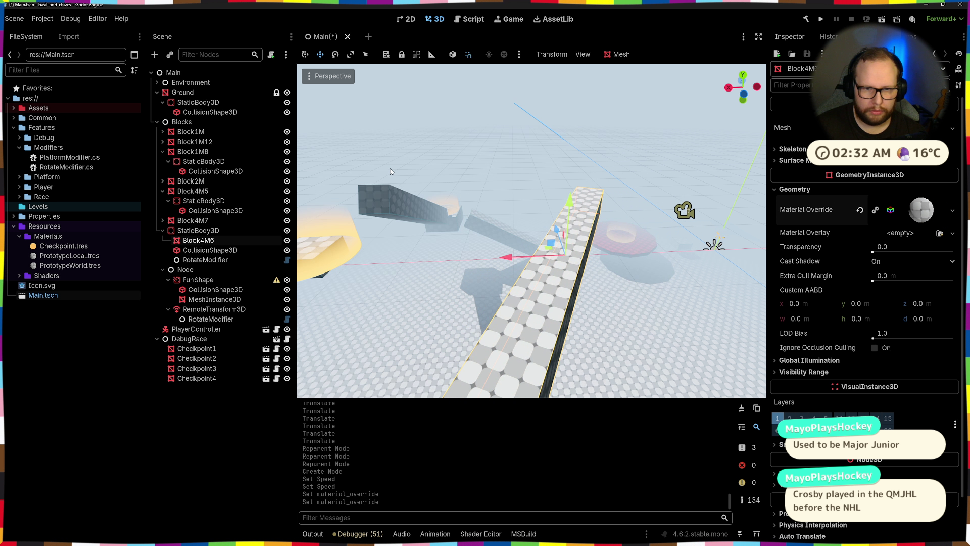
{"action": "left_click", "coordinate": [574, 129]}
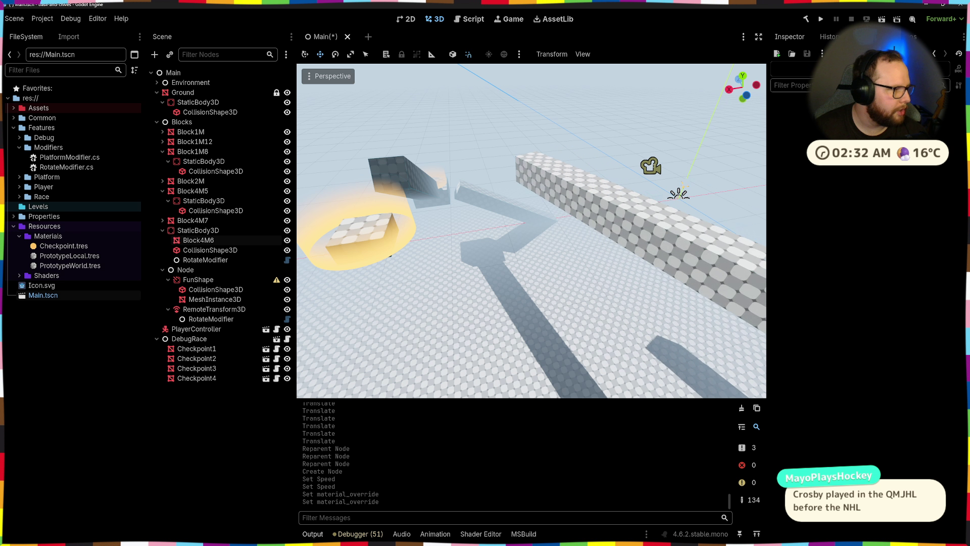
{"action": "key", "text": "ctrl+s"}
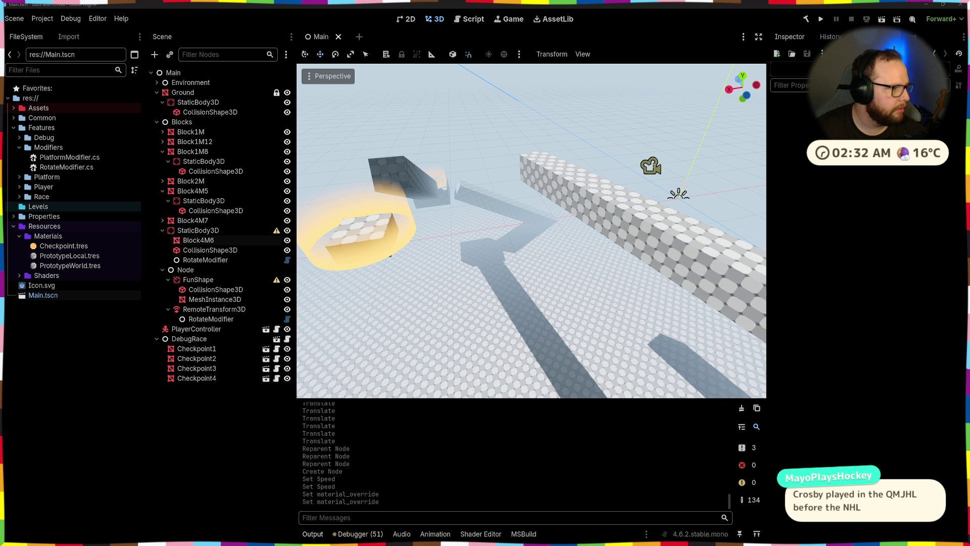